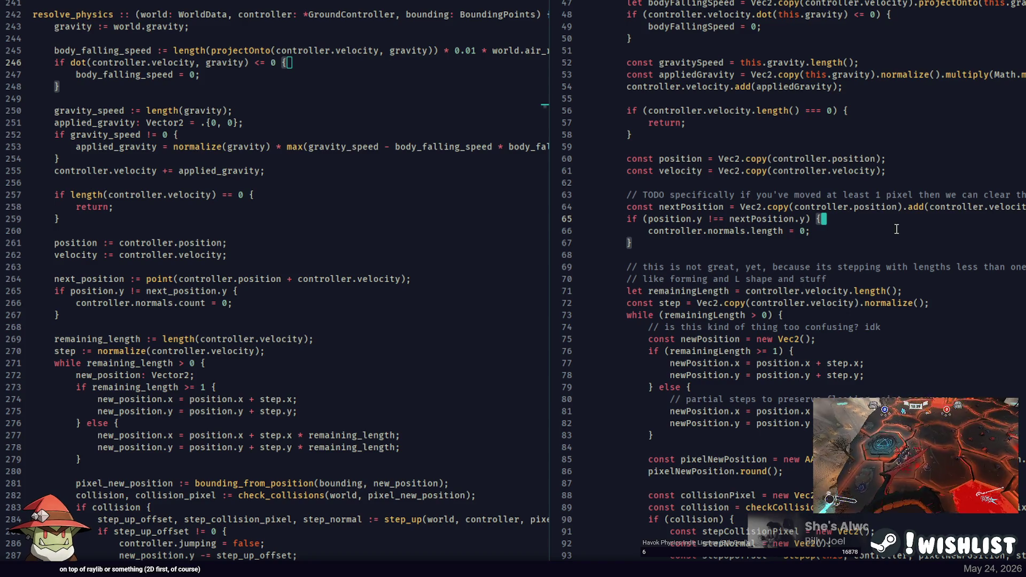
# Inspect how controller.position and nextPosition are used on line 64 of the JavaScript version
pyautogui.click(851, 211)
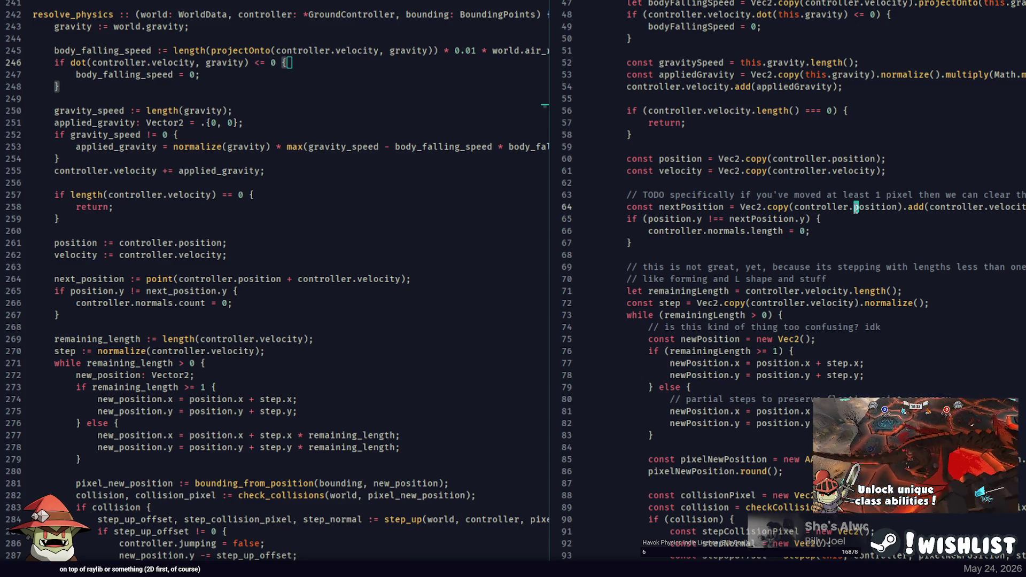
pyautogui.click(856, 219)
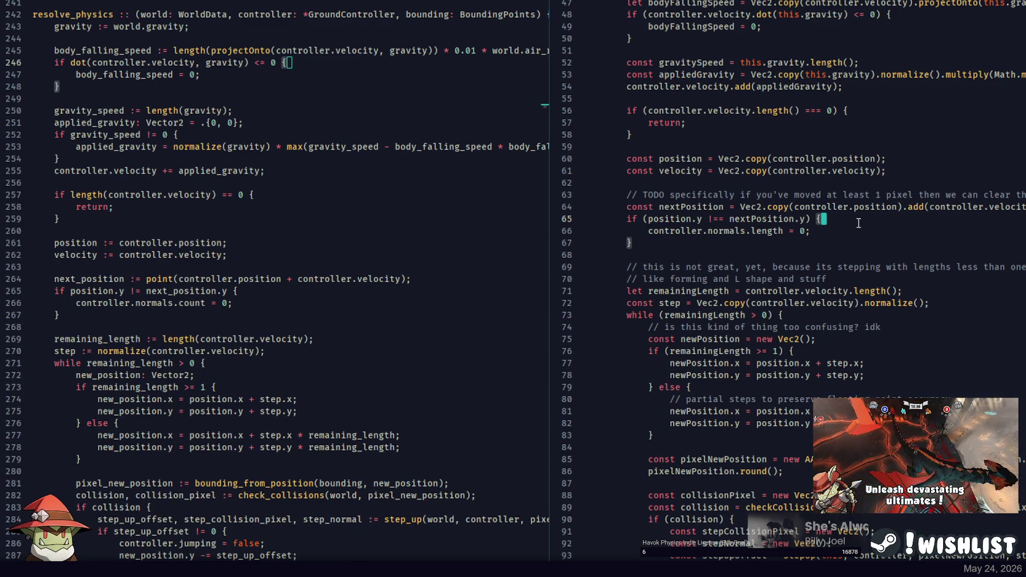
pyautogui.scroll(-2, 855, 221)
pyautogui.click(682, 135)
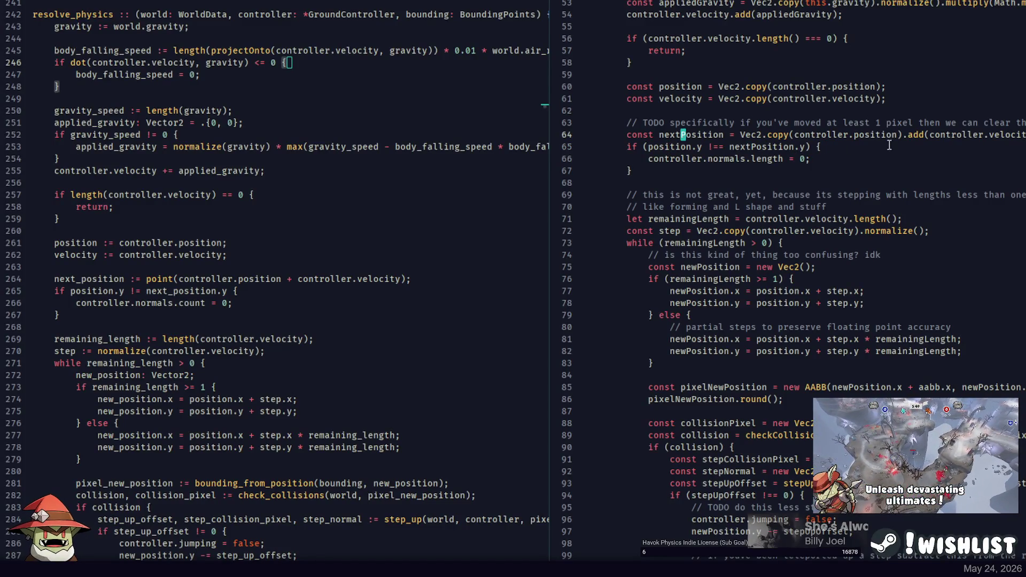
pyautogui.doubleClick(860, 134)
pyautogui.click(852, 134)
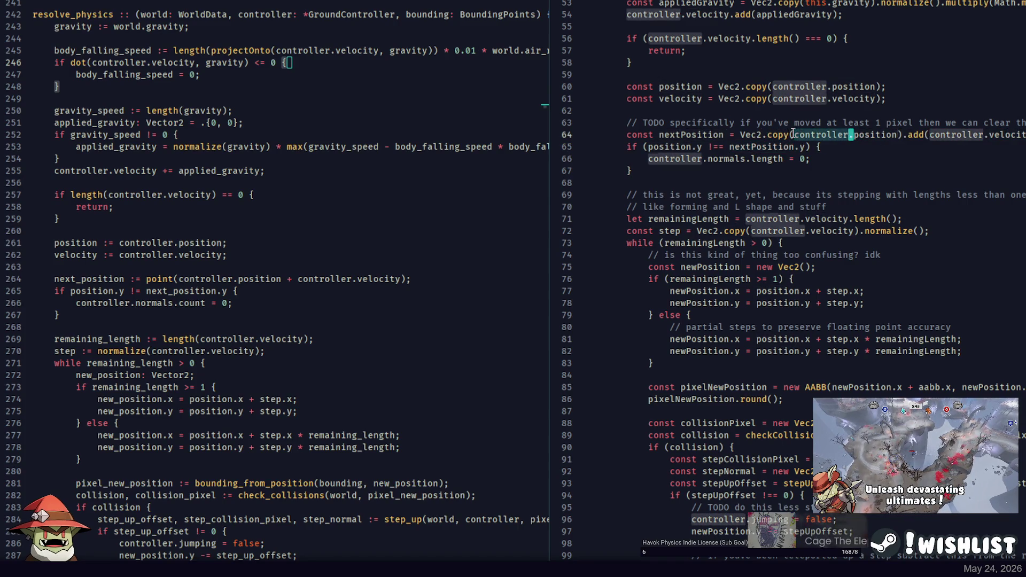
pyautogui.press('Right')
pyautogui.press('Right')
pyautogui.press('Right')
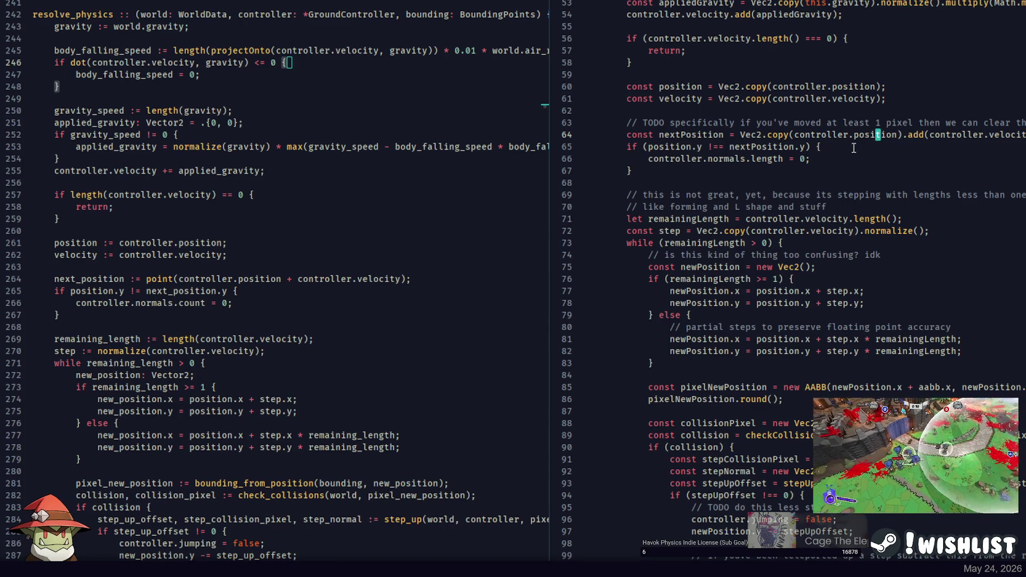
# Wrap position in point() on line 265 so it reads point(position).y != next_position.y, and save
pyautogui.click(410, 192)
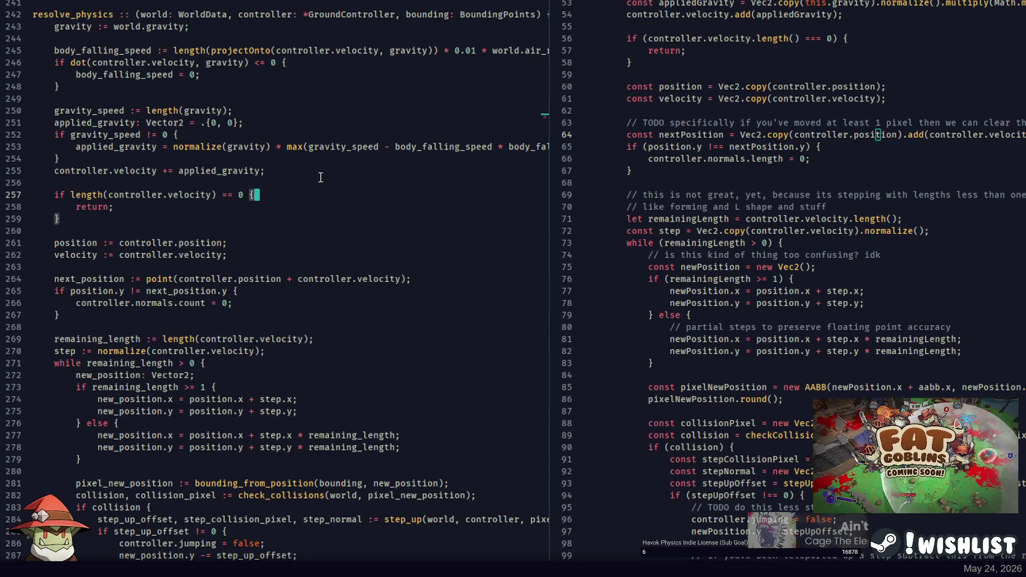
pyautogui.click(284, 191)
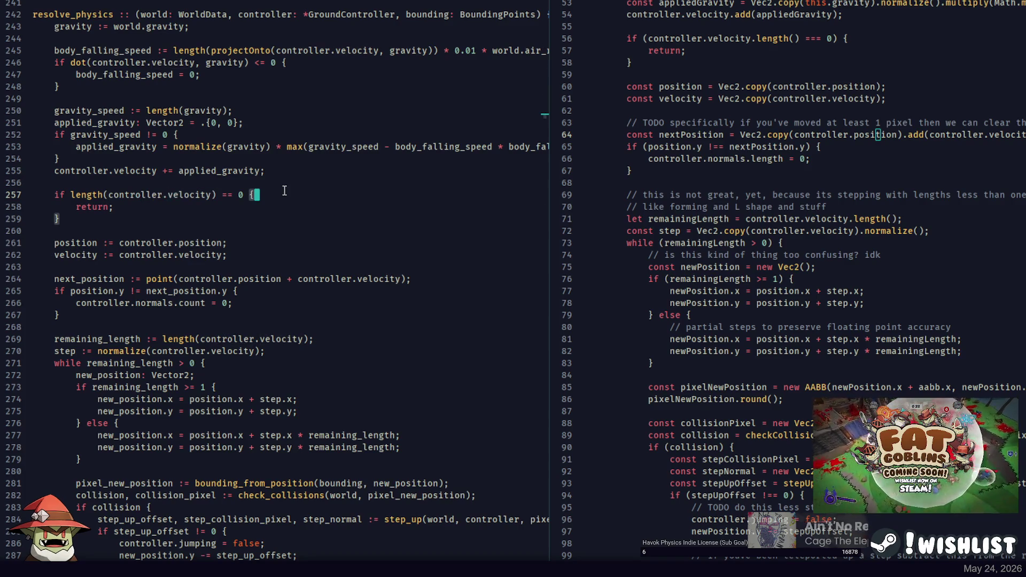
pyautogui.scroll(-2, 173, 188)
pyautogui.click(208, 207)
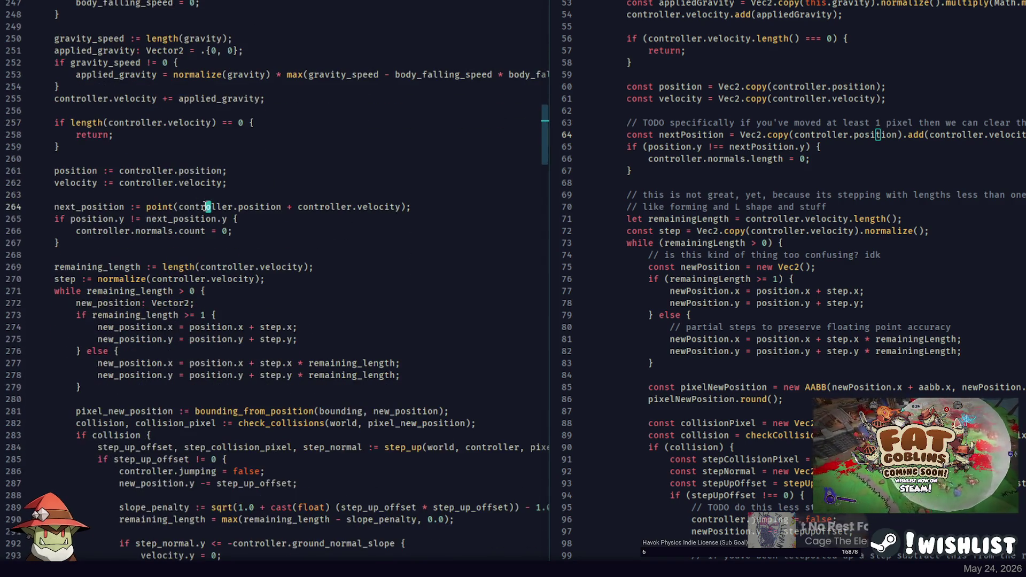
pyautogui.hotkey('ctrl', 'Left')
pyautogui.hotkey('ctrl', 'Left')
pyautogui.doubleClick(81, 220)
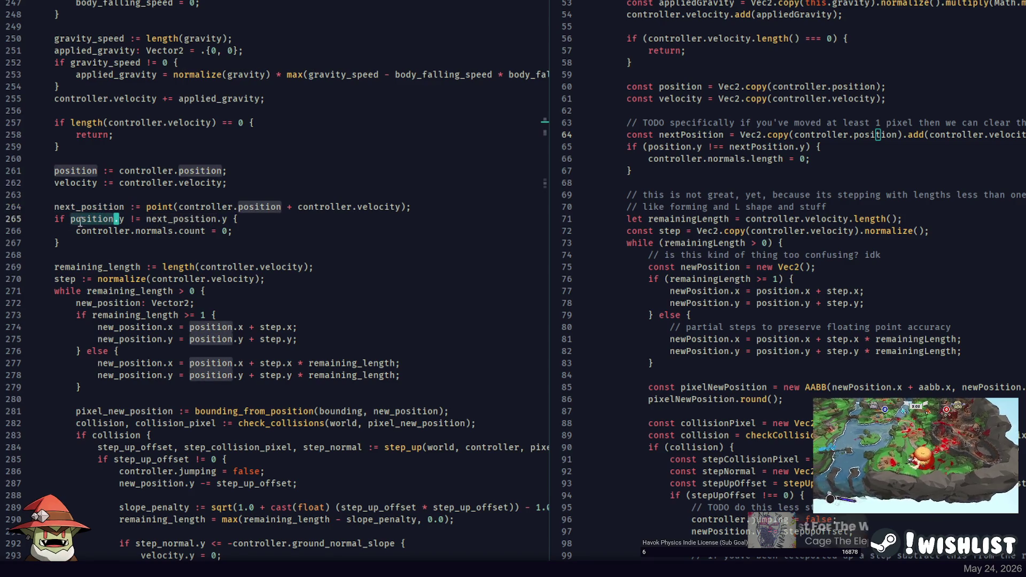
pyautogui.click(72, 218)
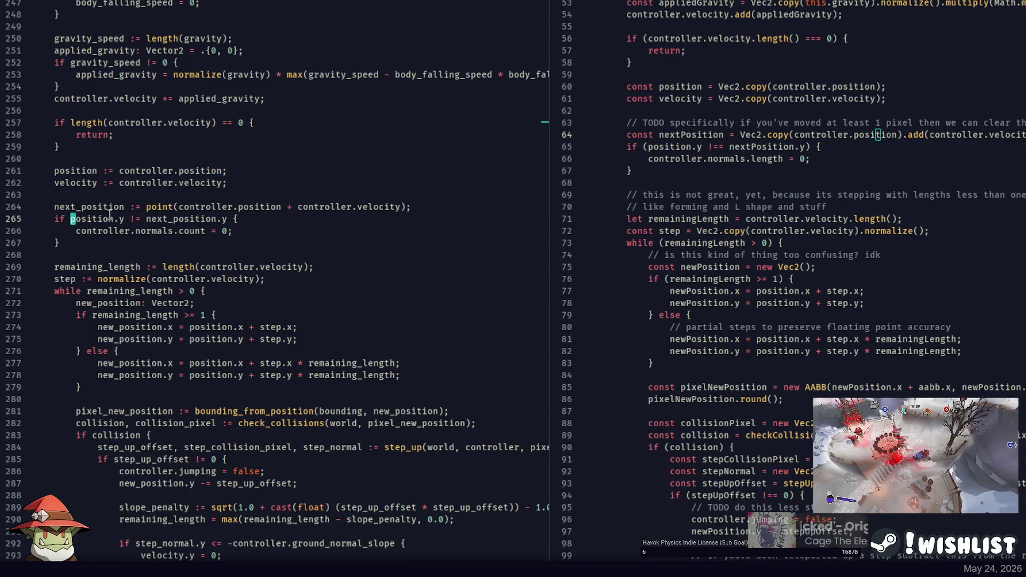
pyautogui.write('point(')
pyautogui.hotkey('ctrl', 'Right')
pyautogui.write(')')
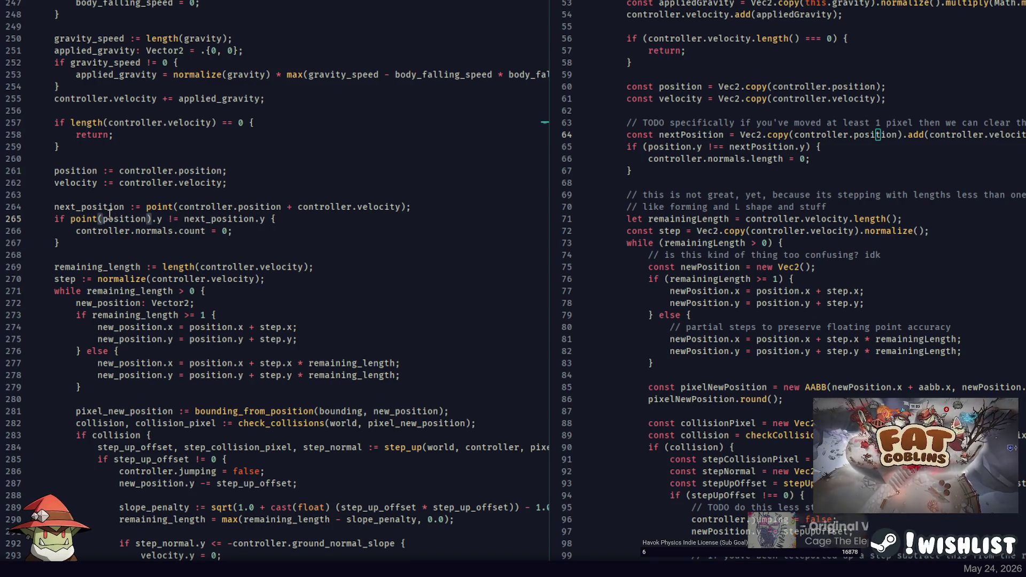
pyautogui.hotkey('ctrl', 's')
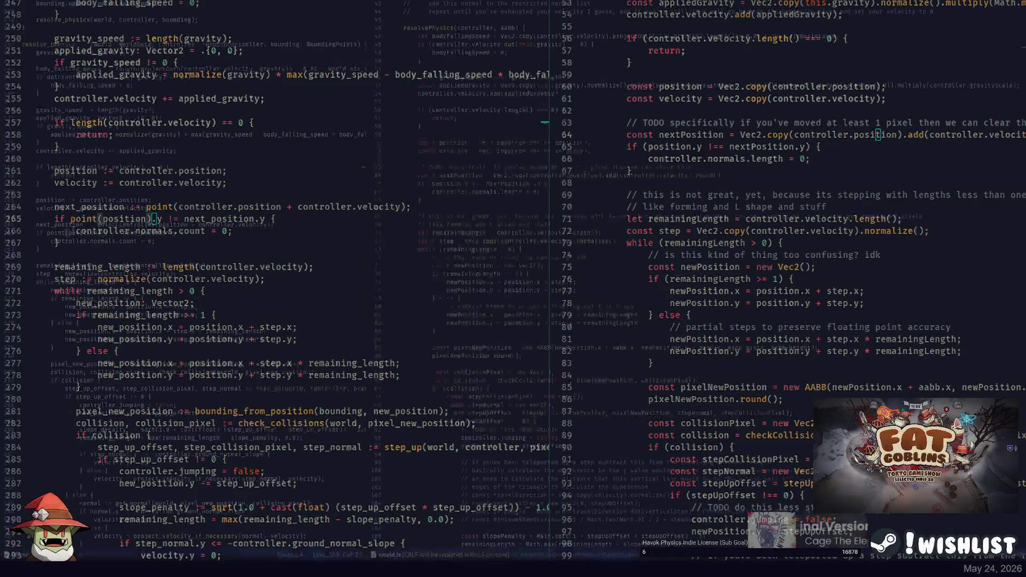
# Rerun the build command in PowerShell
pyautogui.hotkey('alt', 'Tab')
pyautogui.press('Up')
pyautogui.press('Return')
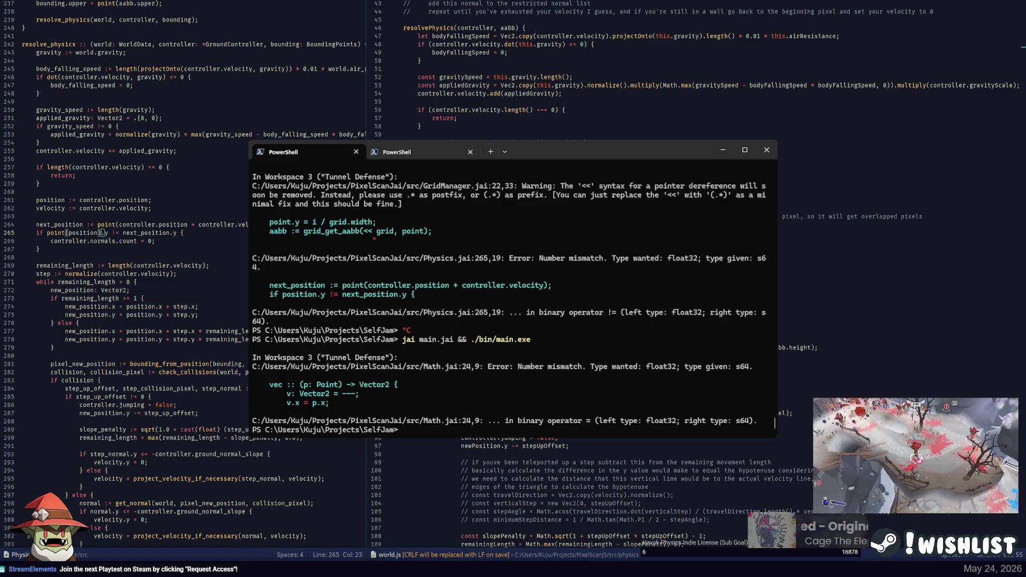
# Open Math.jai and prefix p.x and p.y with xx in the vec procedure
pyautogui.hotkey('alt', 'Tab')
pyautogui.click(278, 332)
pyautogui.hotkey('ctrl', 'p')
pyautogui.write('math')
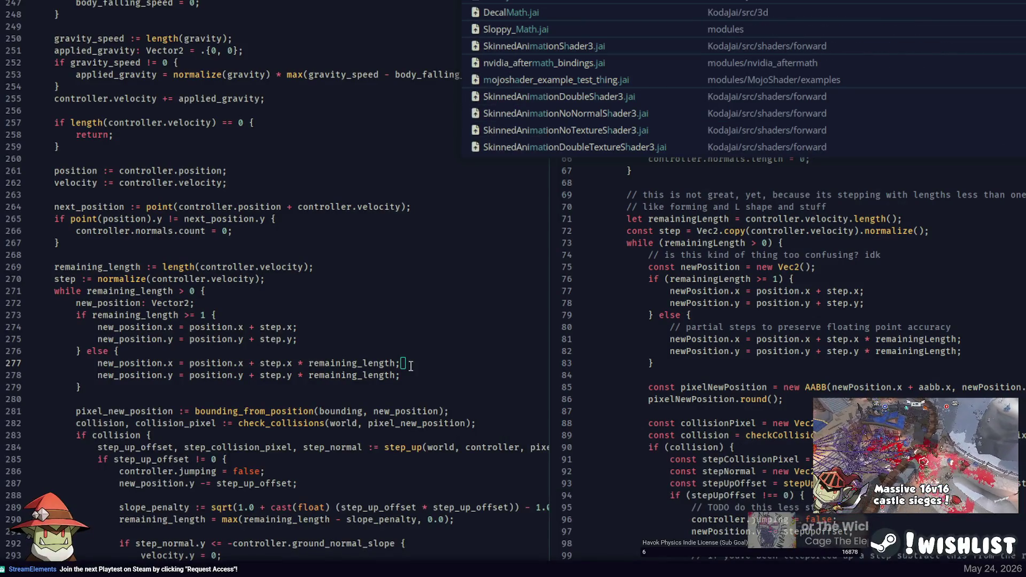
pyautogui.press('Return')
pyautogui.scroll(15, 161, 171)
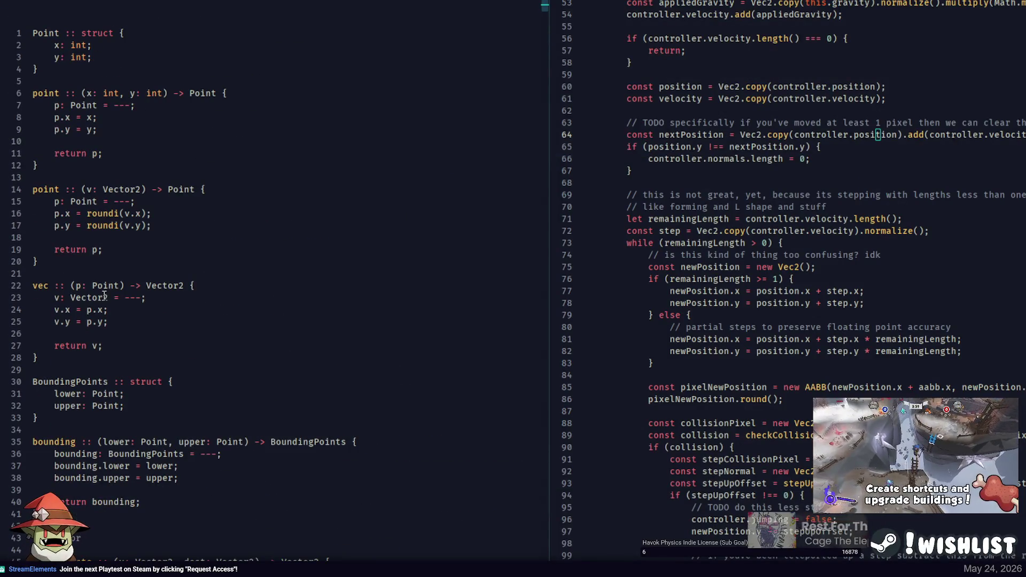
pyautogui.click(94, 322)
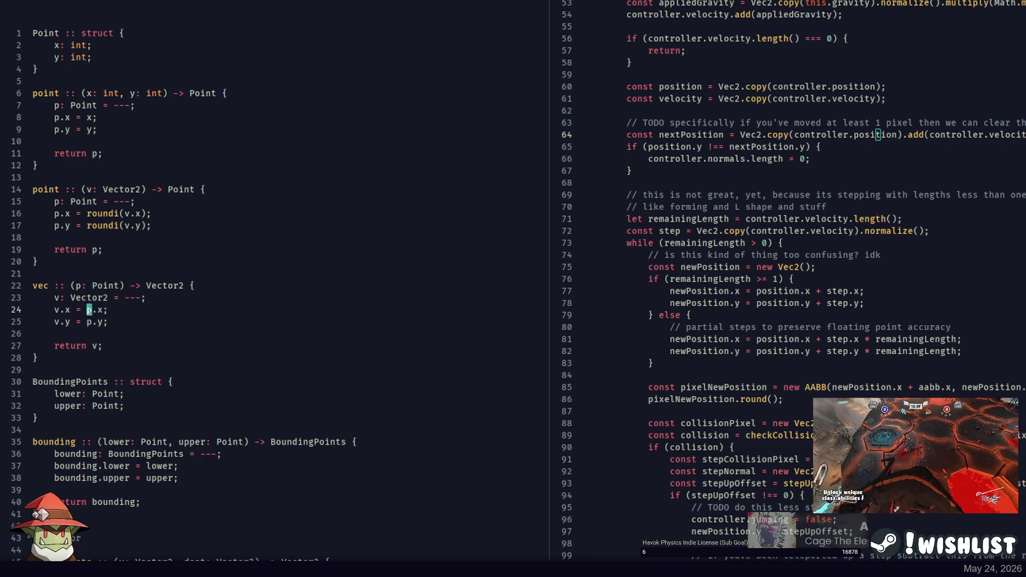
pyautogui.write('xx')
pyautogui.click(152, 320)
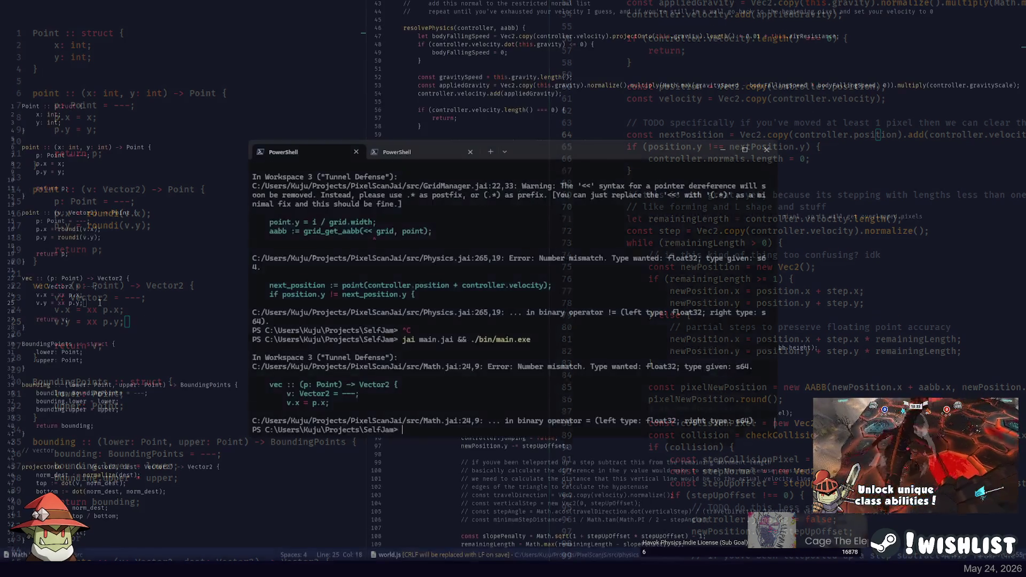
# Rebuild the project and read through the resulting compiler errors
pyautogui.hotkey('alt', 'Tab')
pyautogui.press('Up')
pyautogui.press('Return')
pyautogui.scroll(5, 377, 368)
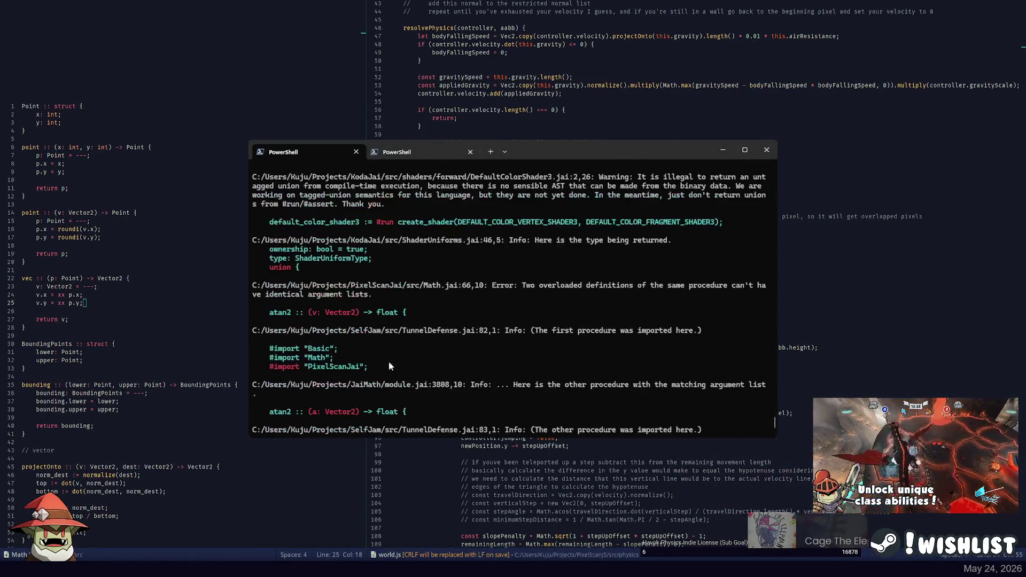
pyautogui.scroll(-5, 369, 338)
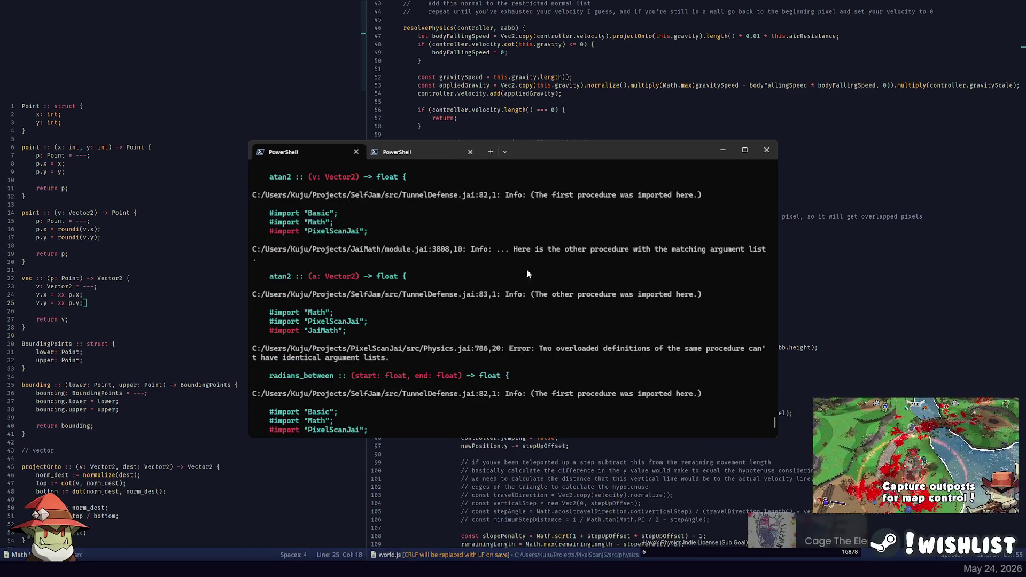
pyautogui.scroll(-4, 497, 304)
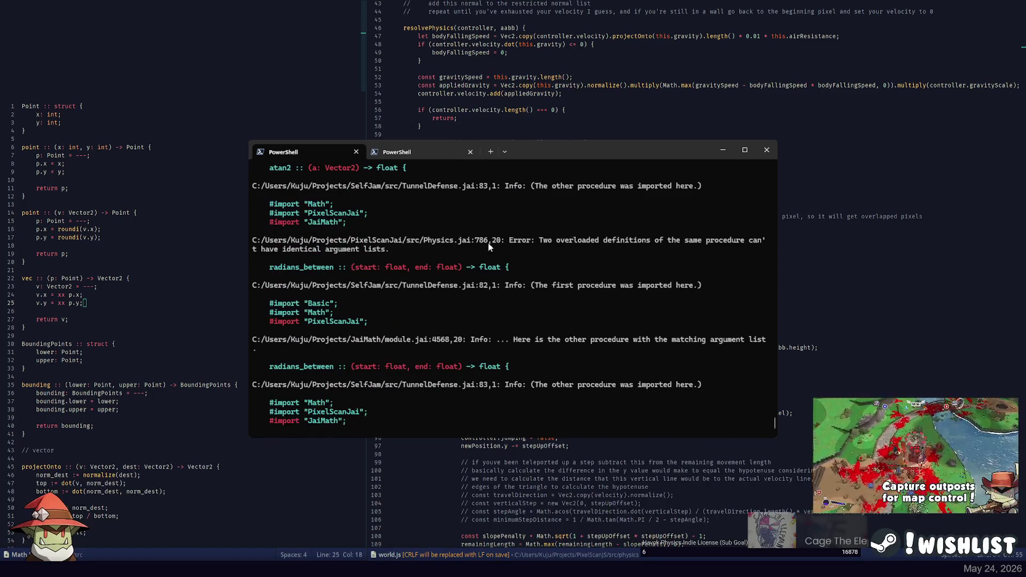
# Copy radians_between from the error and search the project for it
pyautogui.doubleClick(302, 267)
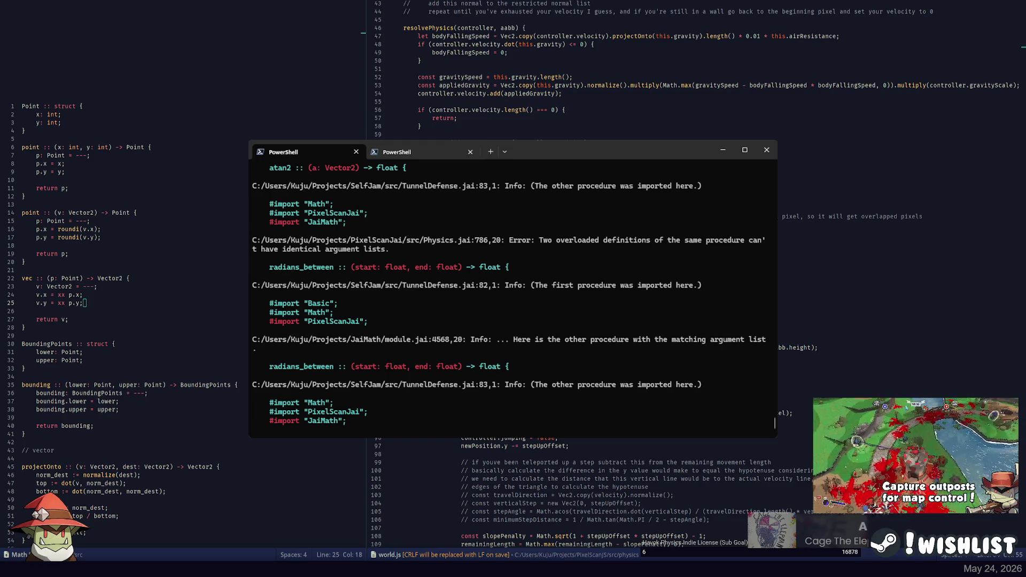
pyautogui.click(68, 188)
pyautogui.hotkey('ctrl', 'shift', 'f')
pyautogui.hotkey('ctrl', 'v')
pyautogui.press('Escape')
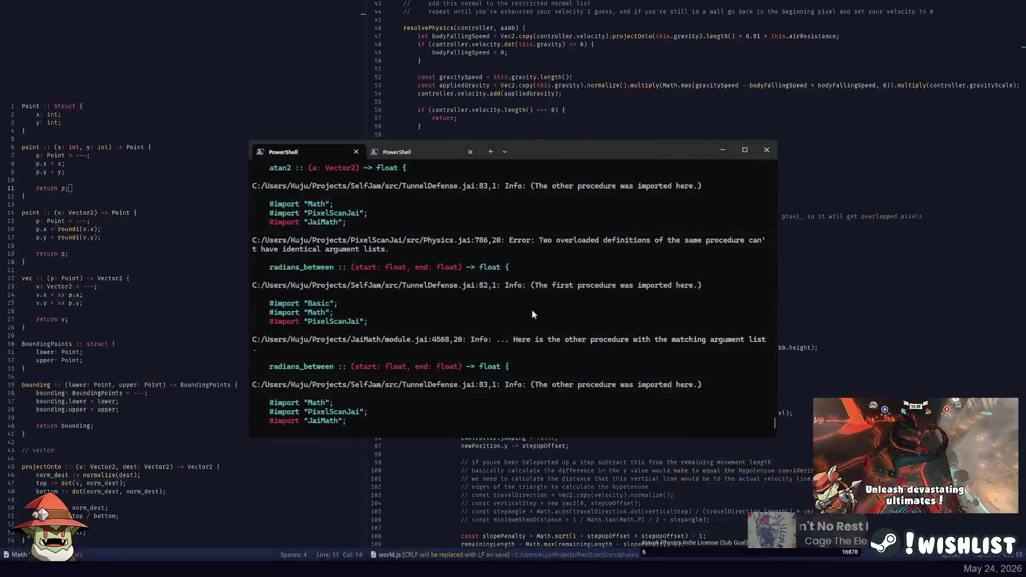
pyautogui.click(128, 147)
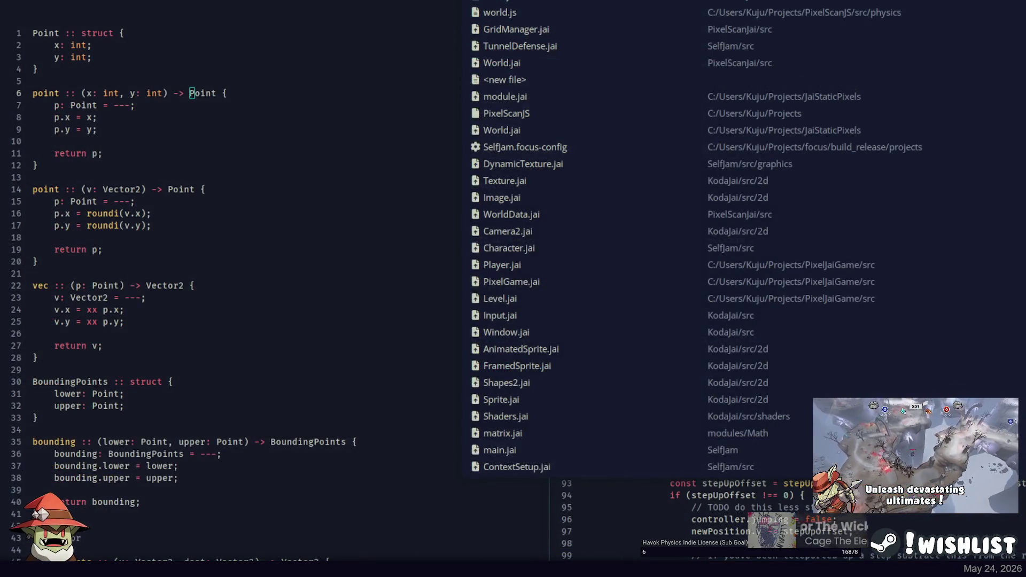
# Jump to the radians_between definition and comment out the whole procedure
pyautogui.press('F3')
pyautogui.press('F12')
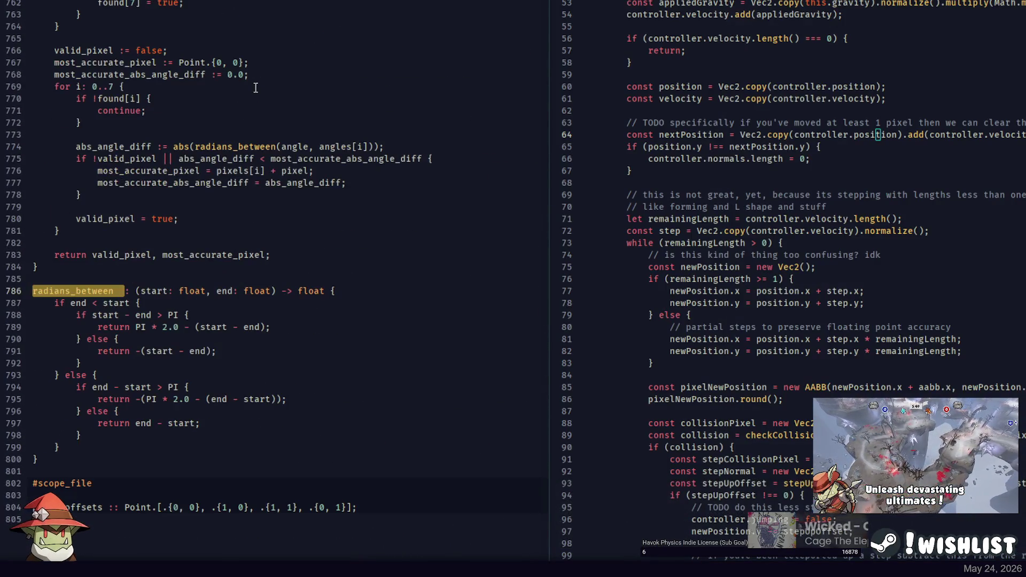
pyautogui.click(54, 447)
pyautogui.moveTo(52, 447); pyautogui.dragTo(32, 290)
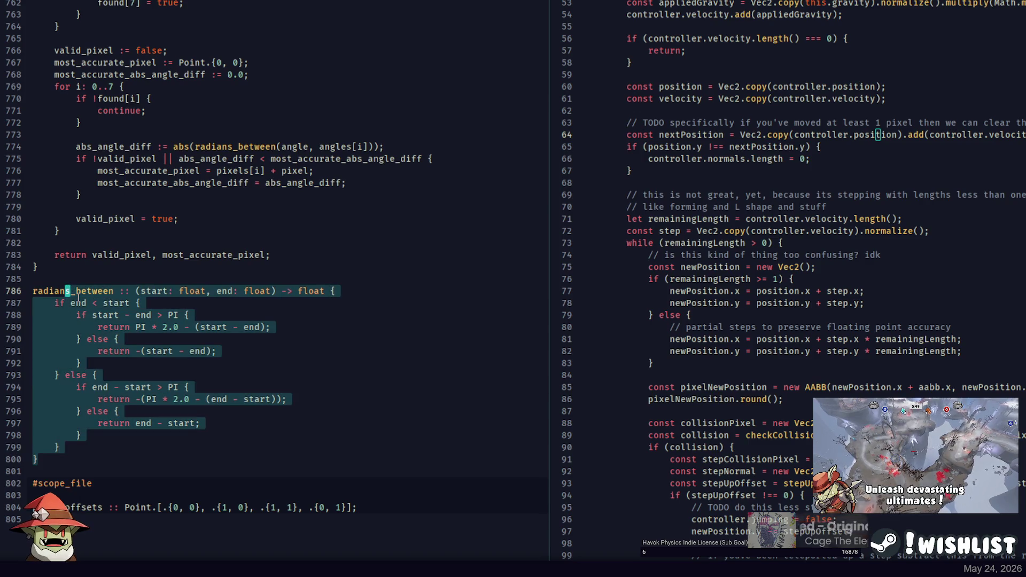
pyautogui.hotkey('ctrl', '/')
pyautogui.click(105, 290)
pyautogui.doubleClick(106, 291)
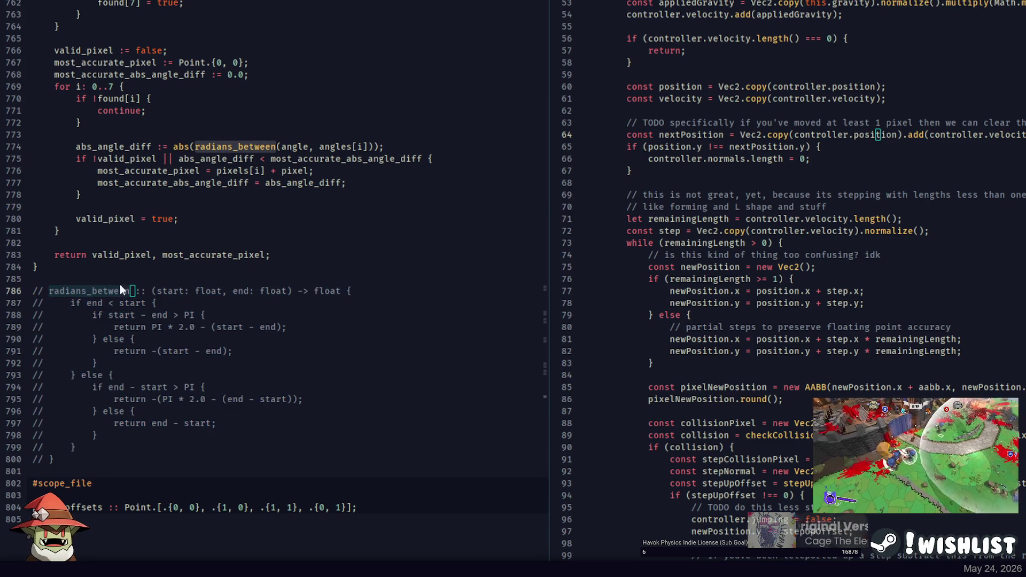
# Rebuild the project and copy atan2 from the new error output
pyautogui.hotkey('alt', 'Tab')
pyautogui.press('Up')
pyautogui.press('Return')
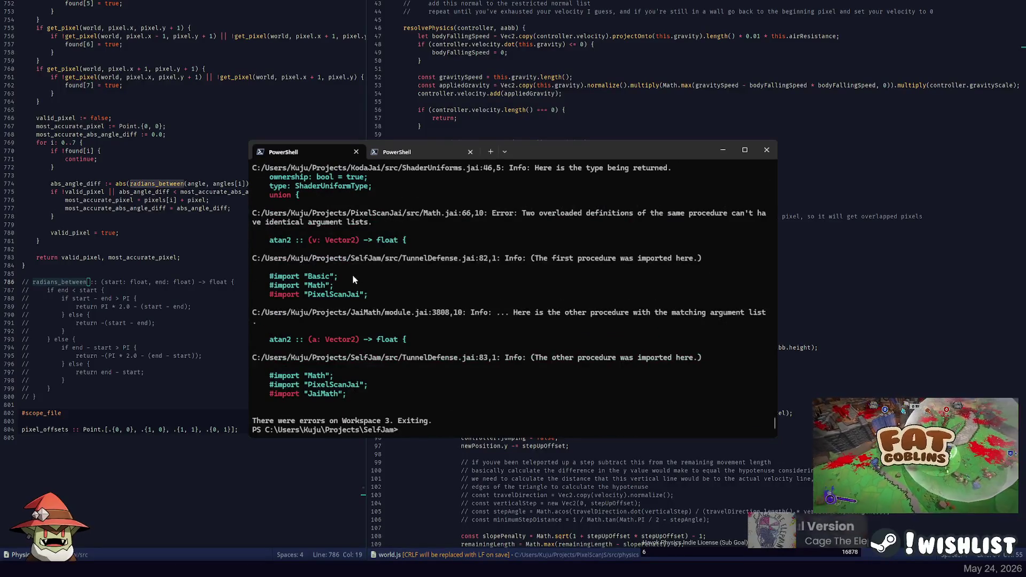
pyautogui.click(271, 242)
pyautogui.rightClick(311, 244)
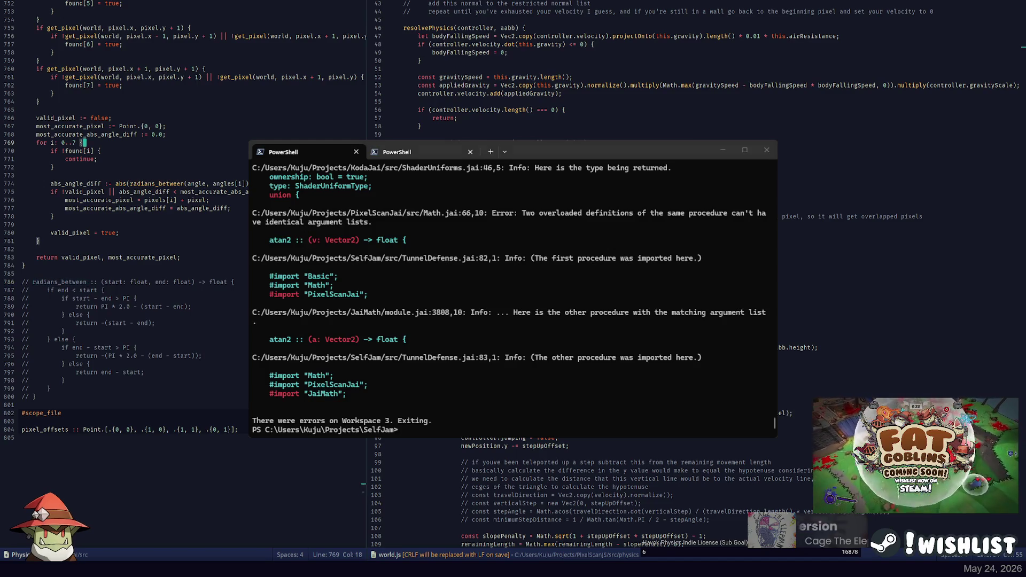
# Comment out the old atan2 definition in Math.jai and rebuild to launch the game
pyautogui.hotkey('alt', 'Tab')
pyautogui.hotkey('ctrl', 'v')
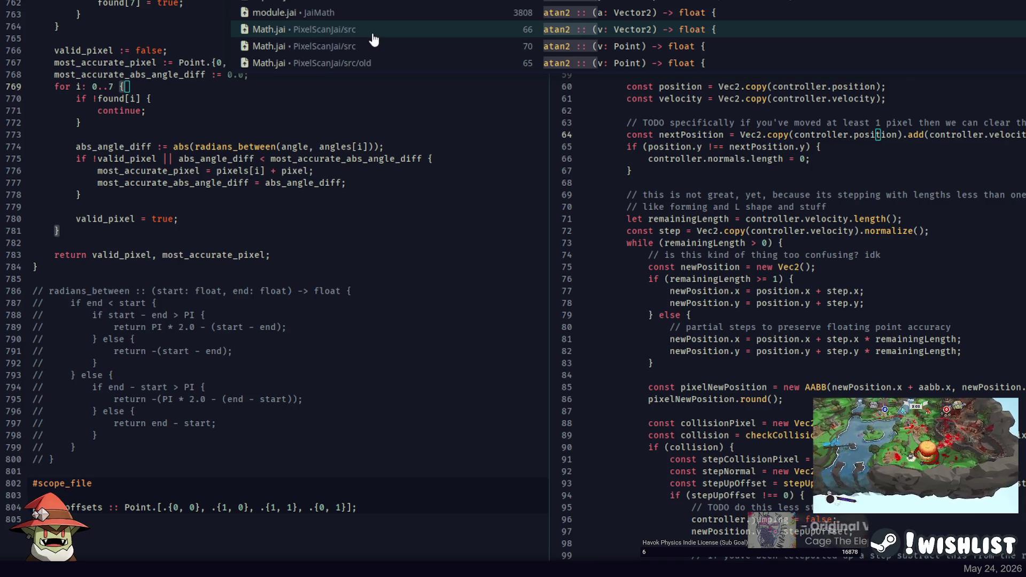
pyautogui.click(374, 33)
pyautogui.hotkey('shift', 'Down')
pyautogui.hotkey('shift', 'Down')
pyautogui.hotkey('ctrl', '/')
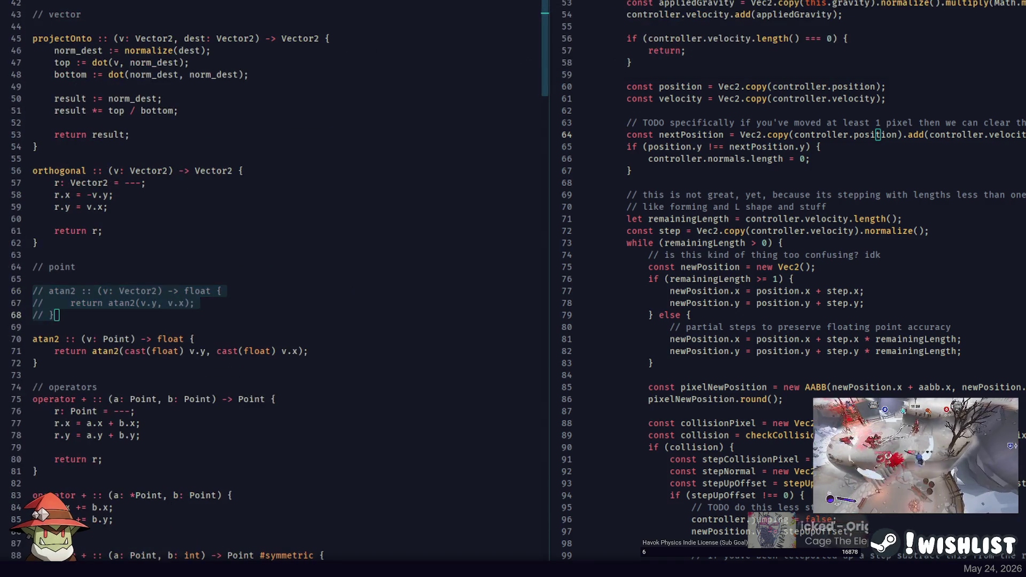
pyautogui.hotkey('alt', 'Tab')
pyautogui.press('Up')
pyautogui.press('Return')
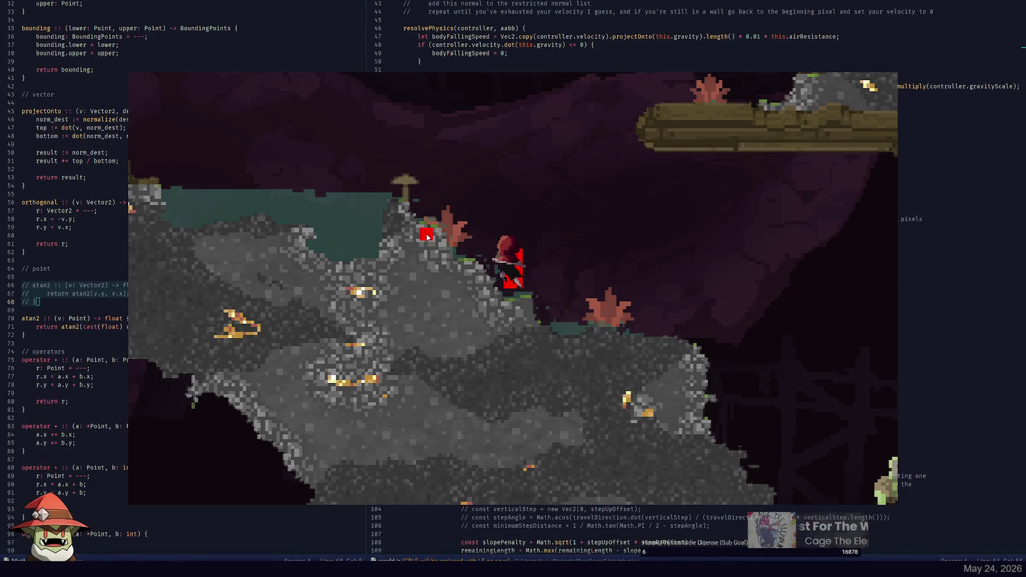
# Walk the character right and carve a pocket into the cave rock ahead
pyautogui.press('d')
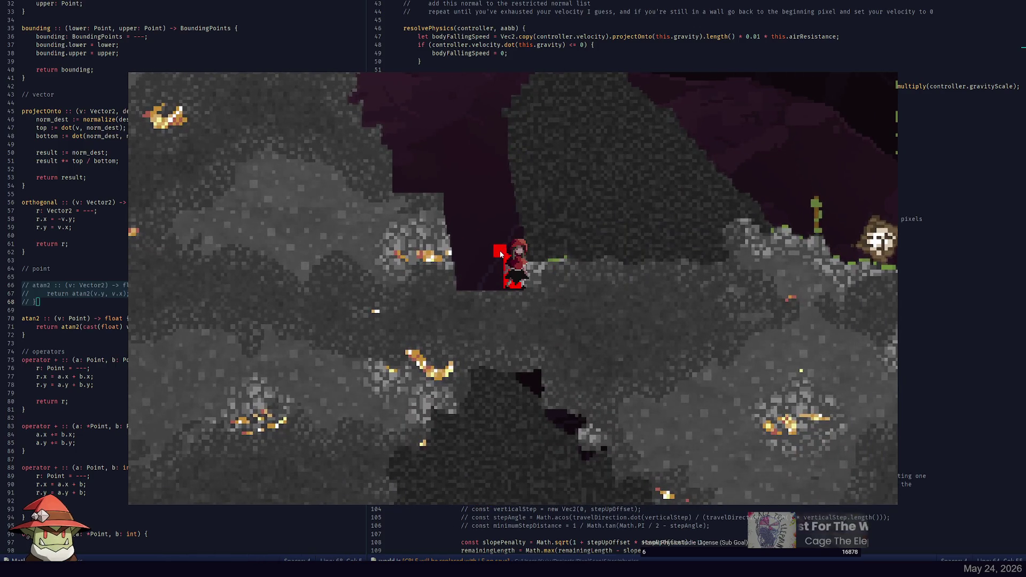
pyautogui.moveTo(532, 232); pyautogui.dragTo(569, 215)
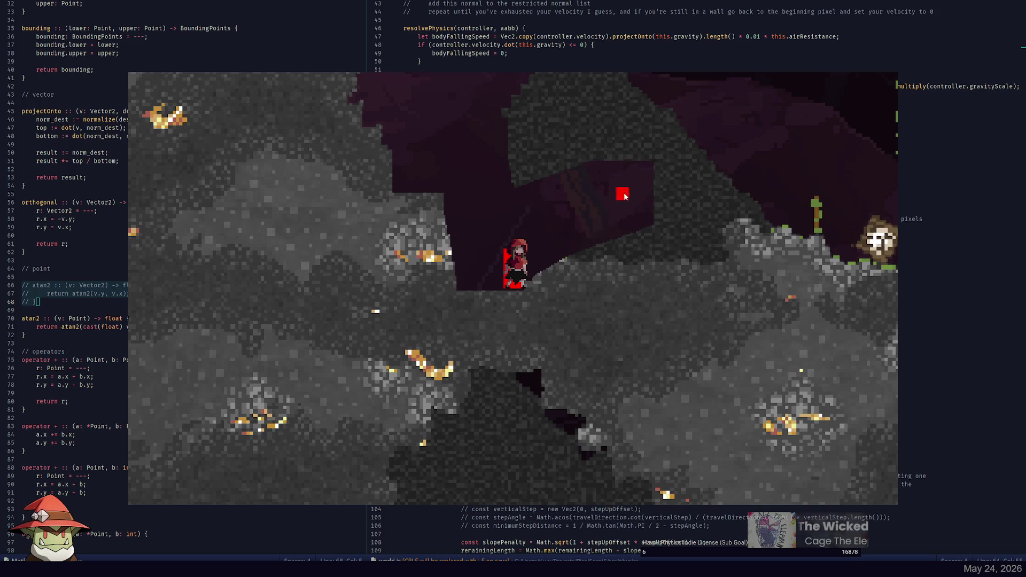
pyautogui.moveTo(623, 197); pyautogui.dragTo(665, 182)
# Move the character back and forth through the cave, jumping and swinging its sword
pyautogui.press('d')
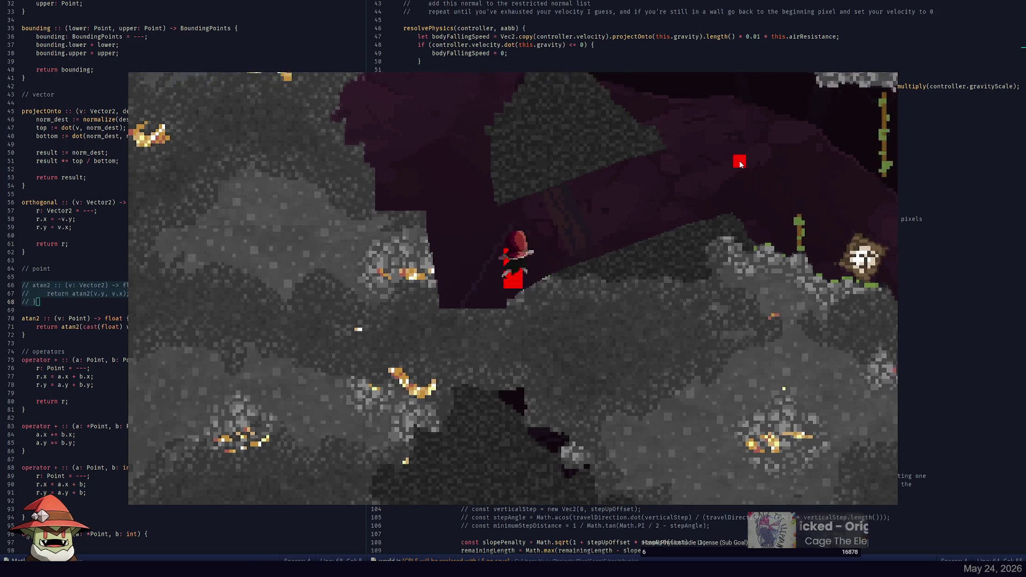
pyautogui.press('a')
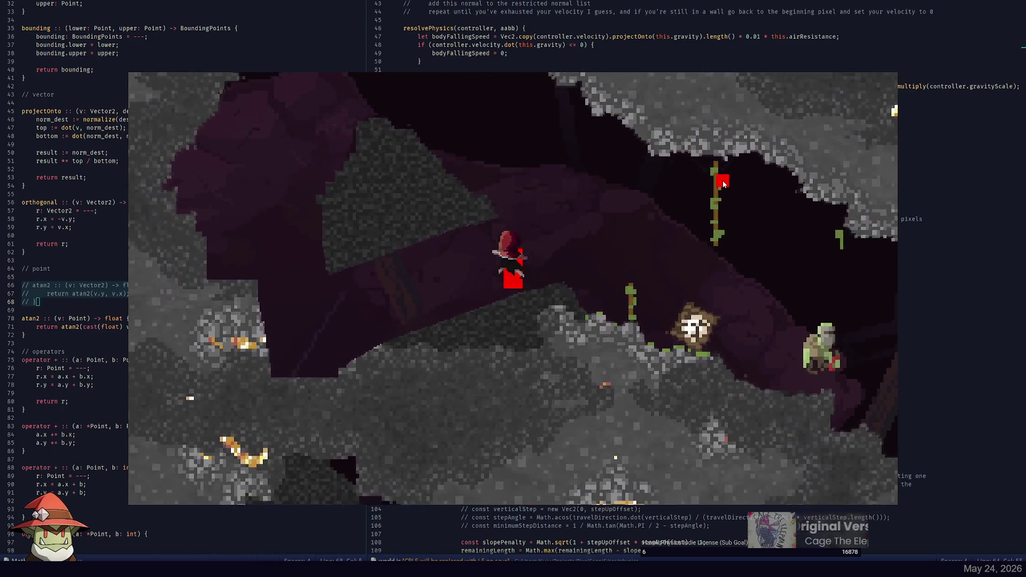
pyautogui.press('d')
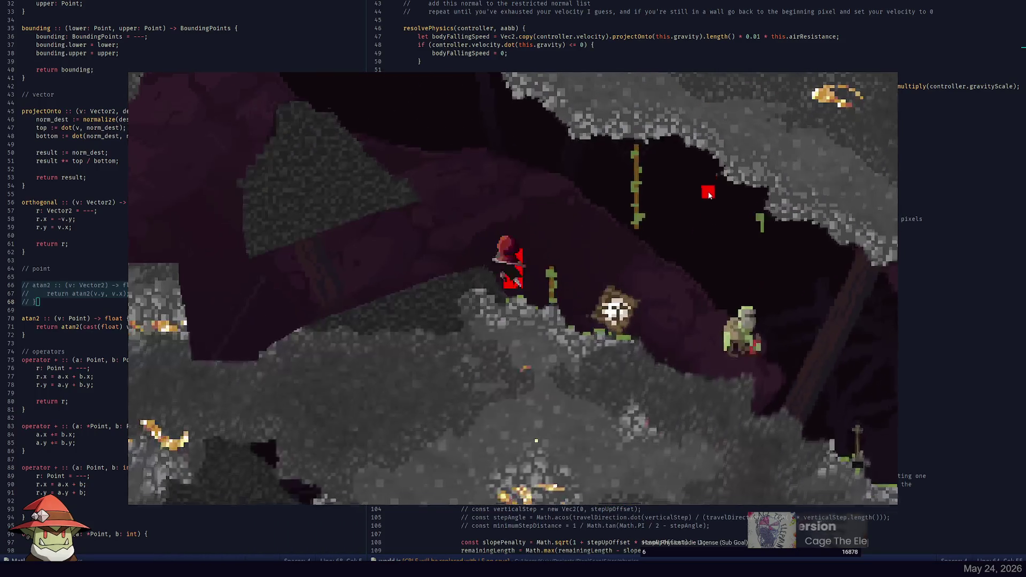
pyautogui.press('a')
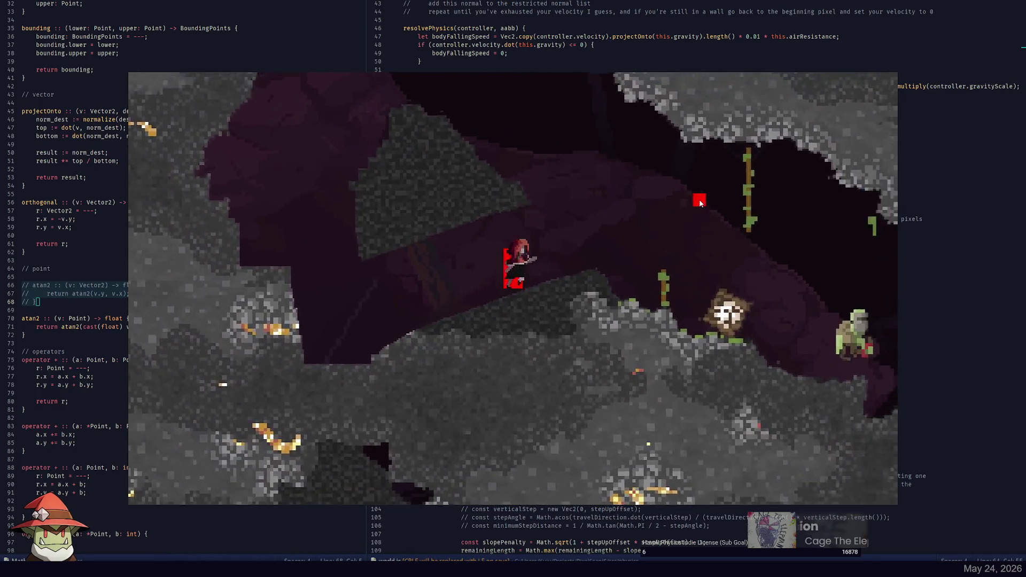
pyautogui.press('d')
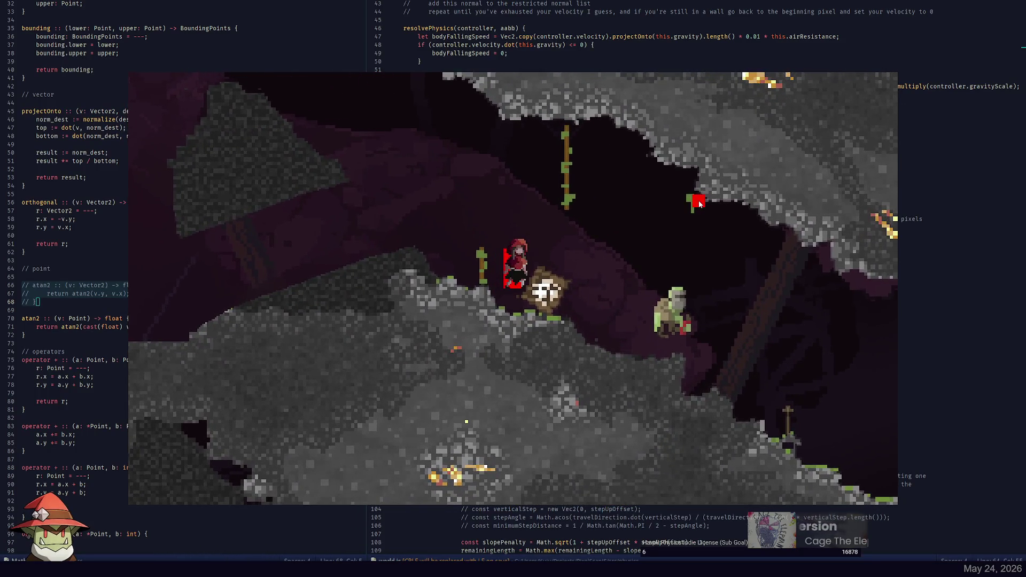
pyautogui.press('space')
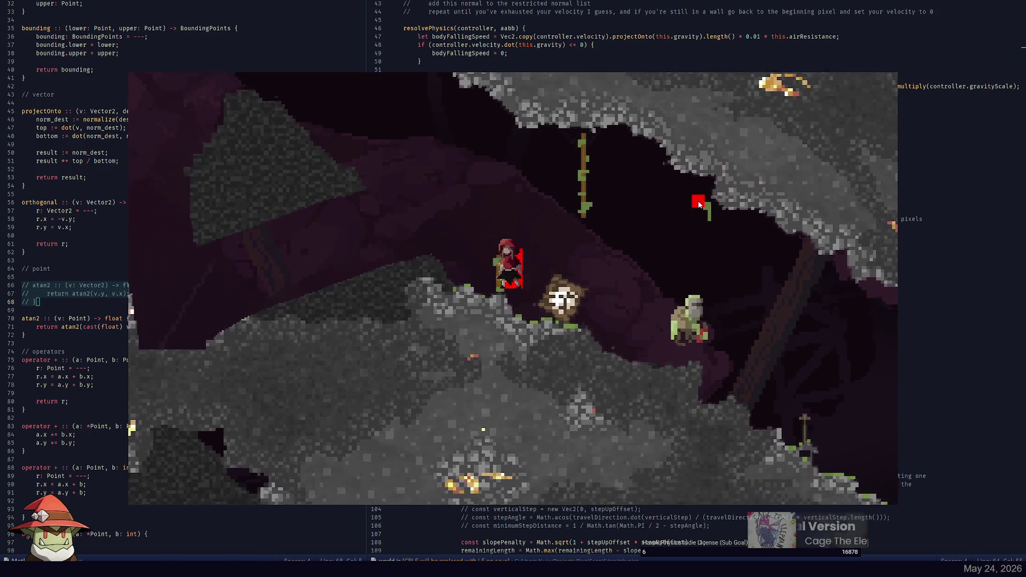
pyautogui.press('a')
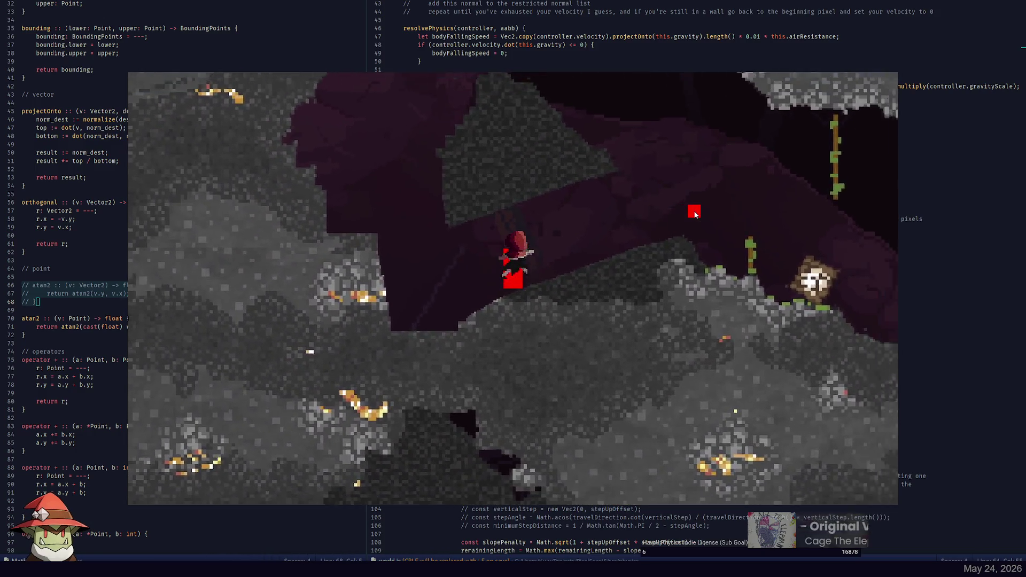
pyautogui.press('d')
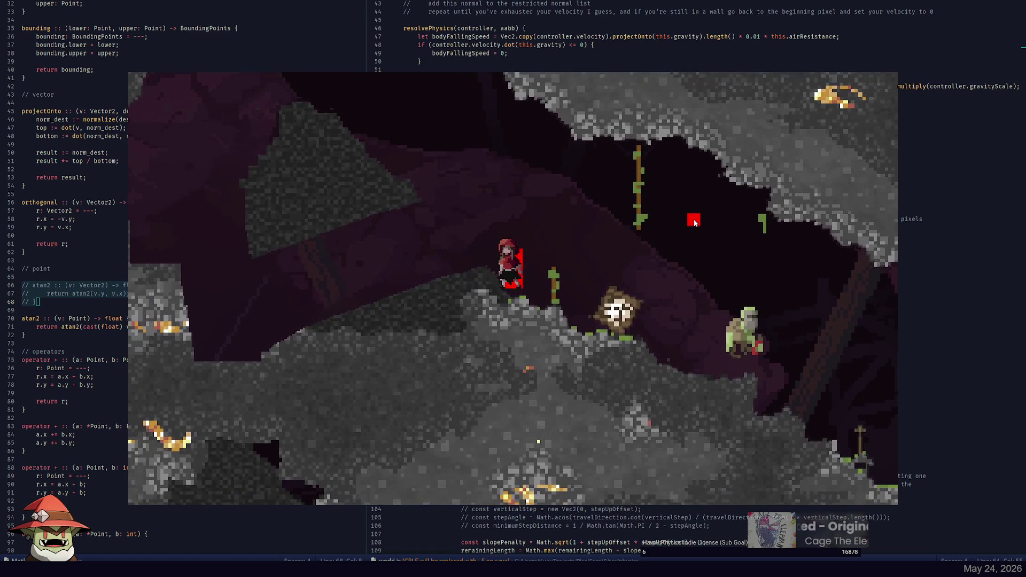
pyautogui.press('space')
pyautogui.press('a')
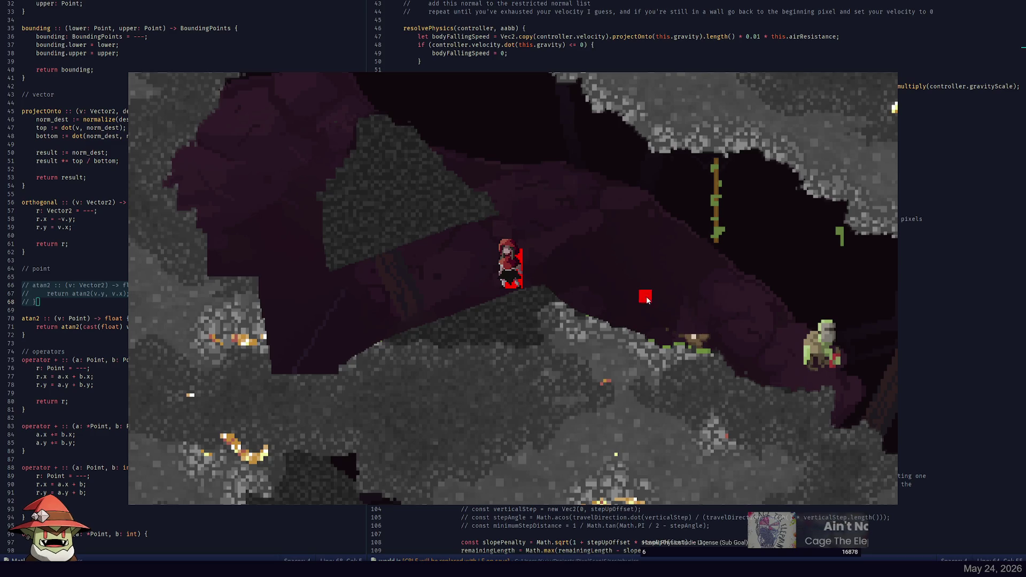
pyautogui.click(770, 336)
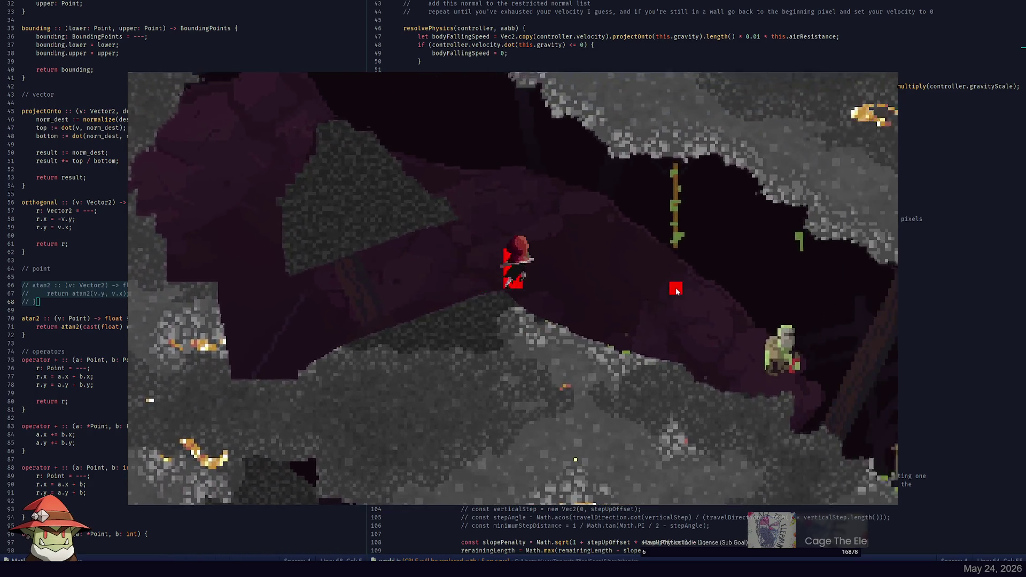
pyautogui.press('d')
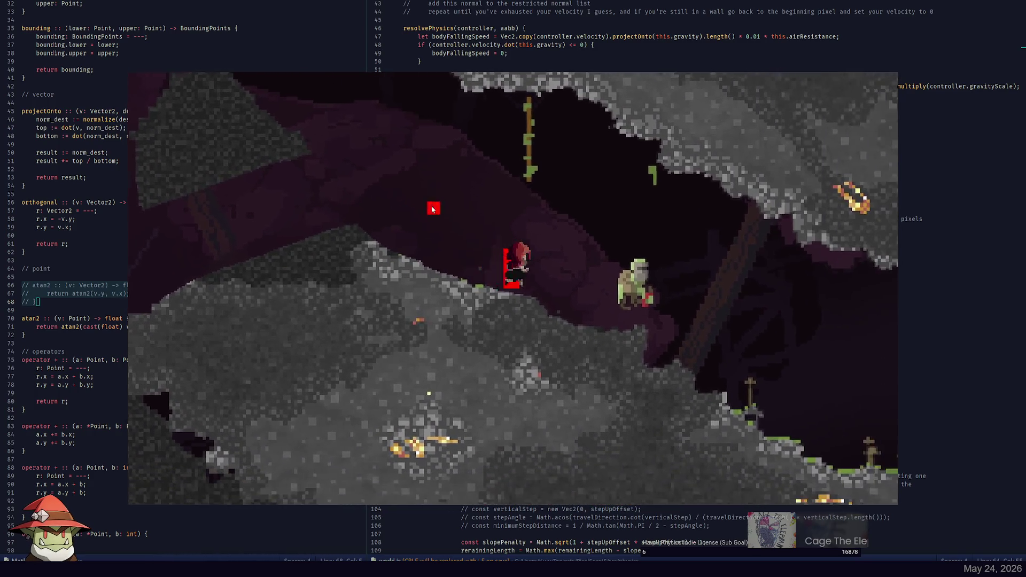
pyautogui.press('a')
# Dig a shaft below the character, cut away the left rock wall, and walk up the tunnel
pyautogui.moveTo(448, 297)
pyautogui.mouseDown()
pyautogui.moveTo(657, 322)
pyautogui.moveTo(636, 304)
pyautogui.mouseUp()
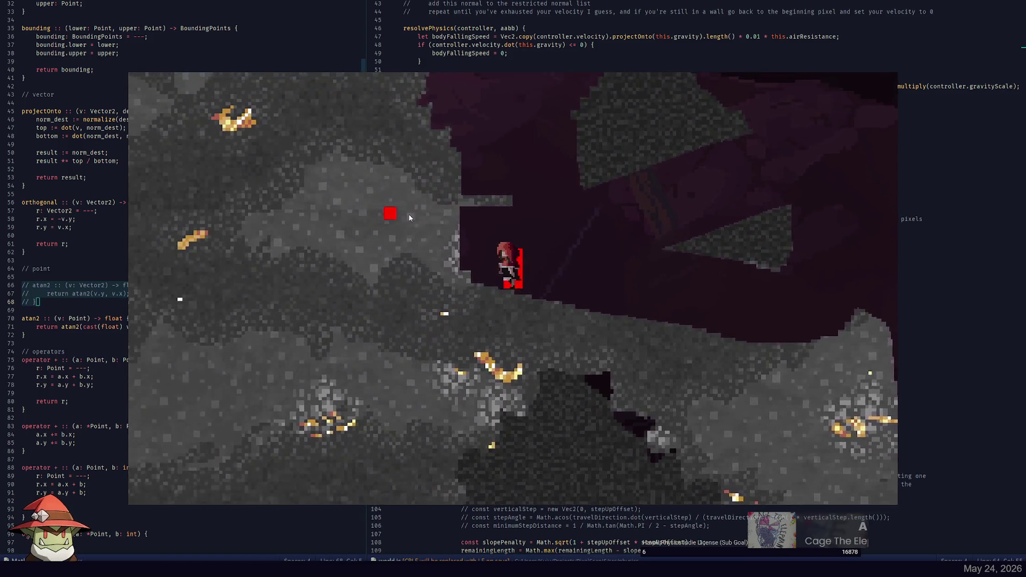
pyautogui.moveTo(483, 257)
pyautogui.mouseDown()
pyautogui.moveTo(333, 256)
pyautogui.moveTo(243, 212)
pyautogui.moveTo(217, 169)
pyautogui.mouseUp()
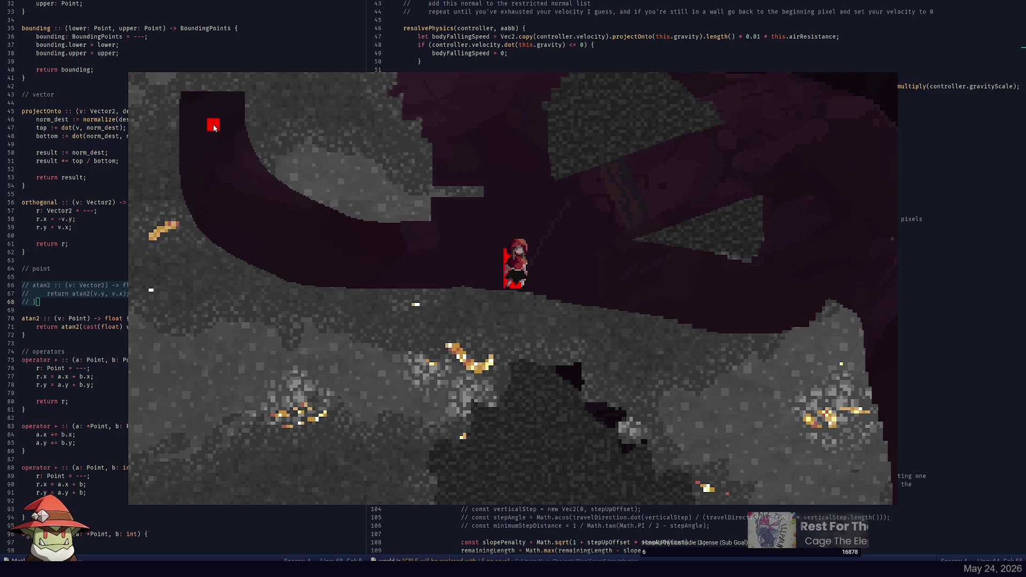
pyautogui.press('a')
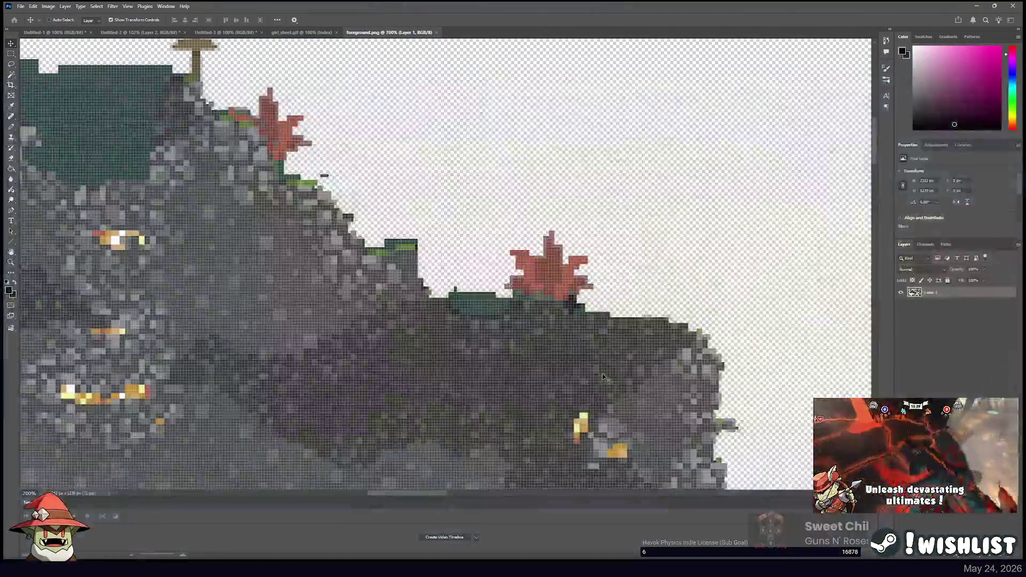
# Paste the cave map into Untitled-4 as Layer 1 and choose the Rectangular Marquee
pyautogui.hotkey('ctrl', 'Tab')
pyautogui.hotkey('ctrl', 'v')
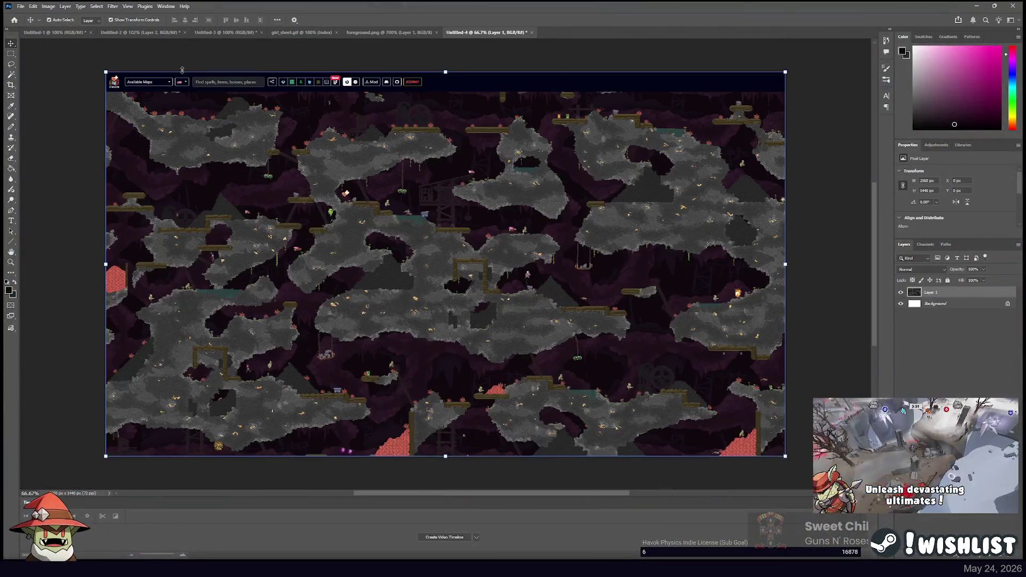
pyautogui.press('m')
# Look over the map, then paste the second cave image as Layer 2
pyautogui.scroll(5, 367, 159)
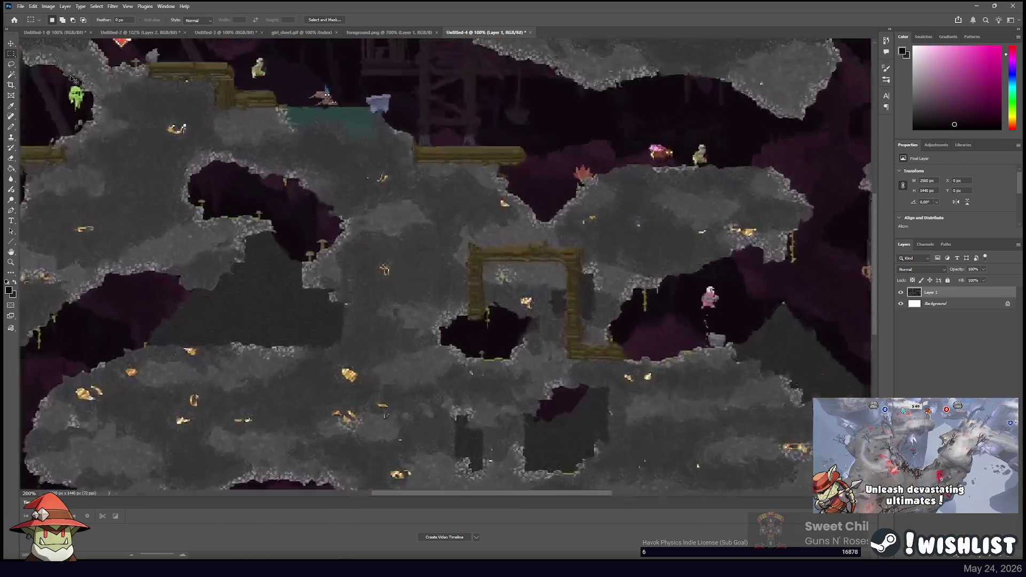
pyautogui.moveTo(367, 159); pyautogui.dragTo(485, 228)
pyautogui.scroll(5, 486, 230)
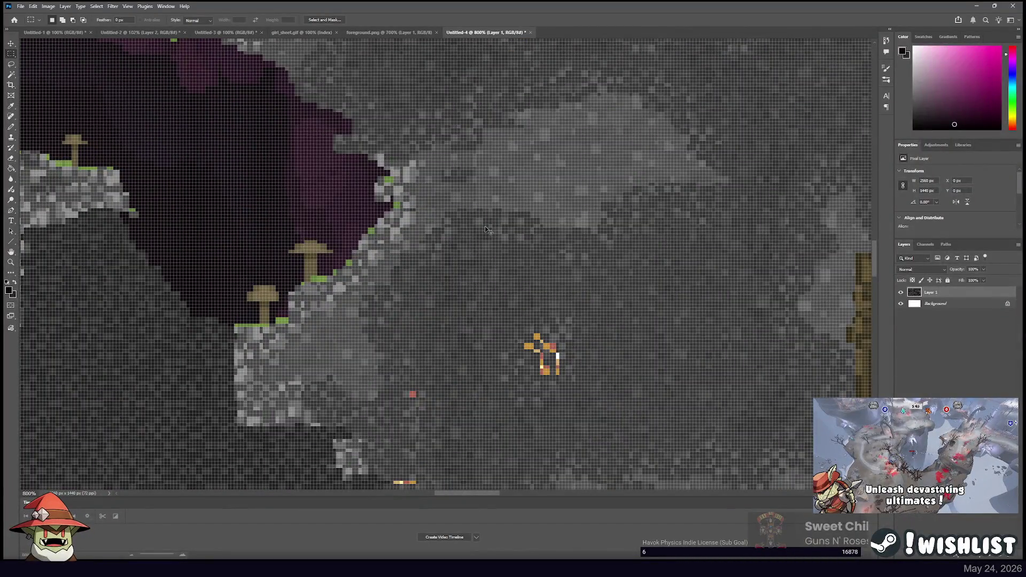
pyautogui.scroll(-5, 487, 230)
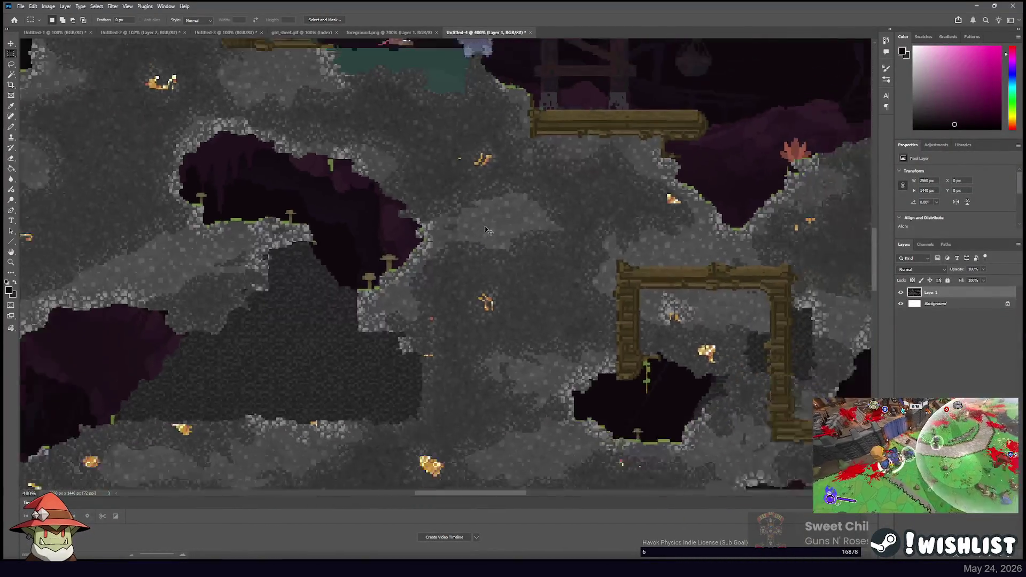
pyautogui.scroll(3, 486, 229)
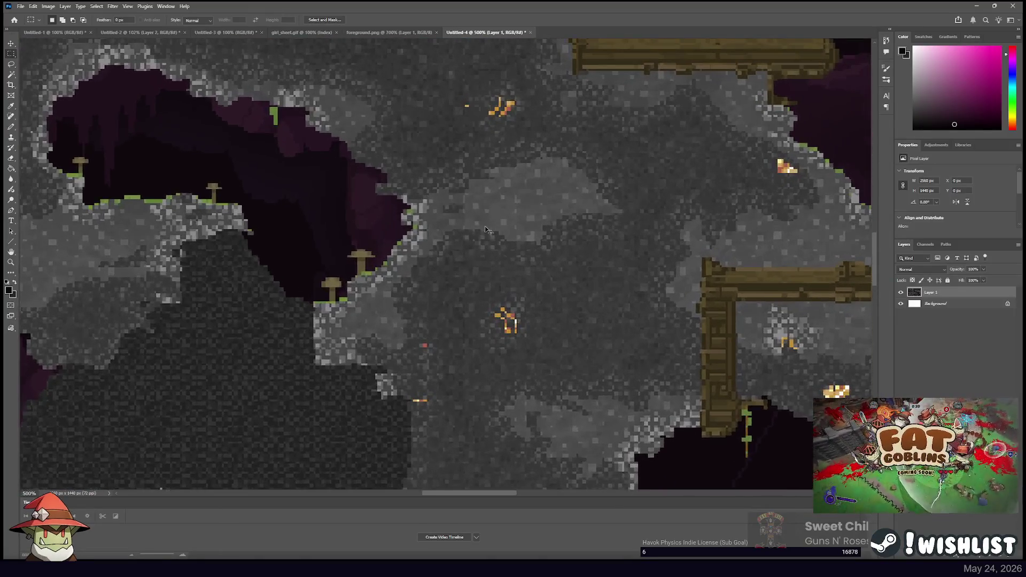
pyautogui.scroll(-1, 486, 230)
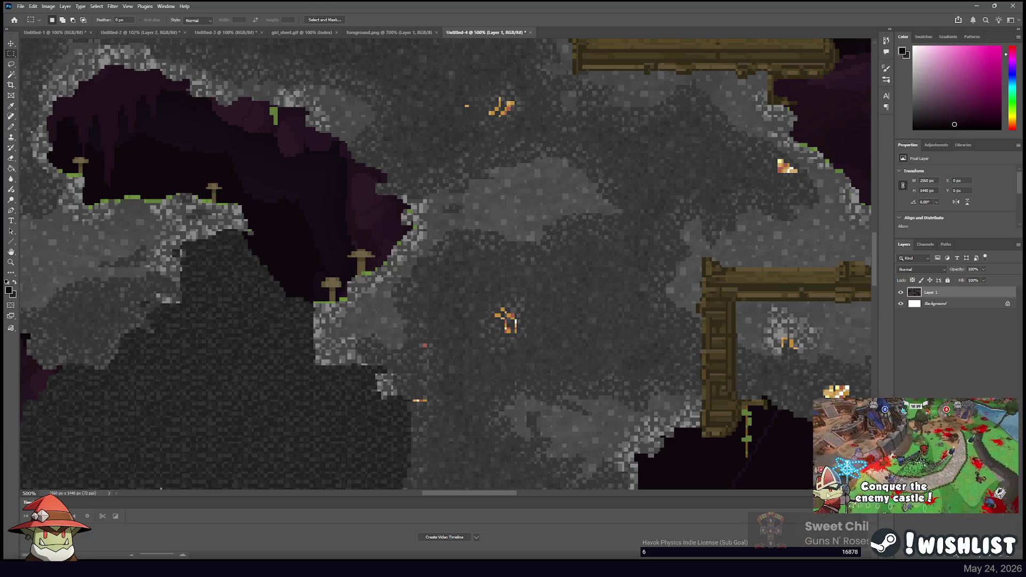
pyautogui.hotkey('ctrl', 'v')
pyautogui.scroll(1, 401, 219)
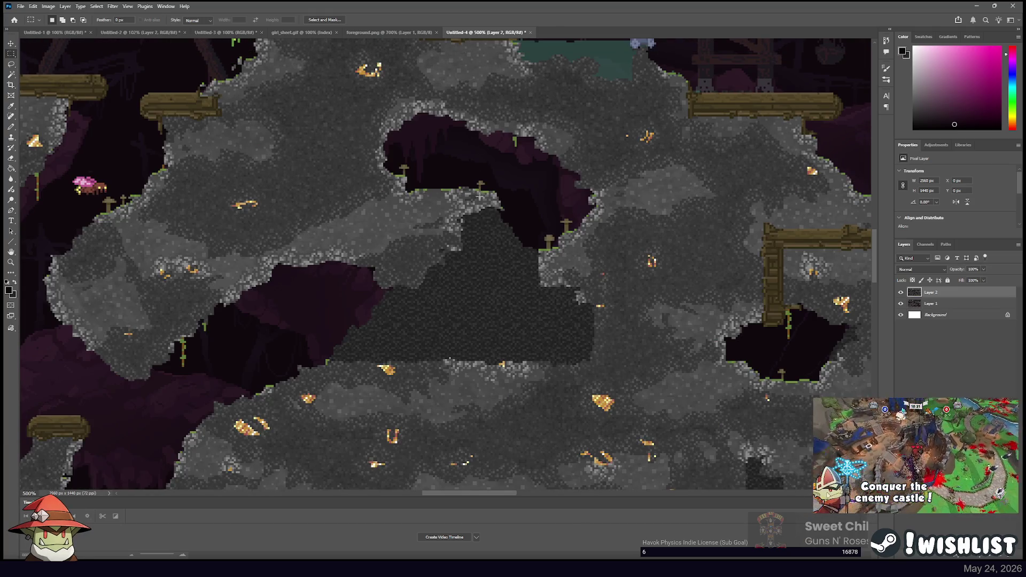
# Marquee-select the dark website header strip across the top of the map
pyautogui.scroll(-5, 596, 252)
pyautogui.scroll(5, 596, 252)
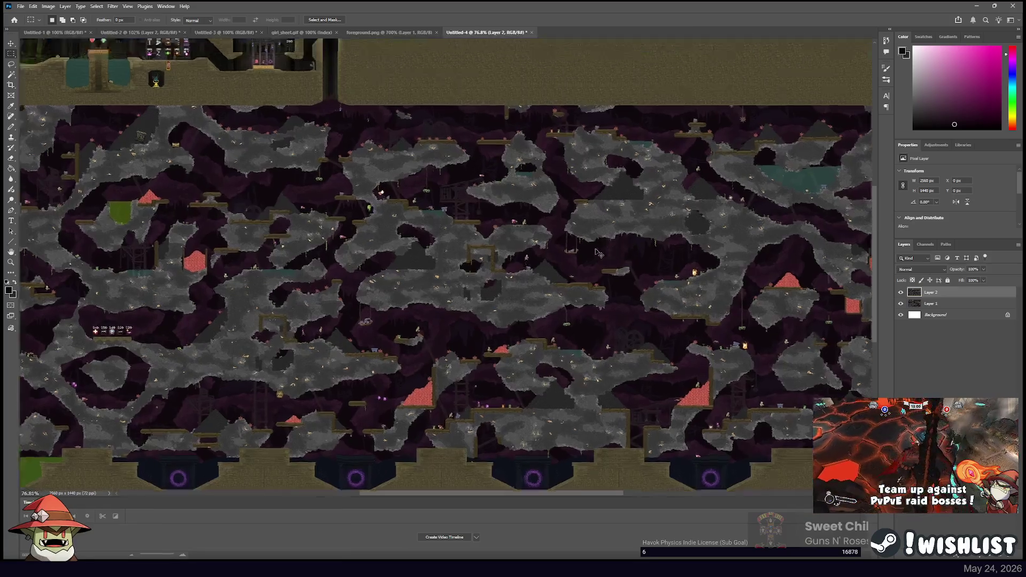
pyautogui.scroll(2, 596, 252)
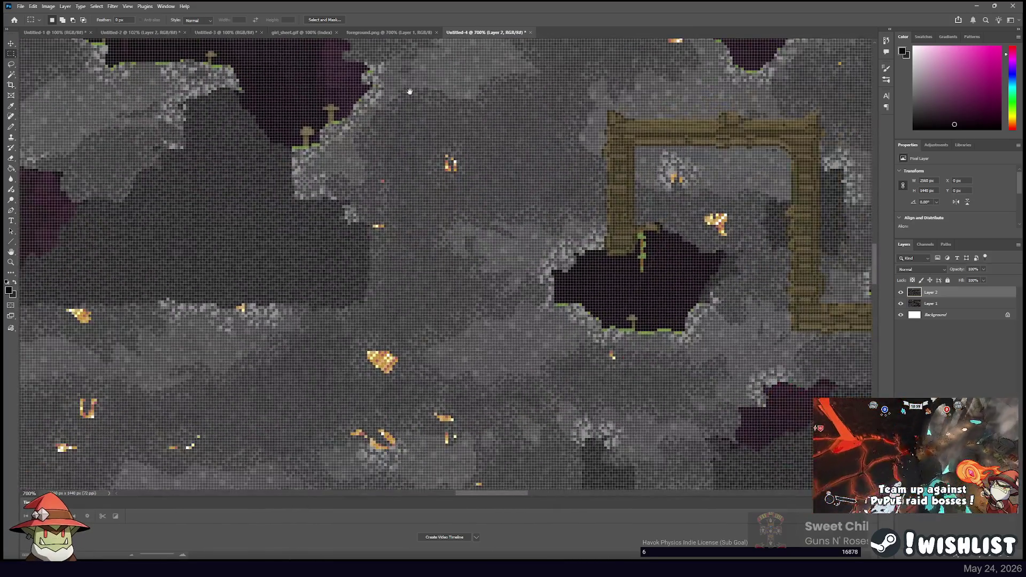
pyautogui.moveTo(410, 92)
pyautogui.mouseDown()
pyautogui.moveTo(607, 223)
pyautogui.moveTo(403, 145)
pyautogui.moveTo(630, 222)
pyautogui.moveTo(507, 187)
pyautogui.moveTo(442, 142)
pyautogui.moveTo(563, 223)
pyautogui.moveTo(559, 259)
pyautogui.moveTo(429, 295)
pyautogui.moveTo(299, 353)
pyautogui.moveTo(375, 203)
pyautogui.moveTo(369, 282)
pyautogui.mouseUp()
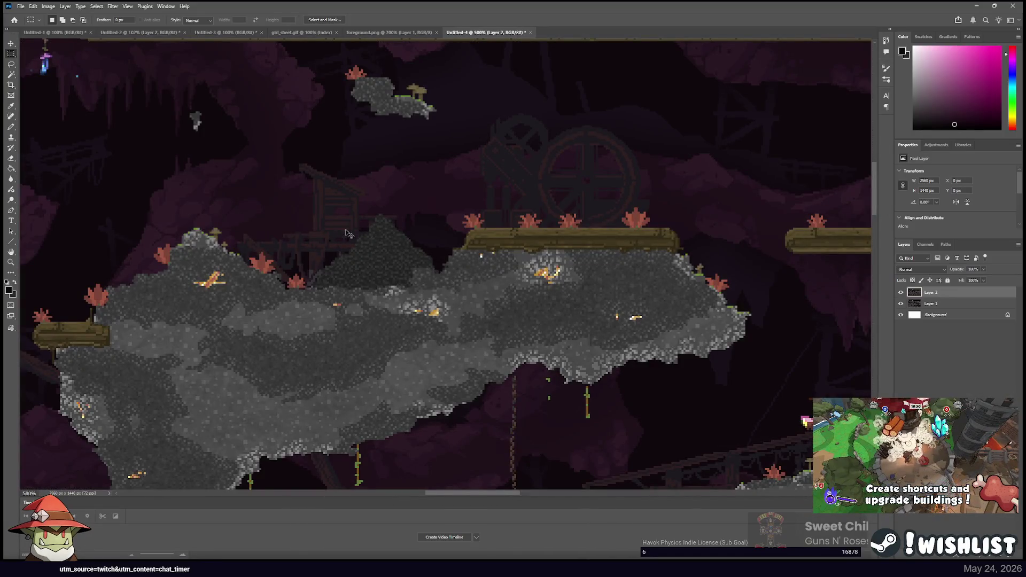
pyautogui.scroll(-8, 346, 234)
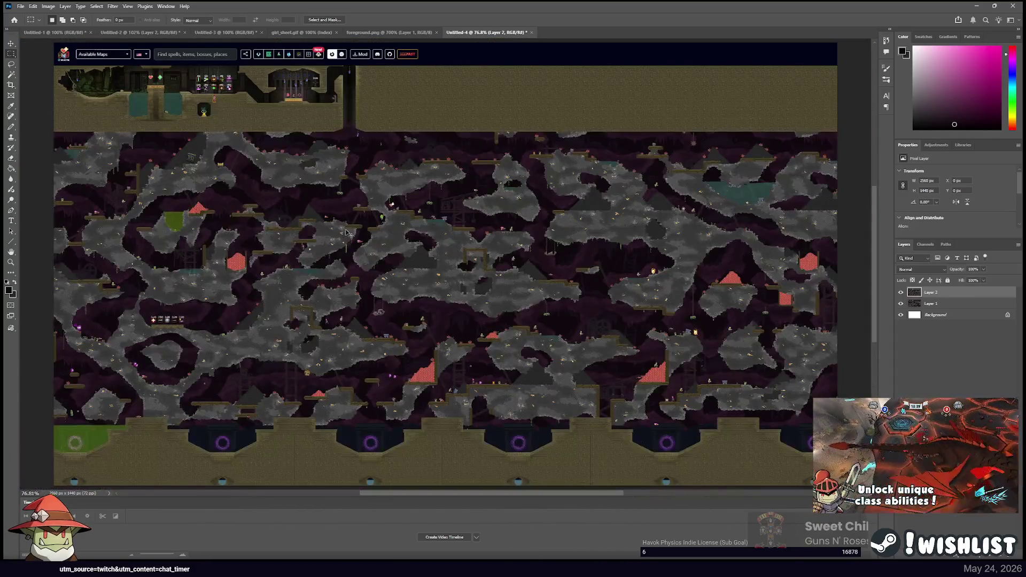
pyautogui.scroll(3, 346, 234)
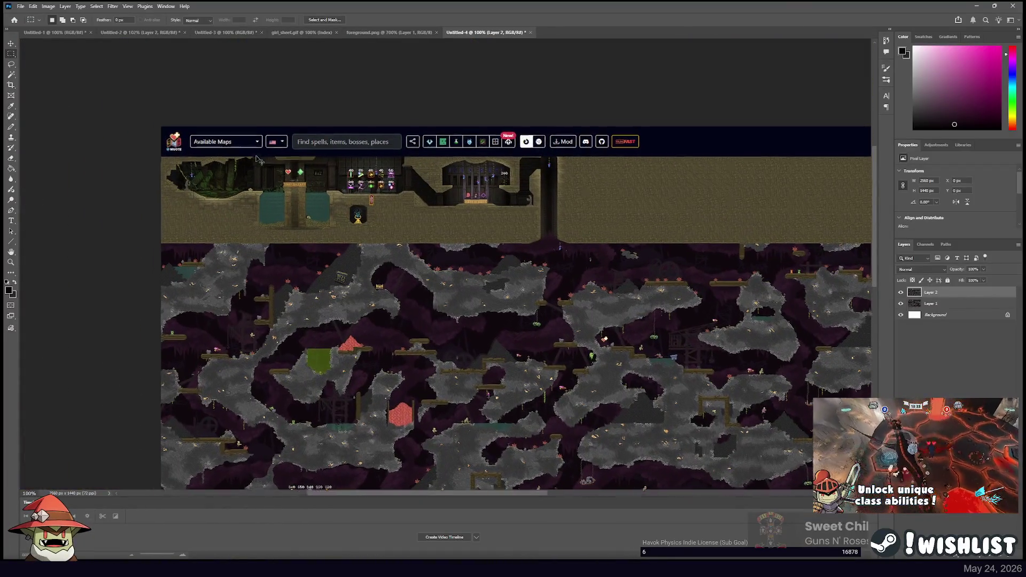
pyautogui.scroll(3, 256, 159)
pyautogui.moveTo(256, 159); pyautogui.dragTo(474, 199)
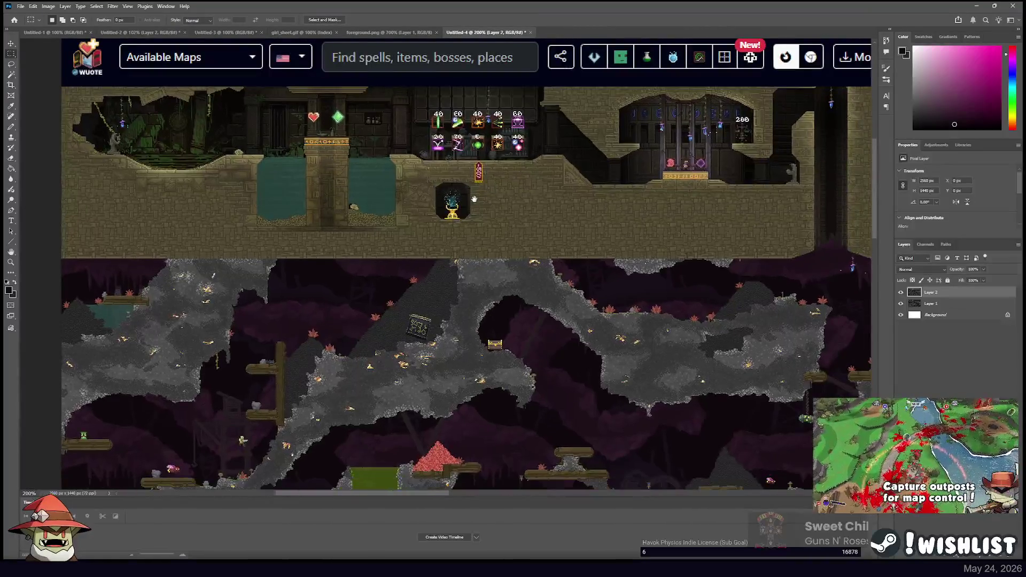
pyautogui.moveTo(70, 57)
pyautogui.mouseDown()
pyautogui.moveTo(153, 76)
pyautogui.moveTo(931, 114)
pyautogui.moveTo(405, 119)
pyautogui.mouseUp()
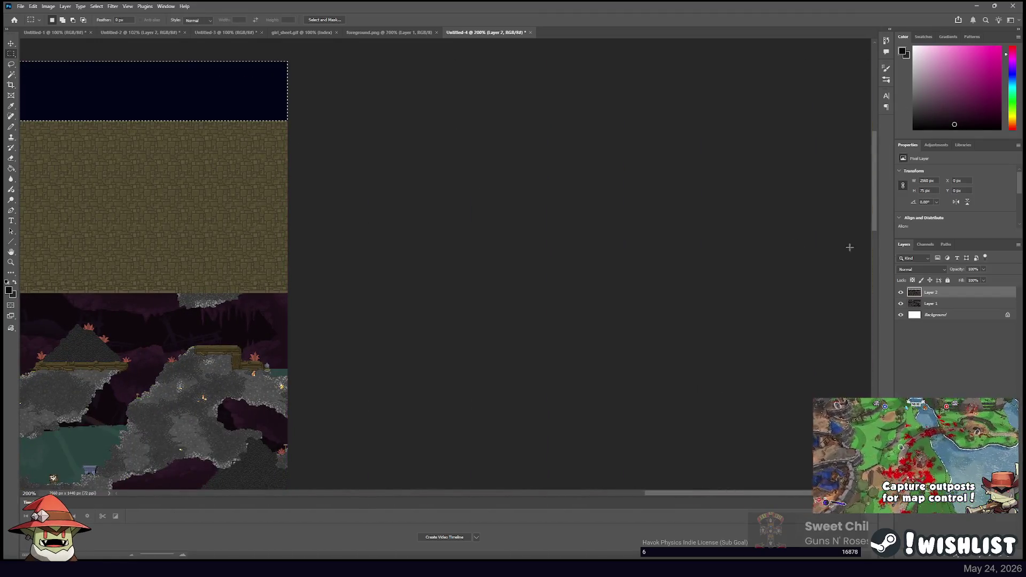
# Hide Layer 1 and Background, and undo the move so the map sits flush with the top
pyautogui.click(900, 303)
pyautogui.click(900, 315)
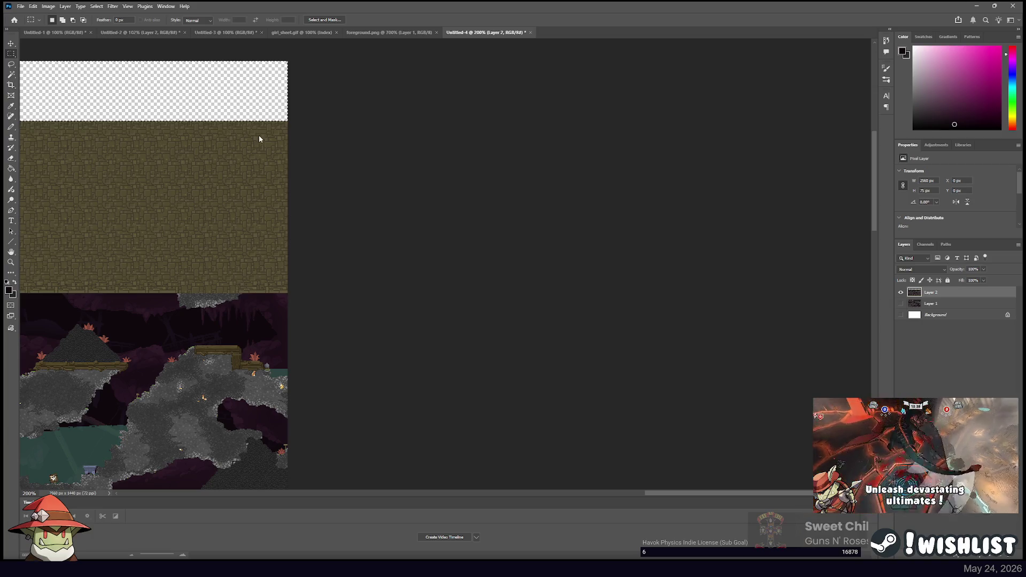
pyautogui.moveTo(267, 142)
pyautogui.mouseDown()
pyautogui.moveTo(326, 84)
pyautogui.moveTo(439, 177)
pyautogui.moveTo(434, 187)
pyautogui.moveTo(384, 163)
pyautogui.moveTo(421, 349)
pyautogui.mouseUp()
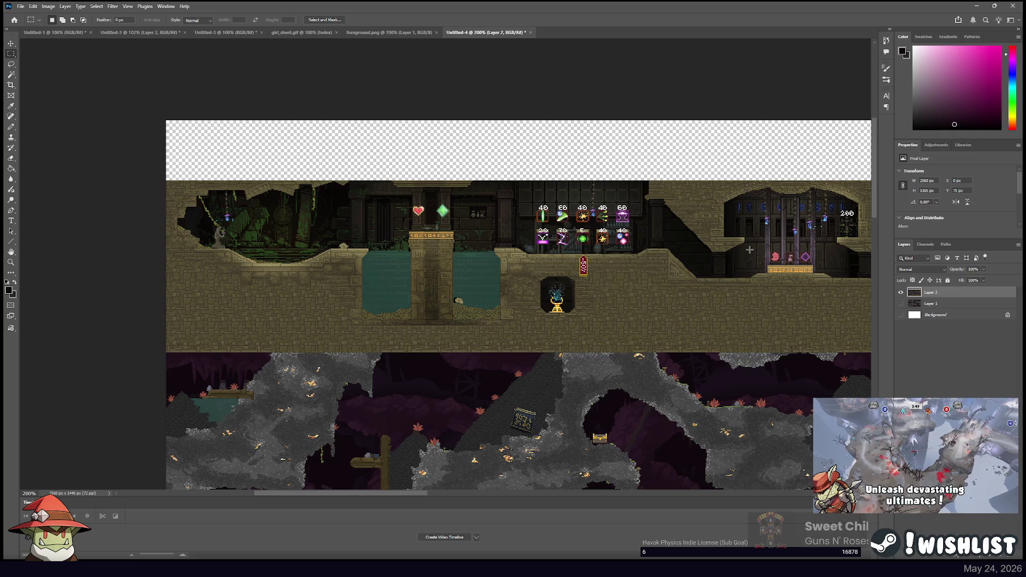
pyautogui.hotkey('ctrl', 'z')
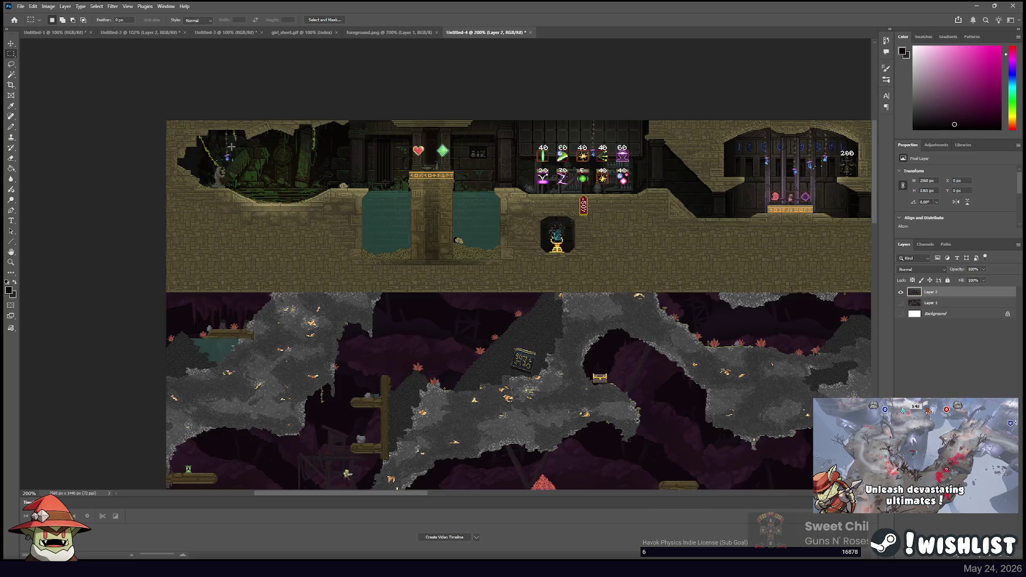
pyautogui.click(11, 74)
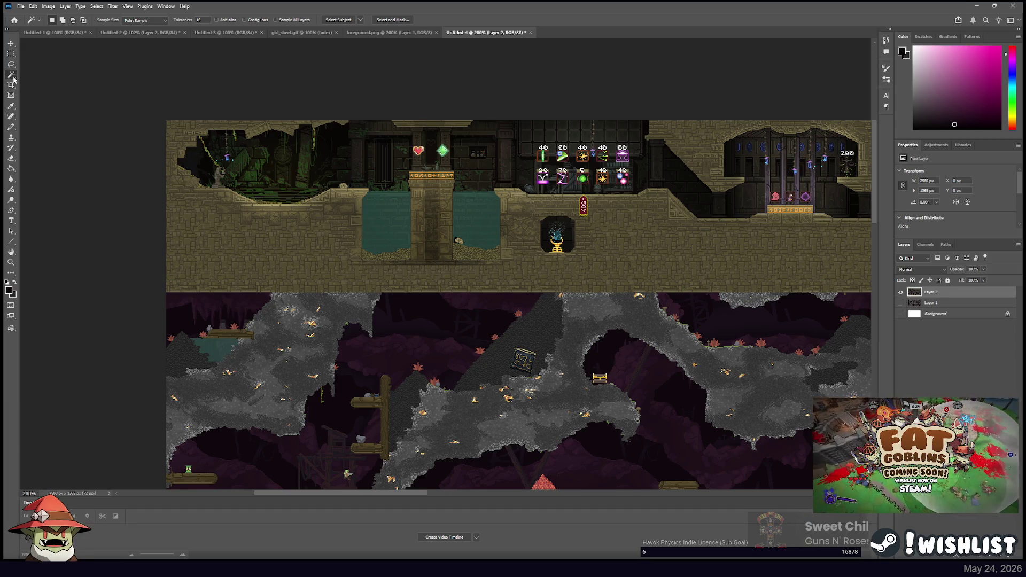
# Delete Layer 1, make Layer 2 active, and clear the selection
pyautogui.click(245, 20)
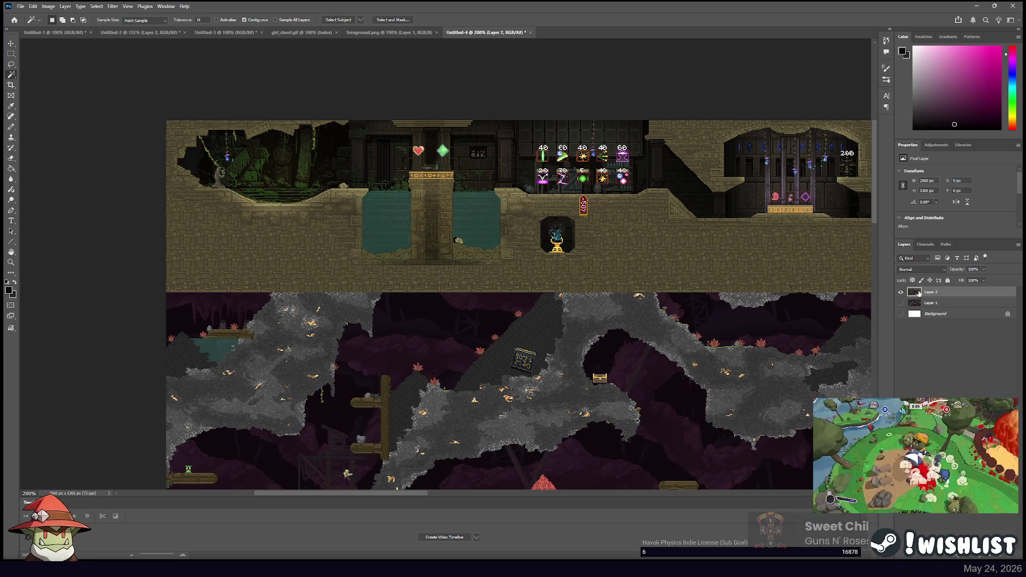
pyautogui.click(928, 308)
pyautogui.press('Delete')
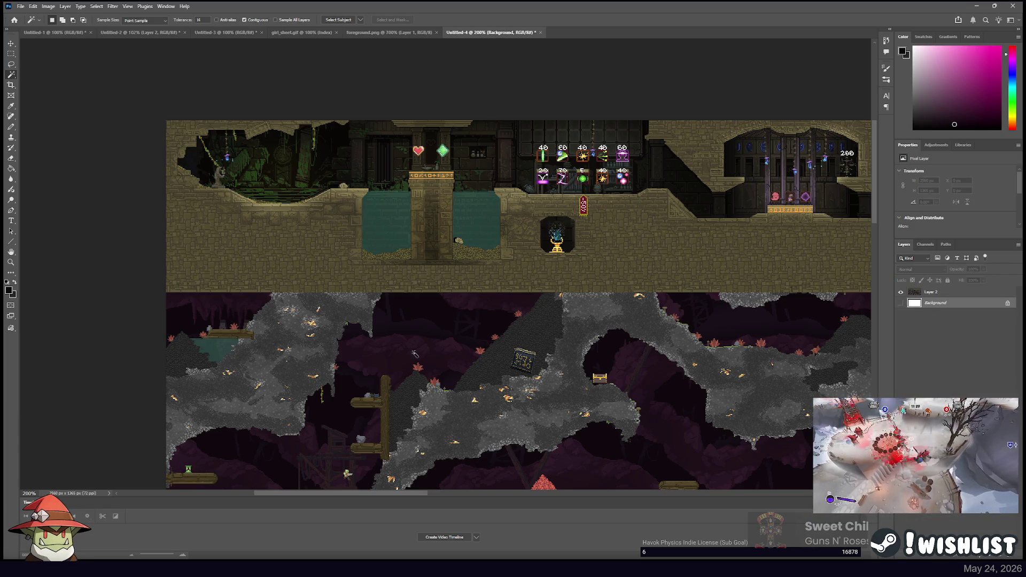
pyautogui.click(412, 317)
pyautogui.hotkey('alt', ']')
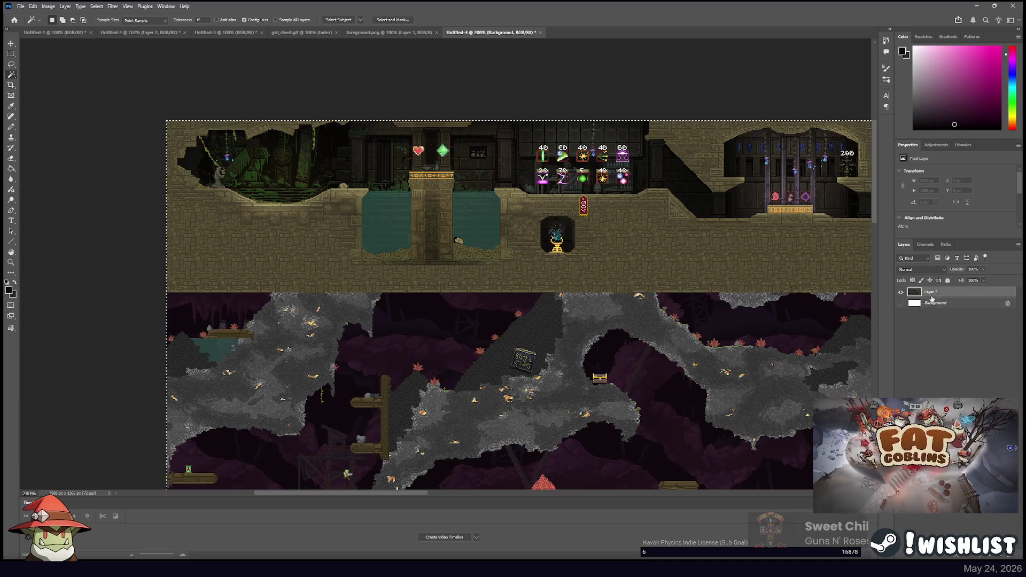
pyautogui.hotkey('ctrl', 'd')
# Magic Wand-select a connected dark cave region and pan over the cave area
pyautogui.click(442, 327)
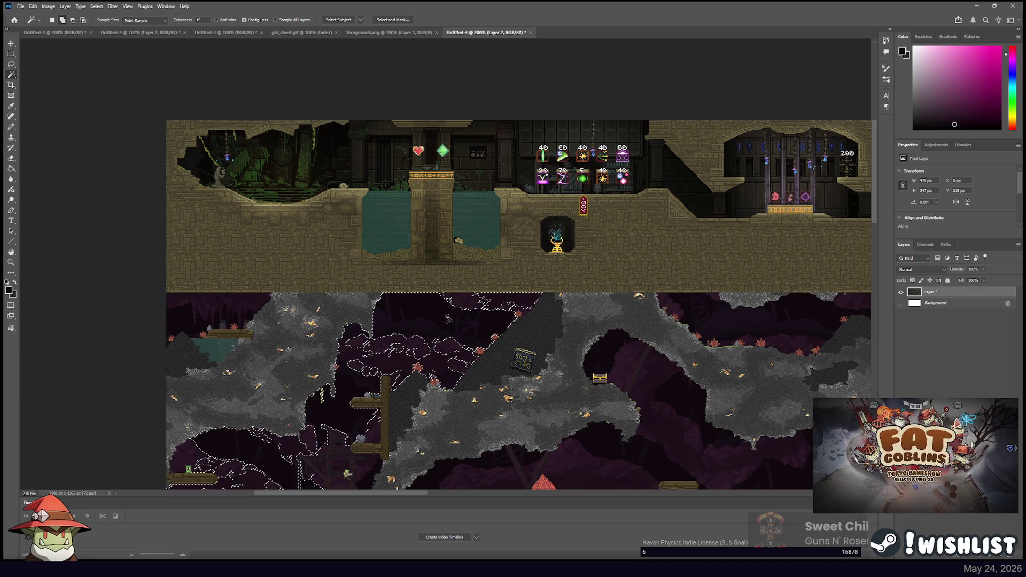
pyautogui.moveTo(441, 327); pyautogui.dragTo(437, 302)
pyautogui.scroll(-5, 438, 302)
pyautogui.hscroll(-2, 438, 302)
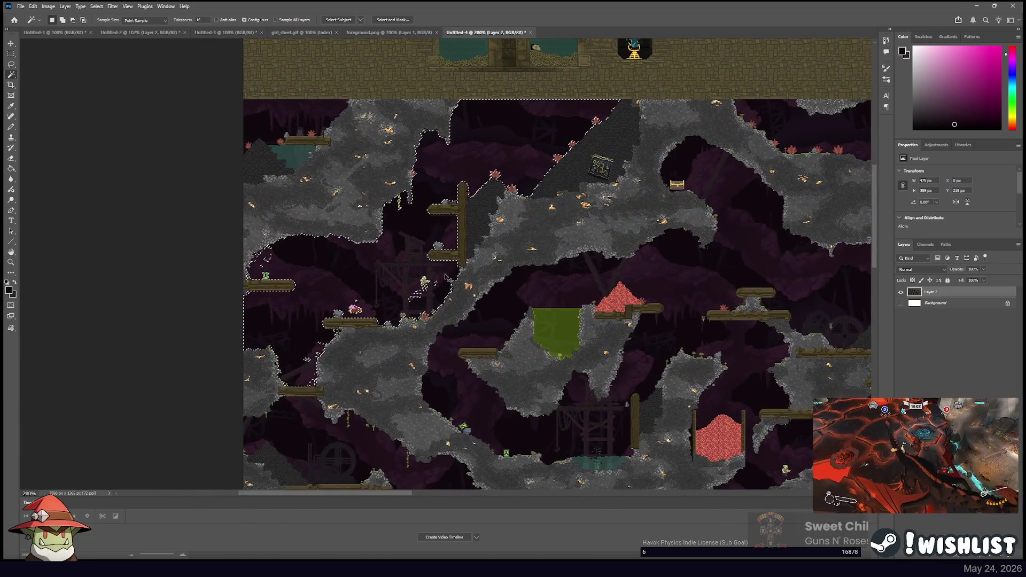
pyautogui.scroll(5, 445, 277)
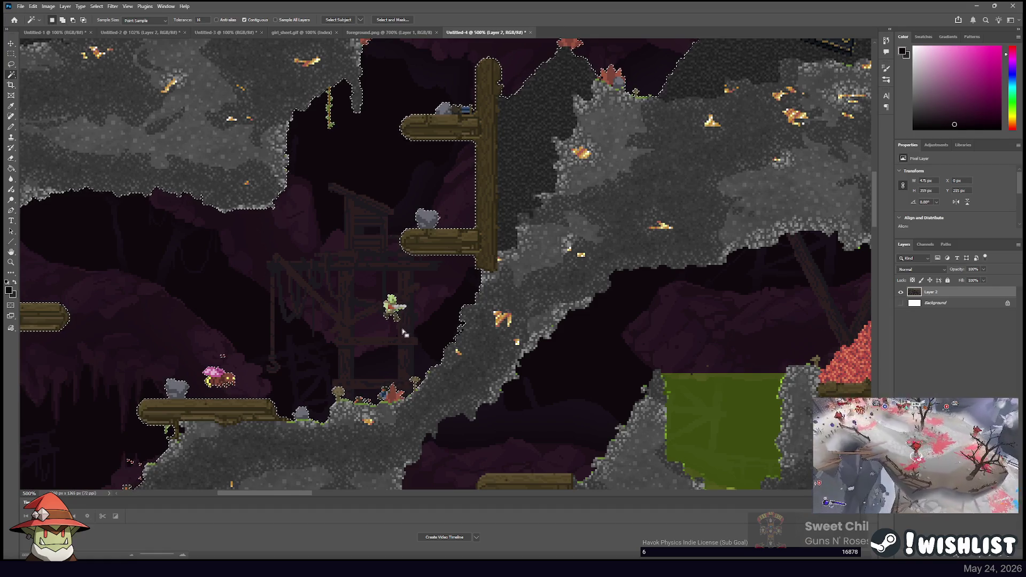
pyautogui.moveTo(347, 359)
pyautogui.mouseDown()
pyautogui.moveTo(430, 269)
pyautogui.moveTo(443, 232)
pyautogui.mouseUp()
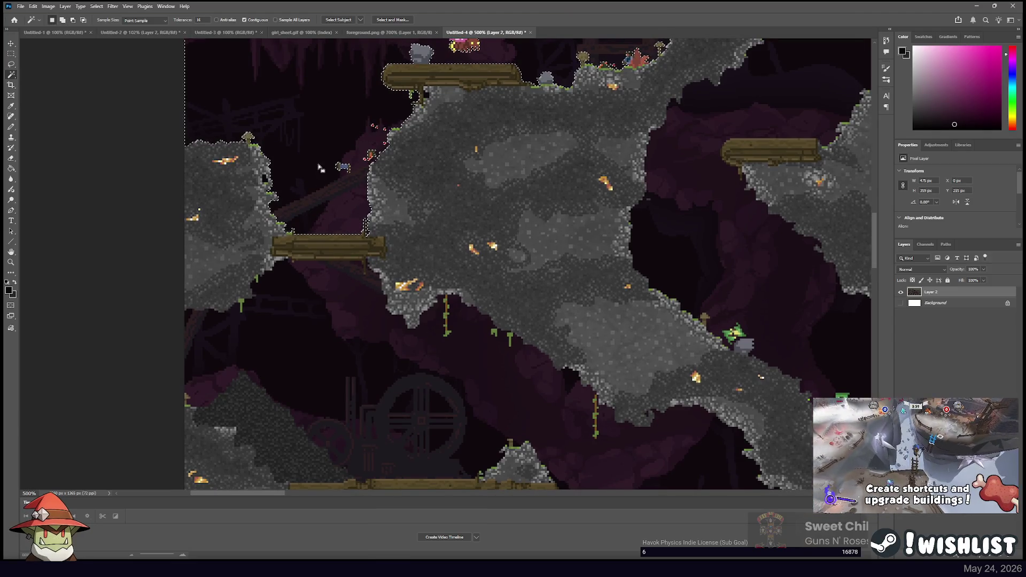
# With Contiguous off and Tolerance 0, add dark purple cave background areas to the selection
pyautogui.click(244, 20)
pyautogui.click(342, 211)
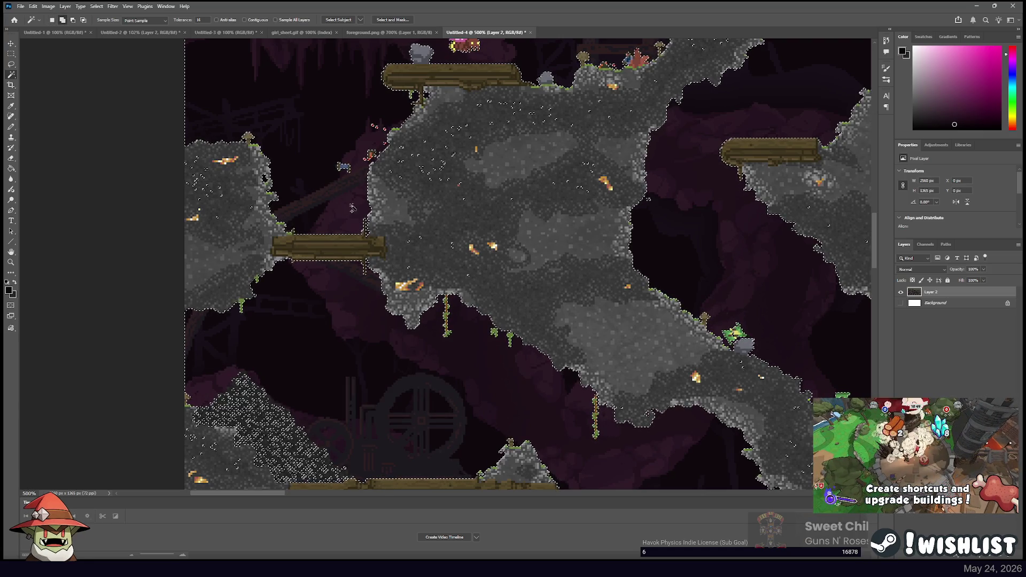
pyautogui.moveTo(182, 20); pyautogui.dragTo(143, 26)
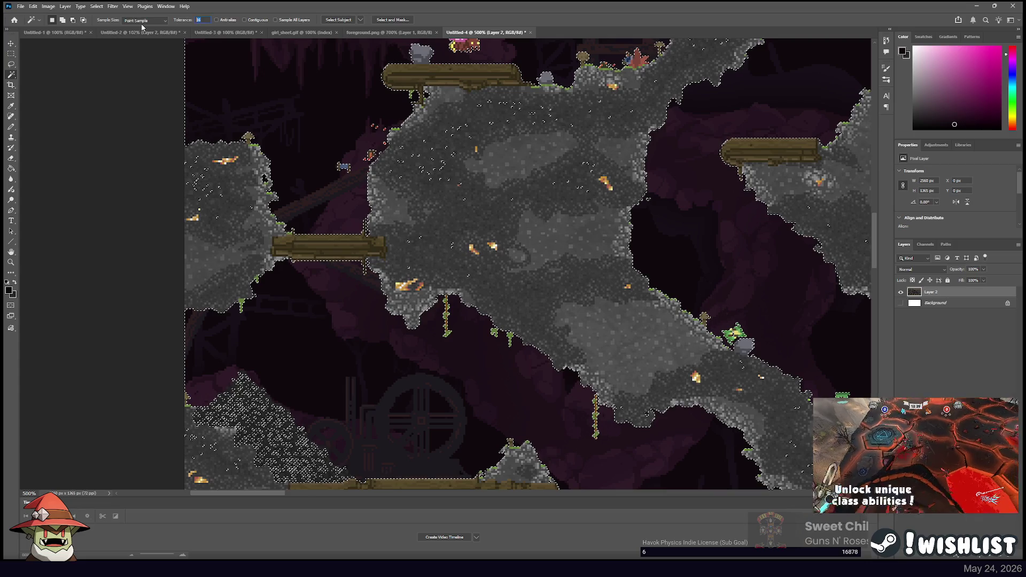
pyautogui.click(314, 197)
pyautogui.click(300, 160)
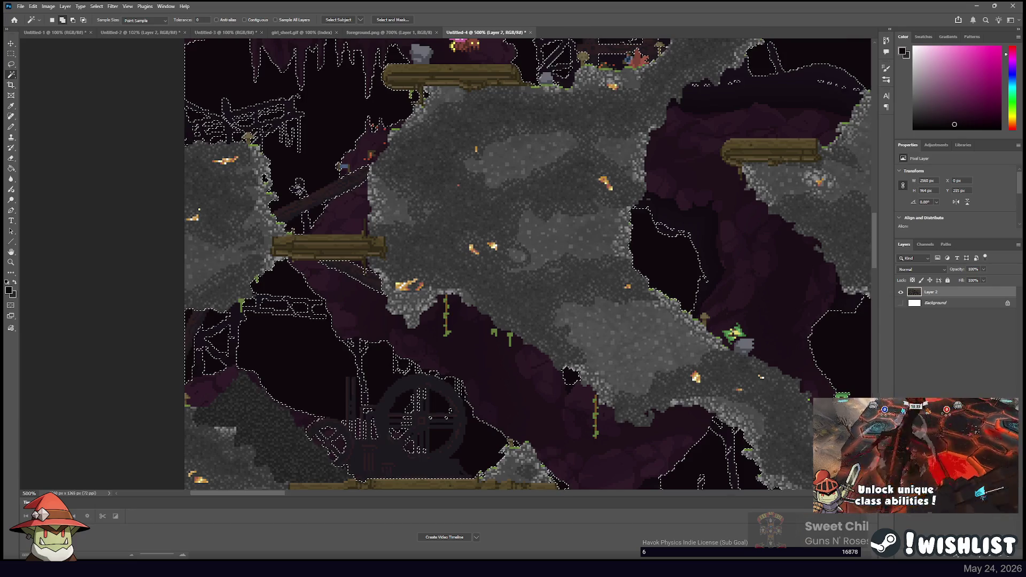
pyautogui.click(227, 131)
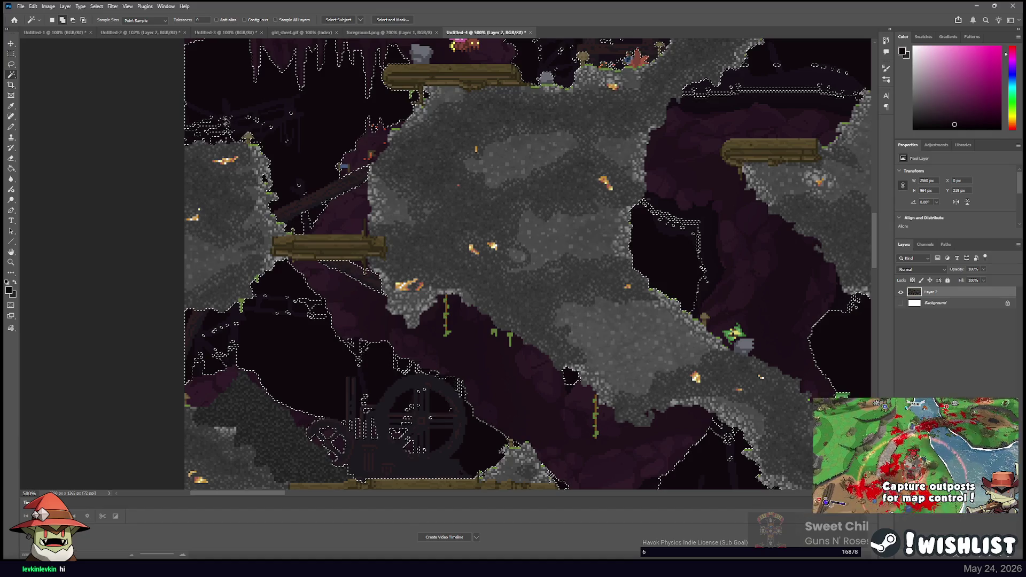
pyautogui.keyDown('shift'); pyautogui.click(224, 113); pyautogui.keyUp('shift')
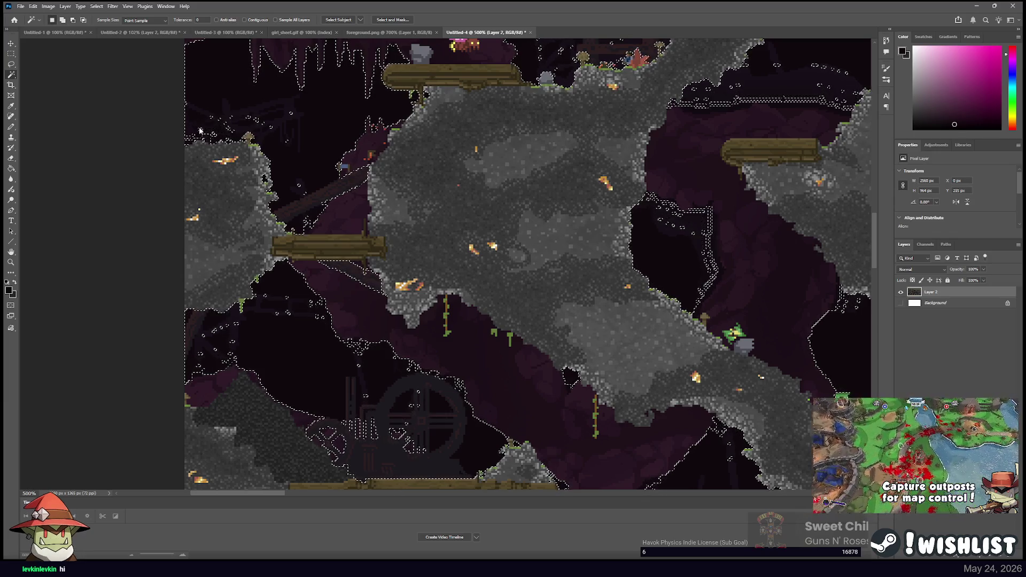
pyautogui.keyDown('shift'); pyautogui.click(286, 60); pyautogui.keyUp('shift')
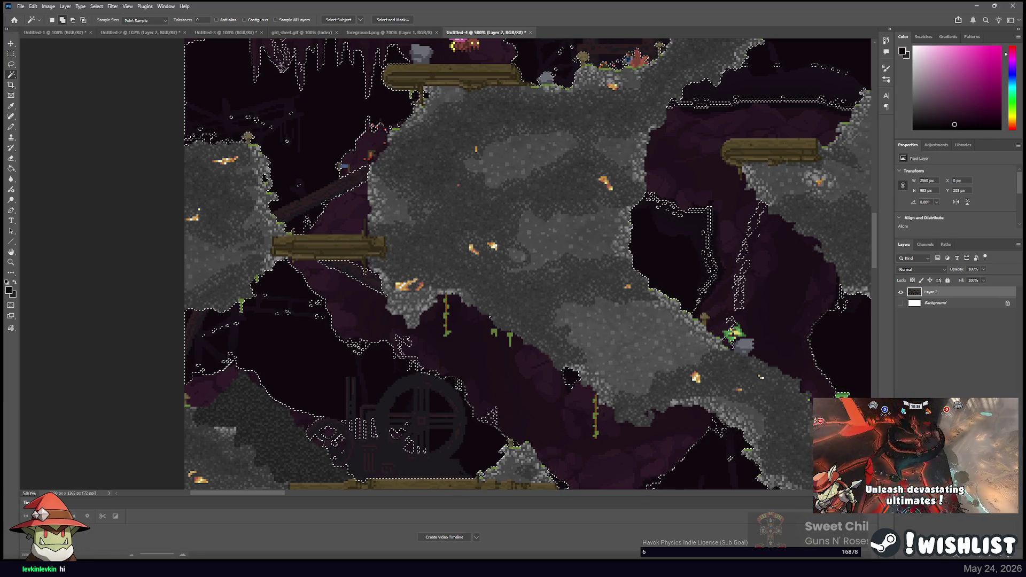
pyautogui.keyDown('shift'); pyautogui.click(283, 67); pyautogui.keyUp('shift')
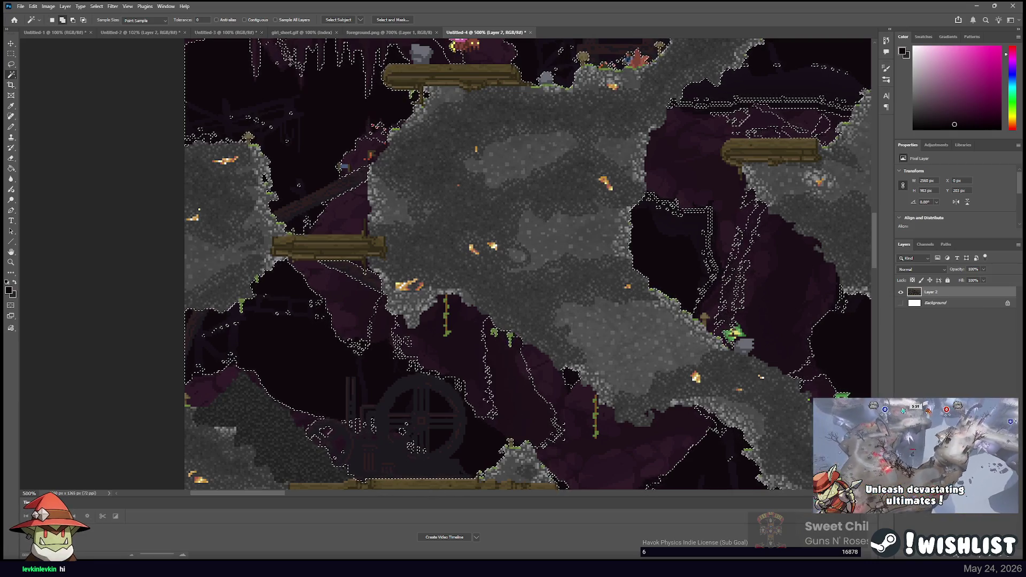
pyautogui.keyDown('shift'); pyautogui.click(300, 59); pyautogui.keyUp('shift')
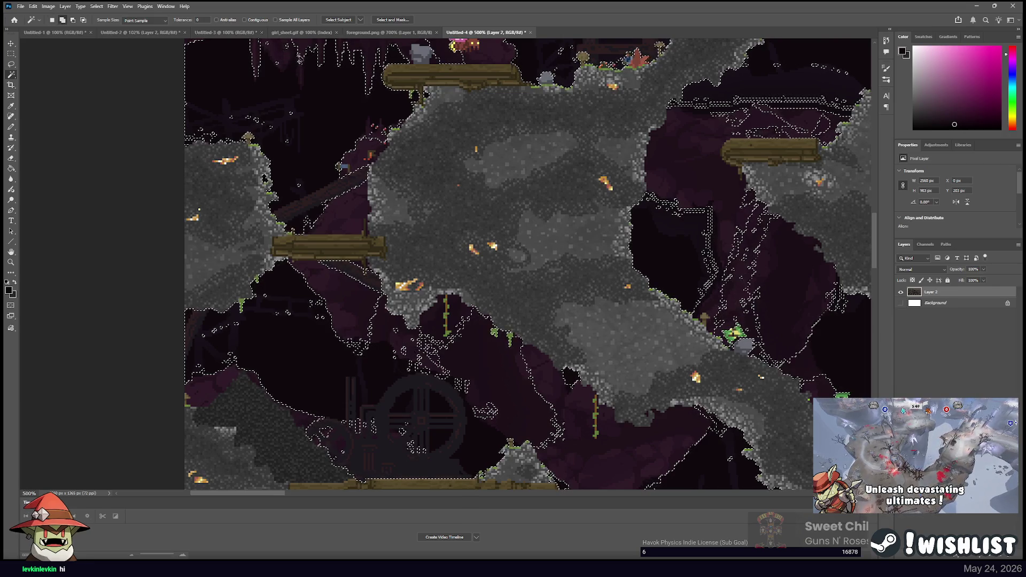
pyautogui.click(357, 204)
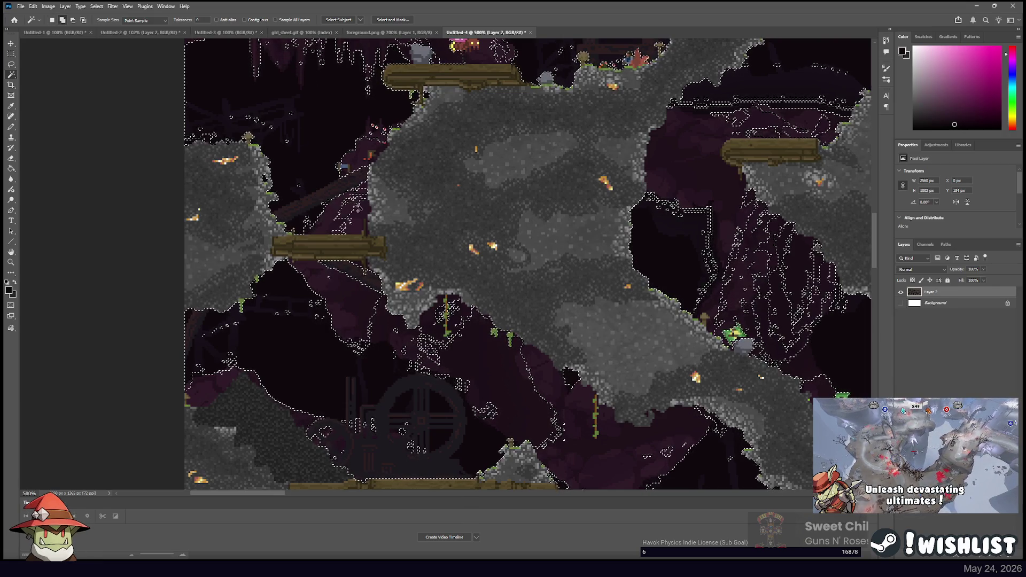
pyautogui.click(334, 217)
# Raise the tolerance to 2 and add remaining dark areas and small islands
pyautogui.doubleClick(201, 20)
pyautogui.write('2')
pyautogui.click(326, 222)
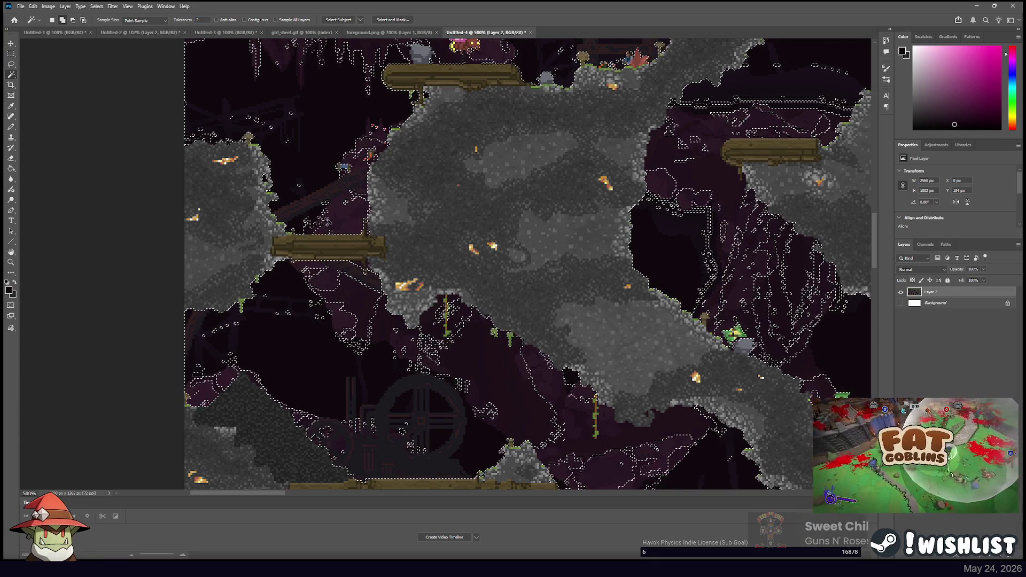
pyautogui.click(342, 151)
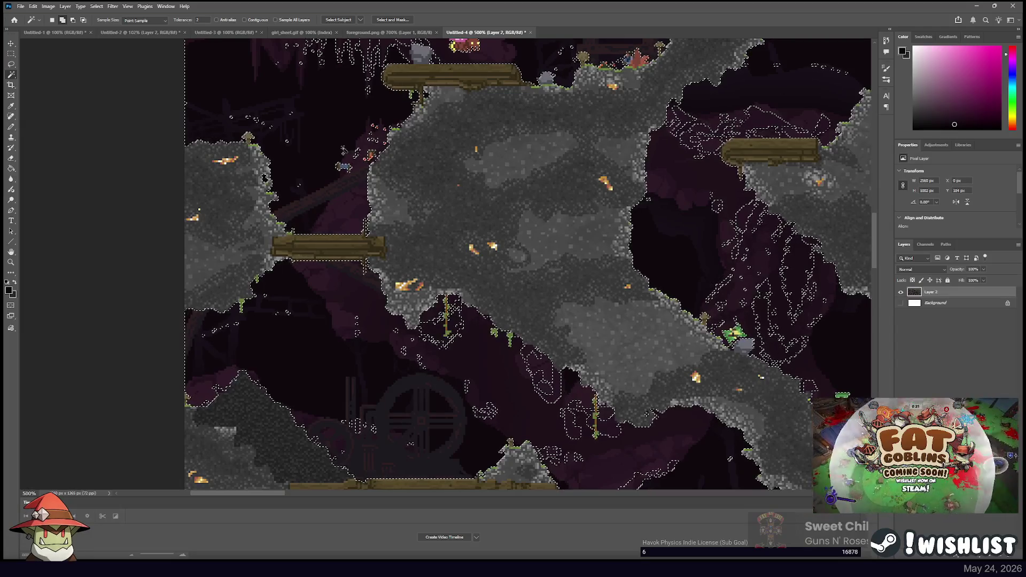
pyautogui.click(347, 117)
pyautogui.click(324, 160)
pyautogui.click(364, 143)
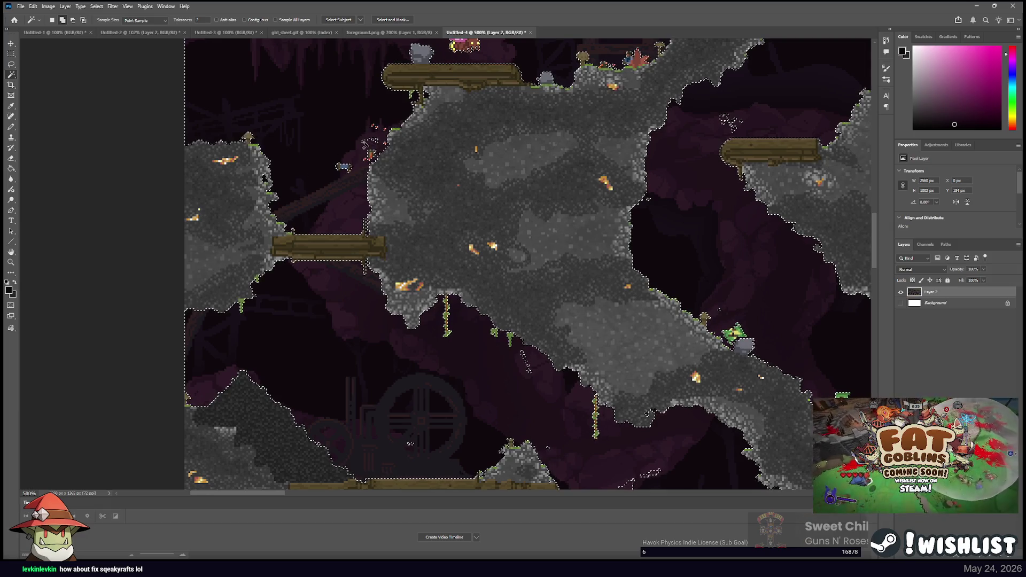
pyautogui.moveTo(438, 116); pyautogui.dragTo(270, 256)
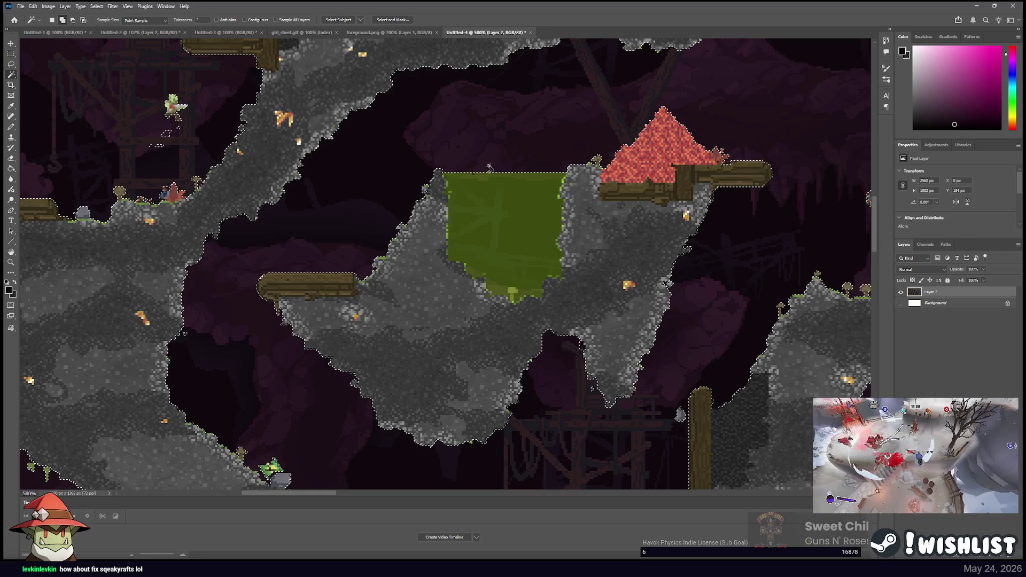
# Check the purple background selection edges across the lower cave, brick temple and upper-left platforms
pyautogui.moveTo(505, 162)
pyautogui.mouseDown()
pyautogui.moveTo(285, 188)
pyautogui.moveTo(46, 178)
pyautogui.mouseUp()
pyautogui.moveTo(685, 188)
pyautogui.mouseDown()
pyautogui.moveTo(409, 135)
pyautogui.moveTo(233, 37)
pyautogui.mouseUp()
pyautogui.moveTo(642, 369)
pyautogui.mouseDown()
pyautogui.moveTo(365, 265)
pyautogui.moveTo(356, 221)
pyautogui.moveTo(453, 144)
pyautogui.mouseUp()
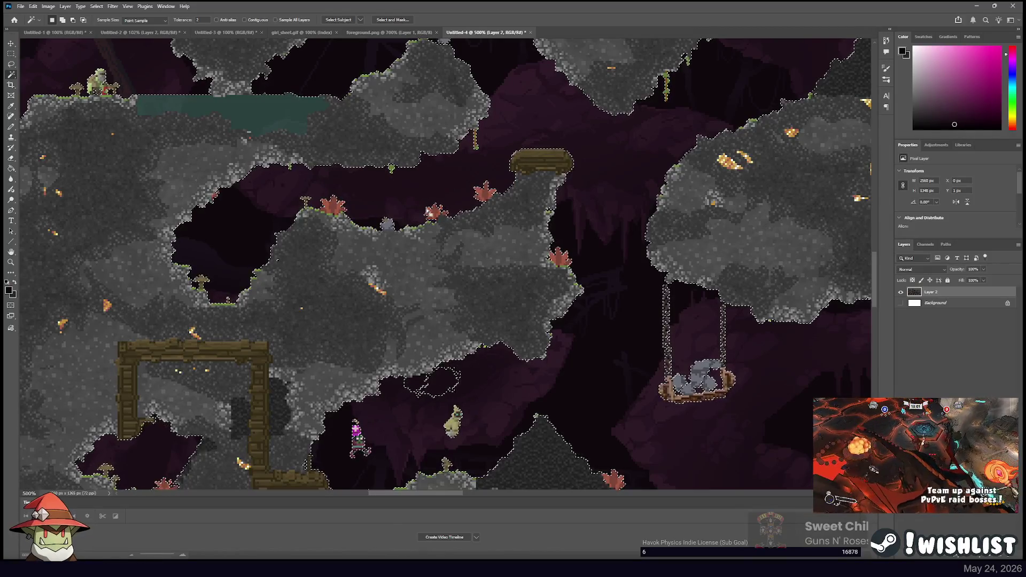
pyautogui.moveTo(425, 359)
pyautogui.mouseDown()
pyautogui.moveTo(510, 227)
pyautogui.moveTo(587, 223)
pyautogui.moveTo(759, 143)
pyautogui.mouseUp()
pyautogui.moveTo(409, 249)
pyautogui.mouseDown()
pyautogui.moveTo(626, 195)
pyautogui.moveTo(588, 65)
pyautogui.mouseUp()
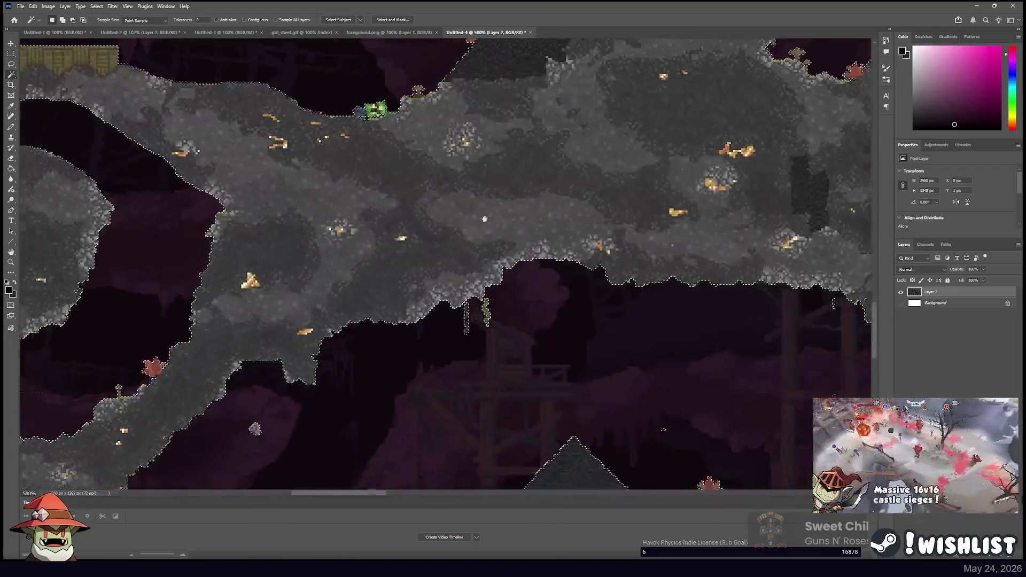
pyautogui.moveTo(481, 374); pyautogui.dragTo(427, 188)
pyautogui.moveTo(221, 305)
pyautogui.mouseDown()
pyautogui.moveTo(538, 219)
pyautogui.moveTo(358, 207)
pyautogui.mouseUp()
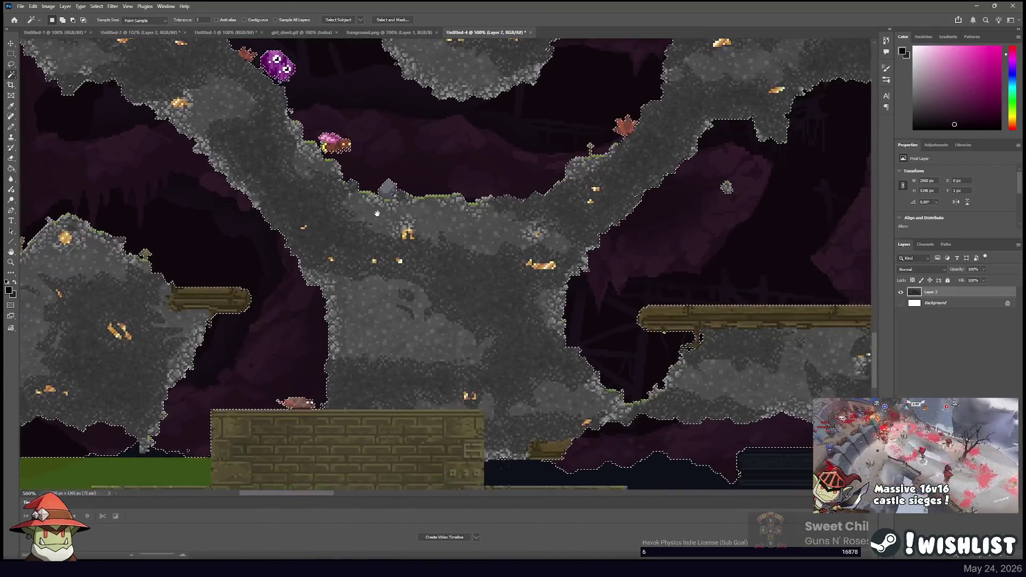
pyautogui.moveTo(481, 267); pyautogui.dragTo(327, 209)
pyautogui.moveTo(588, 320); pyautogui.dragTo(481, 241)
pyautogui.moveTo(695, 240); pyautogui.dragTo(403, 139)
pyautogui.moveTo(332, 129); pyautogui.dragTo(433, 145)
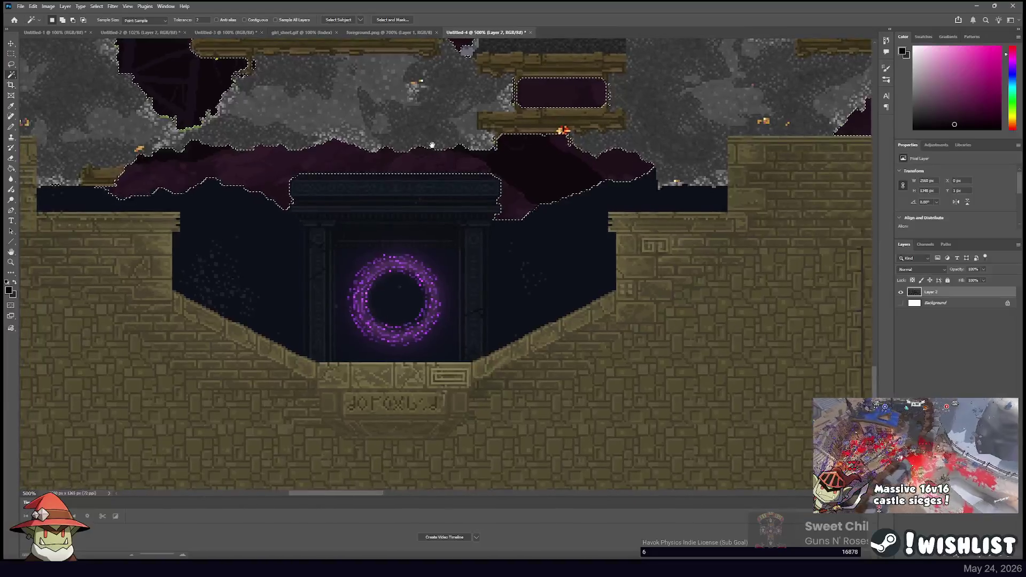
pyautogui.moveTo(238, 216)
pyautogui.mouseDown()
pyautogui.moveTo(342, 300)
pyautogui.moveTo(633, 217)
pyautogui.mouseUp()
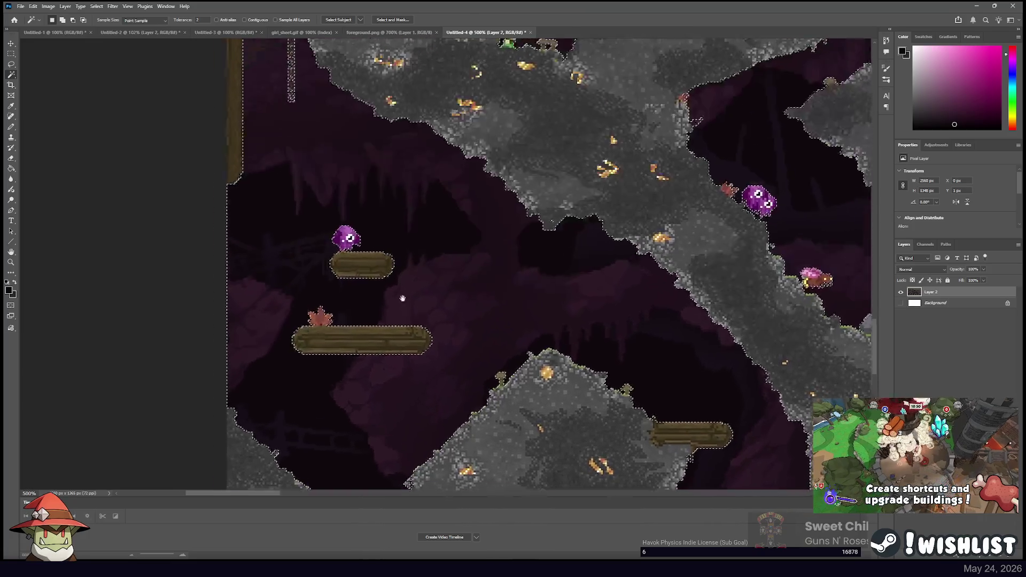
pyautogui.moveTo(396, 65); pyautogui.dragTo(398, 286)
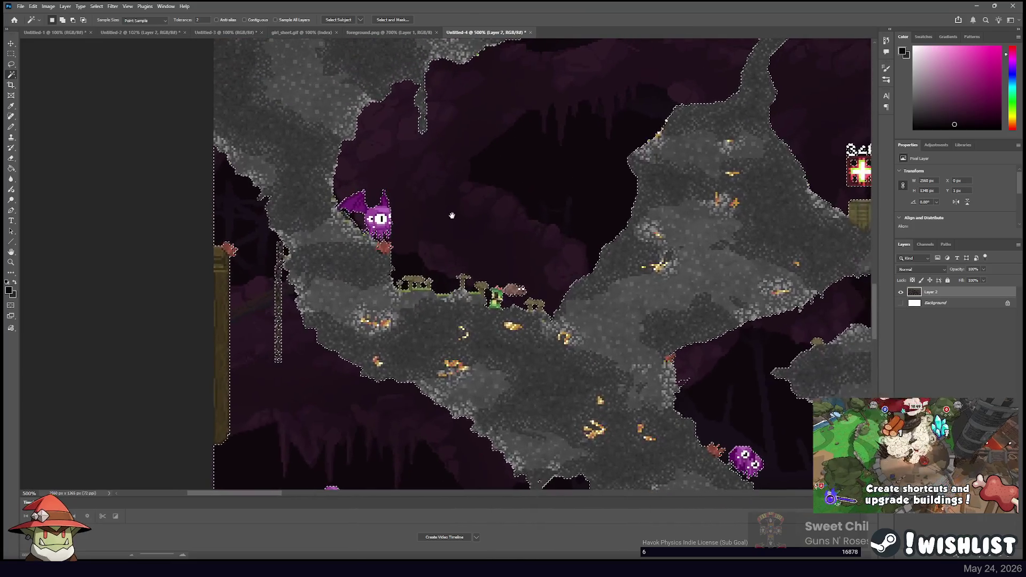
pyautogui.moveTo(496, 195); pyautogui.dragTo(434, 299)
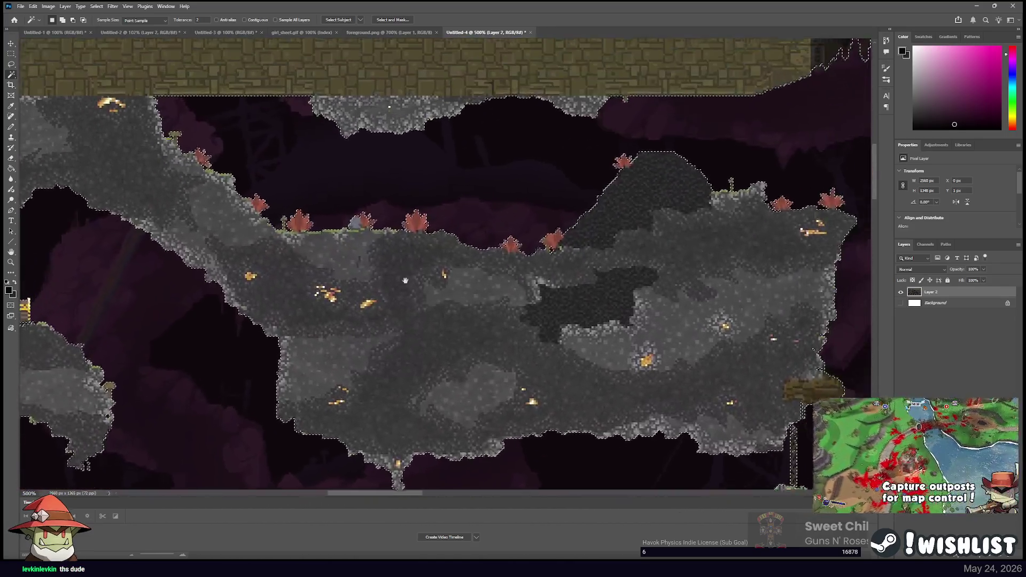
# Check the chest, sign and left-edge areas, then move the selected backdrop to a new layer (Ctrl+J)
pyautogui.moveTo(397, 293); pyautogui.dragTo(350, 360)
pyautogui.moveTo(506, 245)
pyautogui.mouseDown()
pyautogui.moveTo(479, 236)
pyautogui.moveTo(524, 274)
pyautogui.mouseUp()
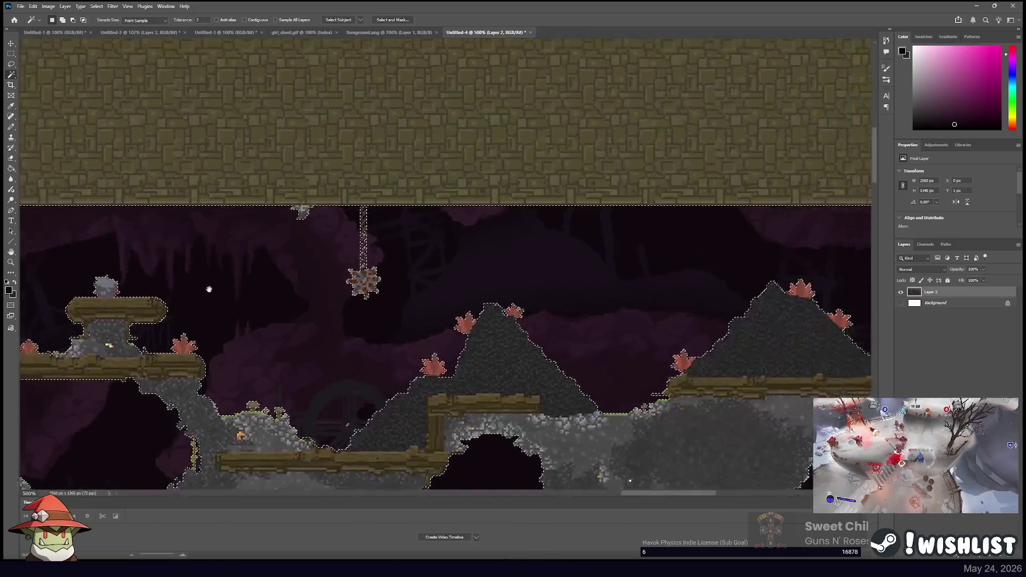
pyautogui.moveTo(209, 289)
pyautogui.mouseDown()
pyautogui.moveTo(321, 295)
pyautogui.moveTo(564, 339)
pyautogui.moveTo(455, 263)
pyautogui.moveTo(728, 283)
pyautogui.moveTo(749, 238)
pyautogui.moveTo(457, 243)
pyautogui.moveTo(795, 242)
pyautogui.mouseUp()
pyautogui.moveTo(418, 240); pyautogui.dragTo(737, 304)
pyautogui.moveTo(299, 252); pyautogui.dragTo(597, 266)
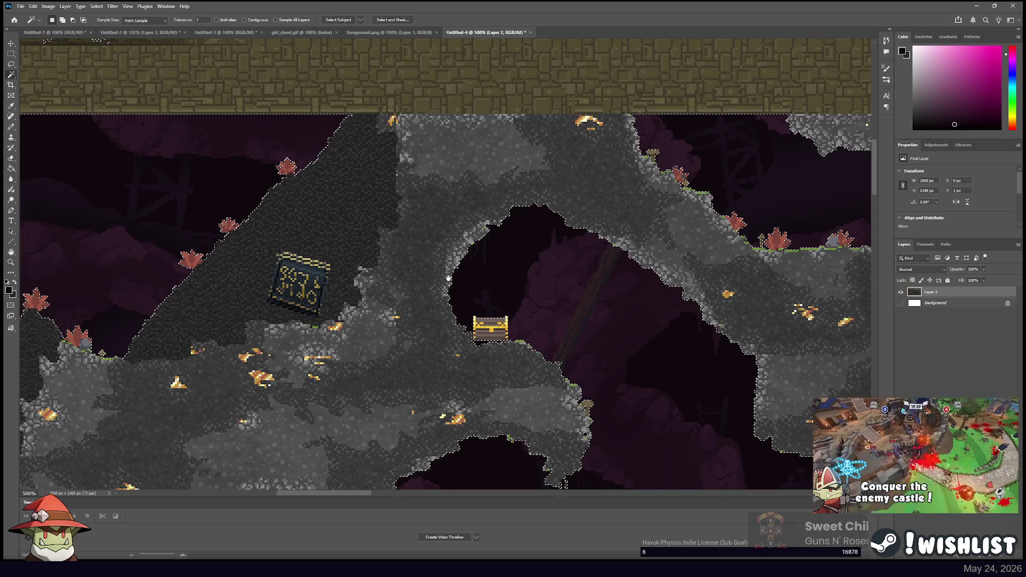
pyautogui.moveTo(448, 279); pyautogui.dragTo(783, 217)
pyautogui.moveTo(252, 375)
pyautogui.mouseDown()
pyautogui.moveTo(408, 329)
pyautogui.moveTo(668, 310)
pyautogui.mouseUp()
pyautogui.moveTo(300, 267); pyautogui.dragTo(553, 262)
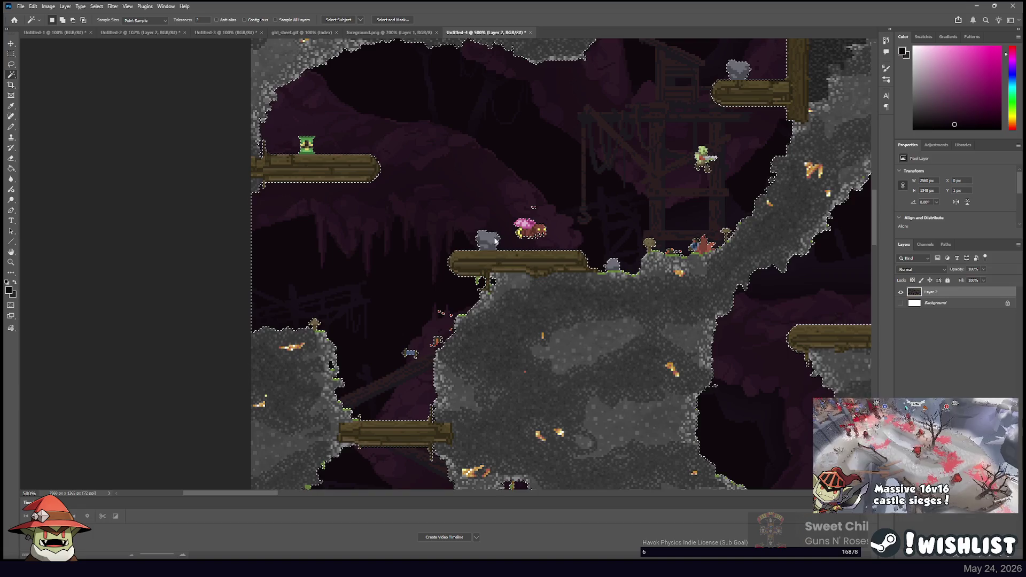
pyautogui.hotkey('ctrl', 'j')
# Inspect the new purple backdrop Layer 3 alone, then show Layer 2 and hide Layer 3
pyautogui.click(901, 302)
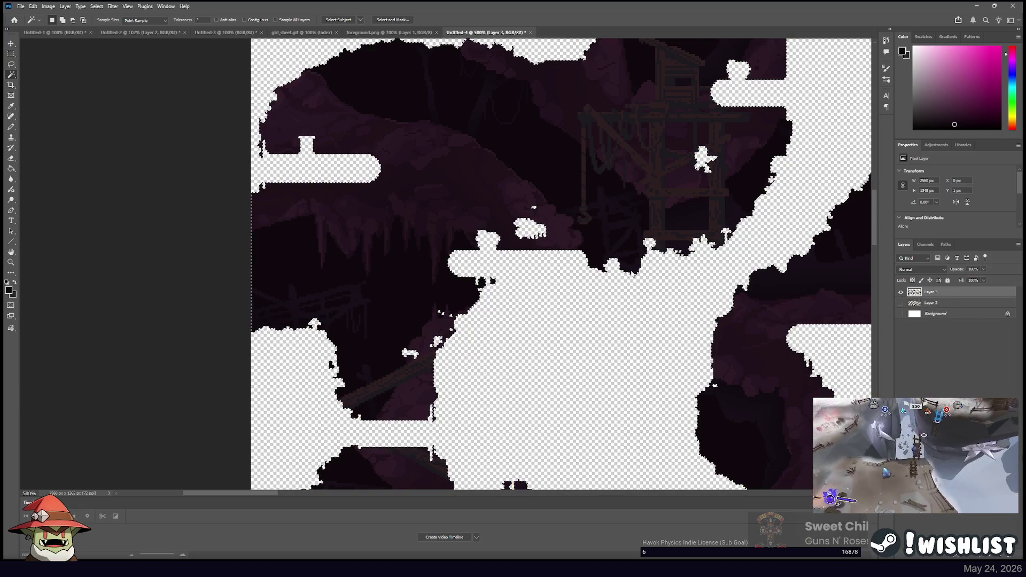
pyautogui.press('m')
pyautogui.hotkey('ctrl', 'z')
pyautogui.hotkey('ctrl', 'z')
pyautogui.hotkey('ctrl', 'z')
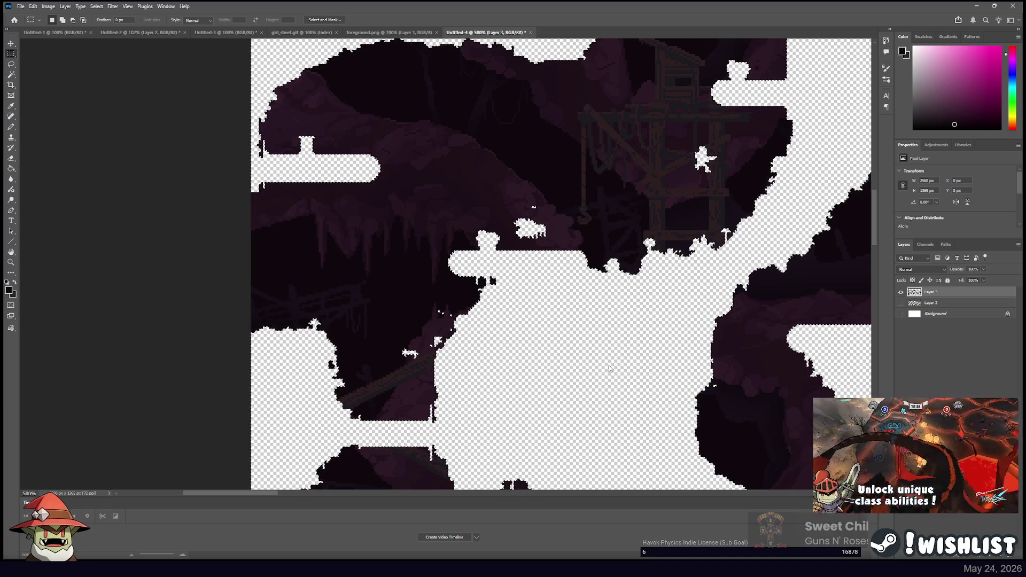
pyautogui.press('i')
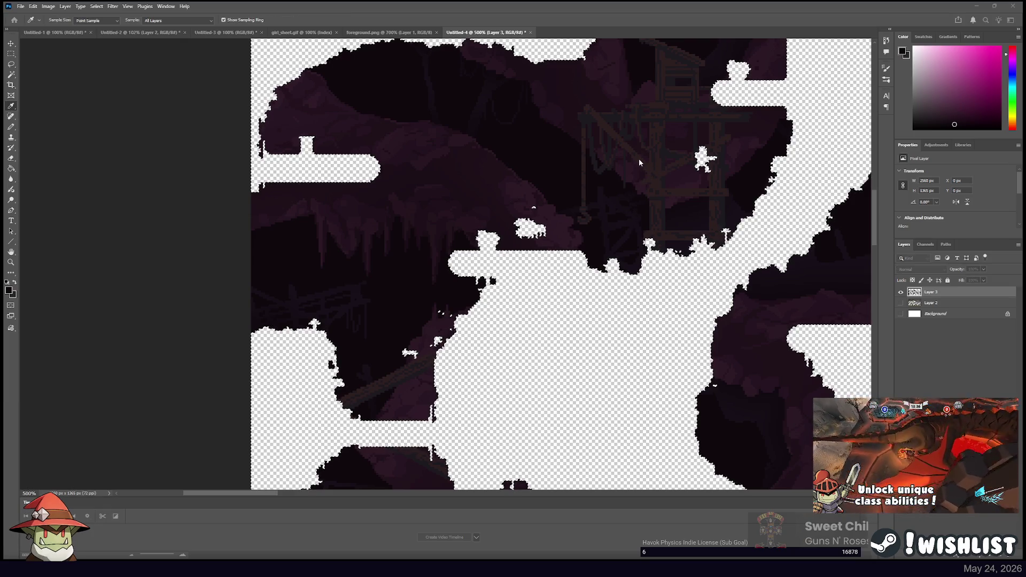
pyautogui.press('m')
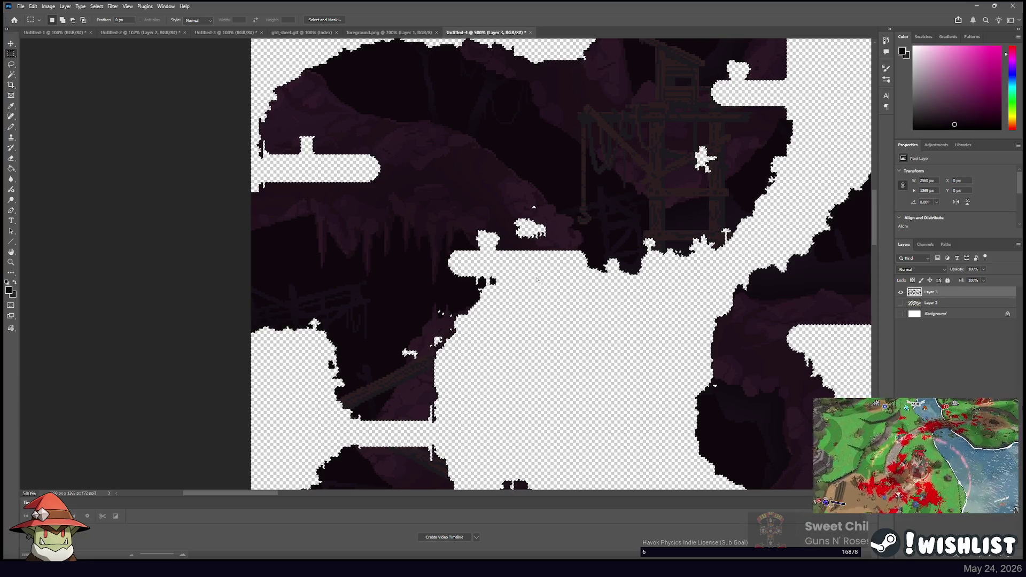
pyautogui.click(900, 303)
pyautogui.click(901, 293)
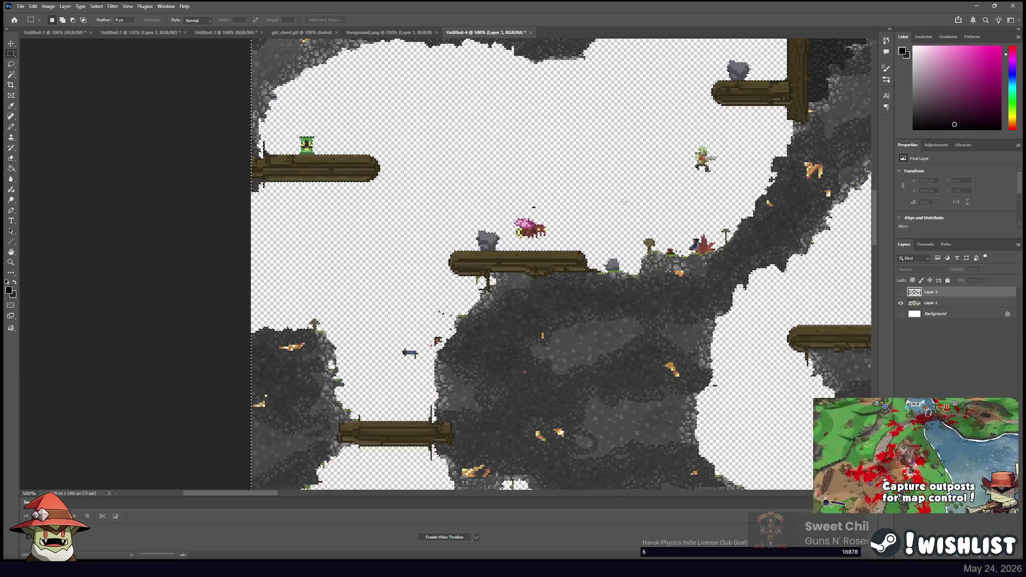
# Erase the pink creature sprite above the central platform on Layer 2
pyautogui.press('e')
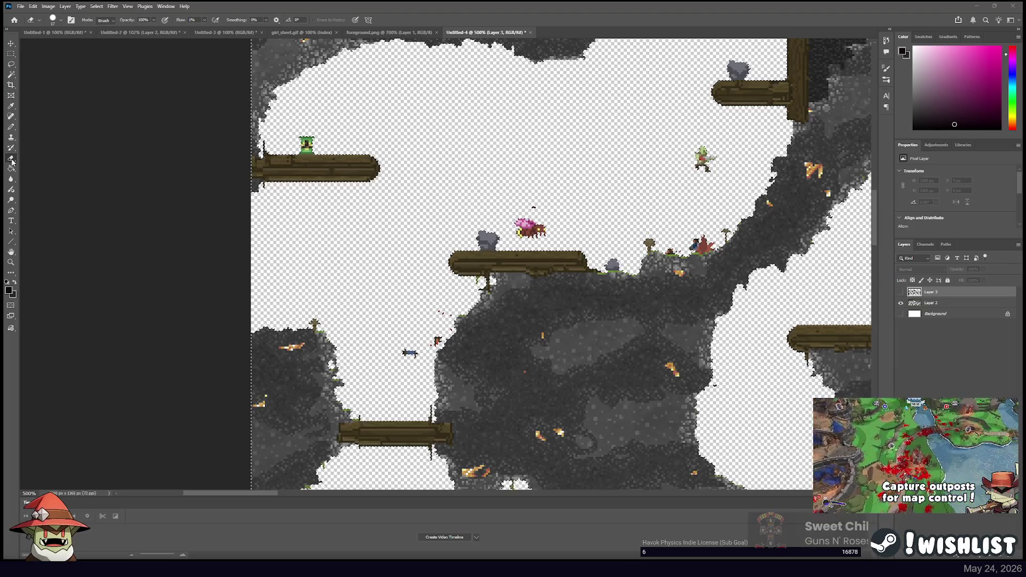
pyautogui.click(926, 307)
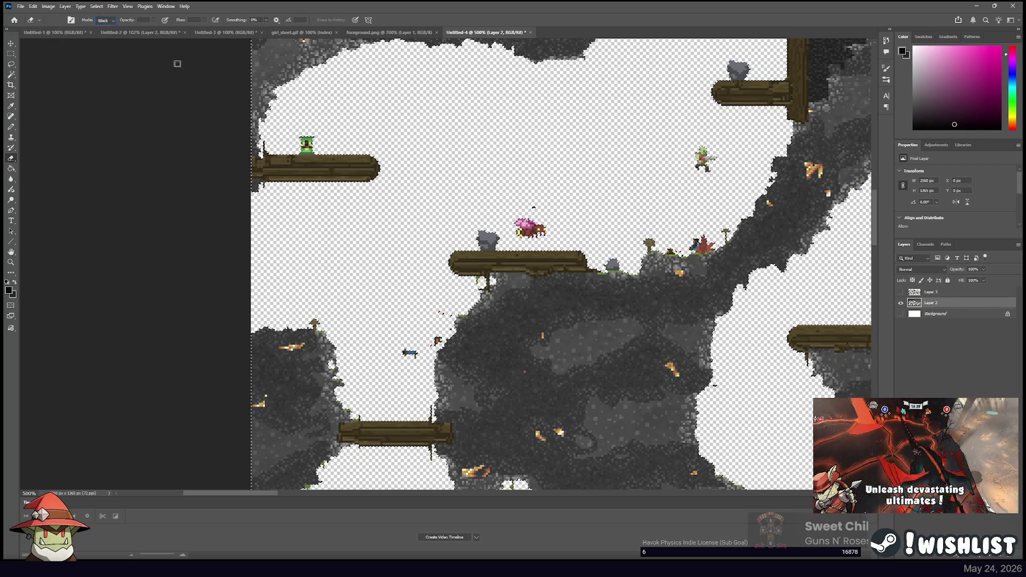
pyautogui.click(518, 231)
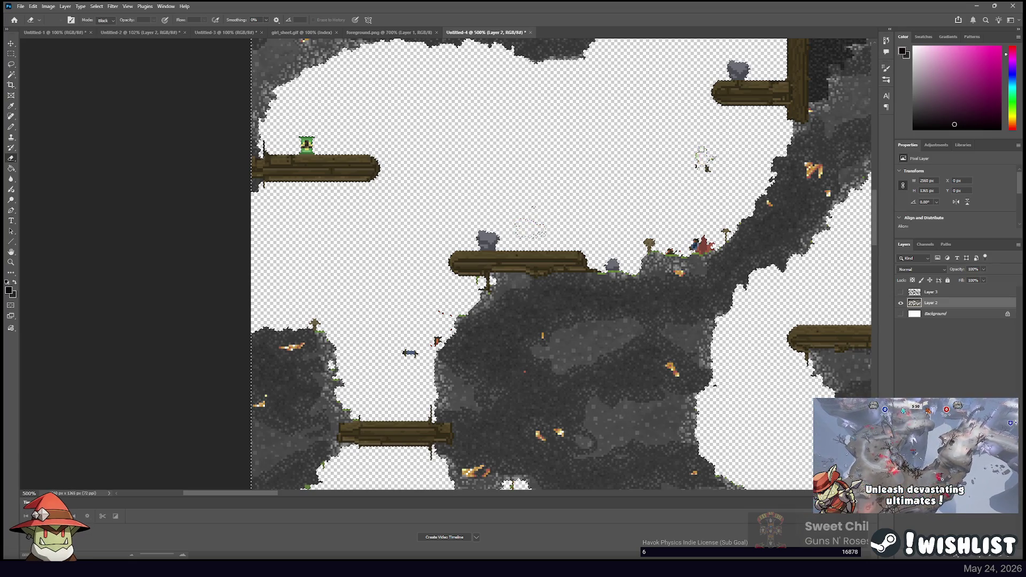
# Look over the rest of the level, then erase the green creature sprite from the terrain
pyautogui.scroll(-3, 431, 245)
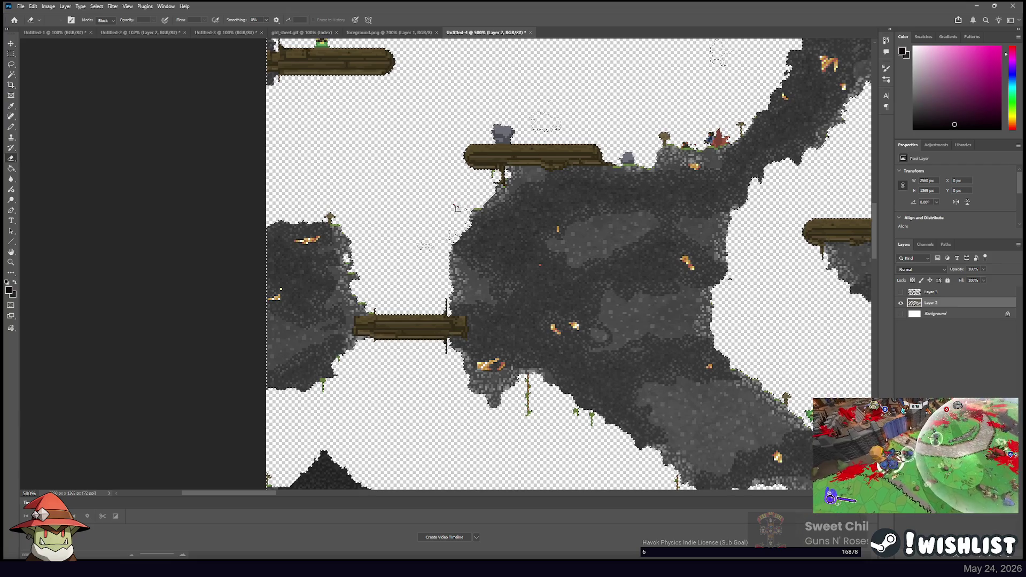
pyautogui.scroll(5, 437, 232)
pyautogui.scroll(2, 437, 232)
pyautogui.hscroll(6, 481, 232)
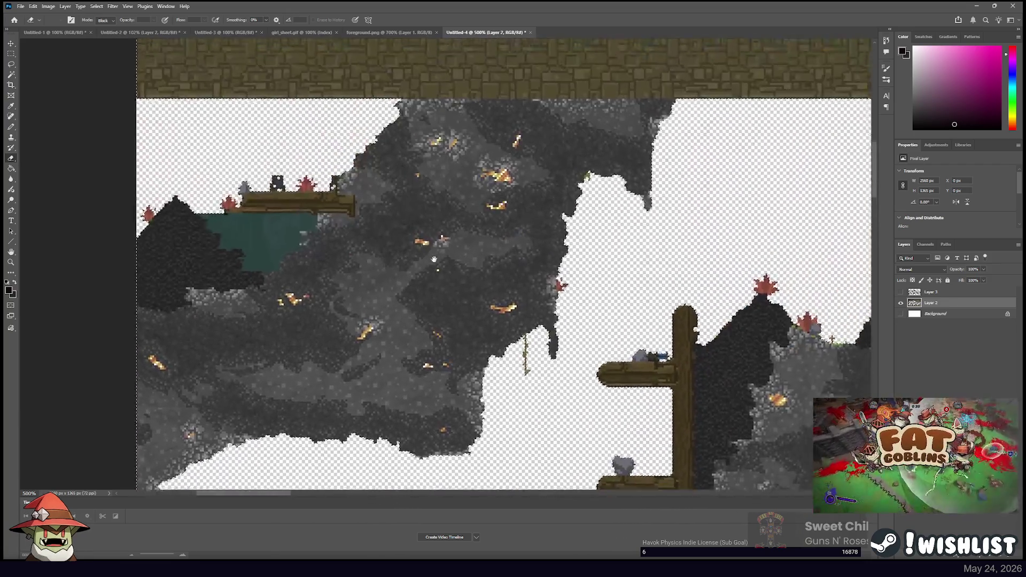
pyautogui.hscroll(3, 523, 233)
pyautogui.scroll(5, 535, 219)
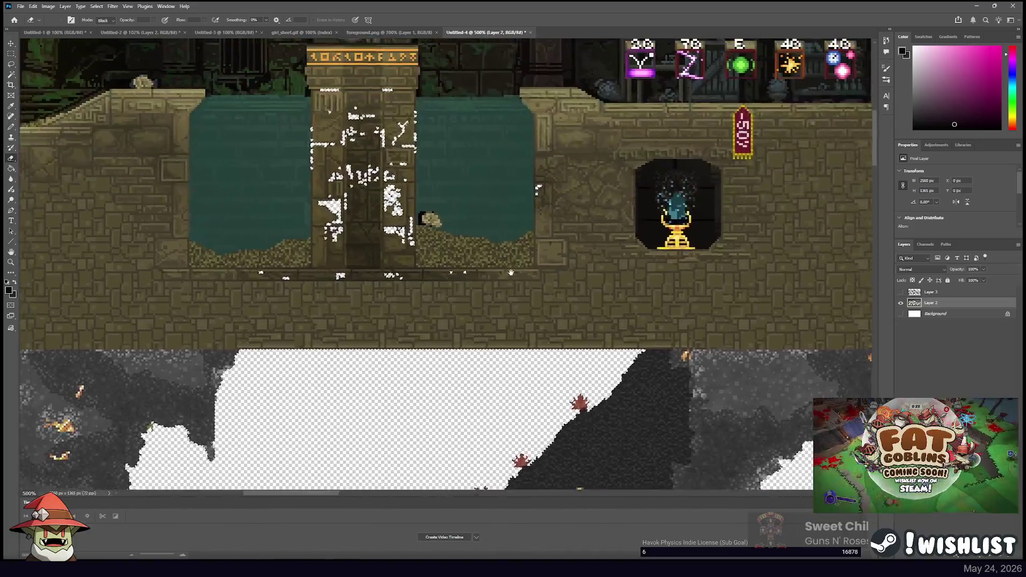
pyautogui.scroll(1, 535, 219)
pyautogui.hscroll(-3, 534, 219)
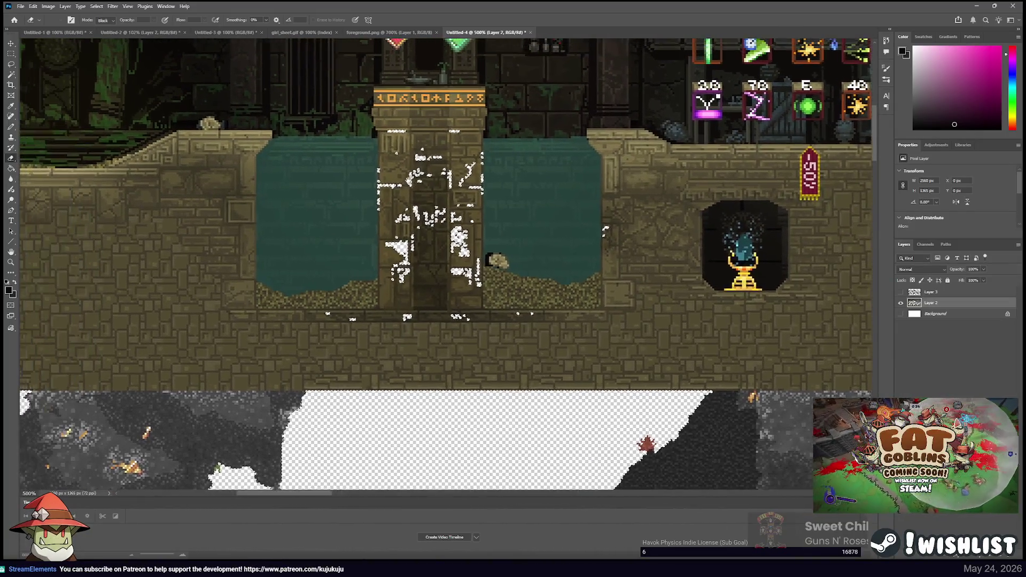
pyautogui.scroll(3, 475, 198)
pyautogui.hscroll(-6, 476, 197)
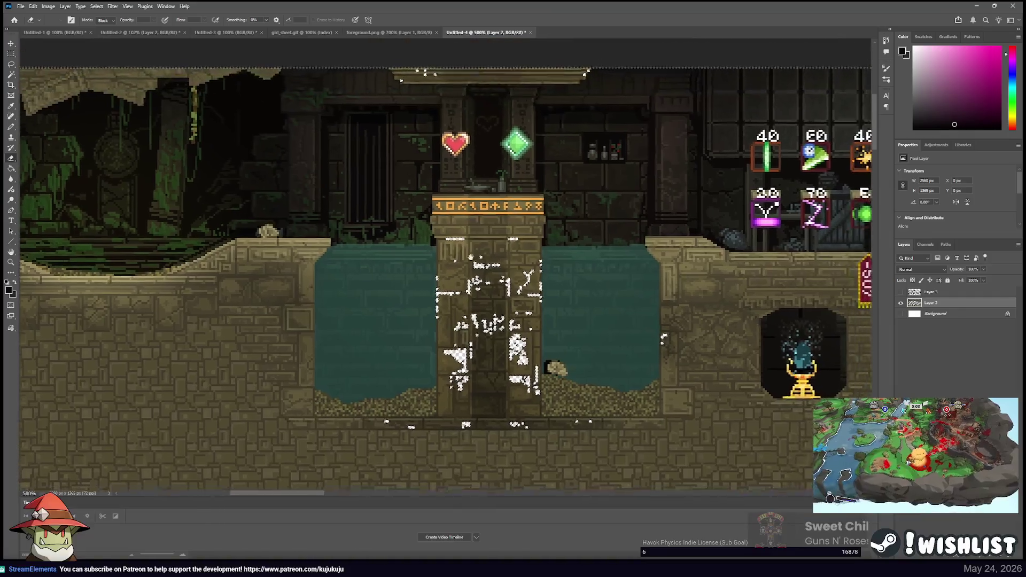
pyautogui.hscroll(15, 476, 197)
pyautogui.scroll(-2, 476, 197)
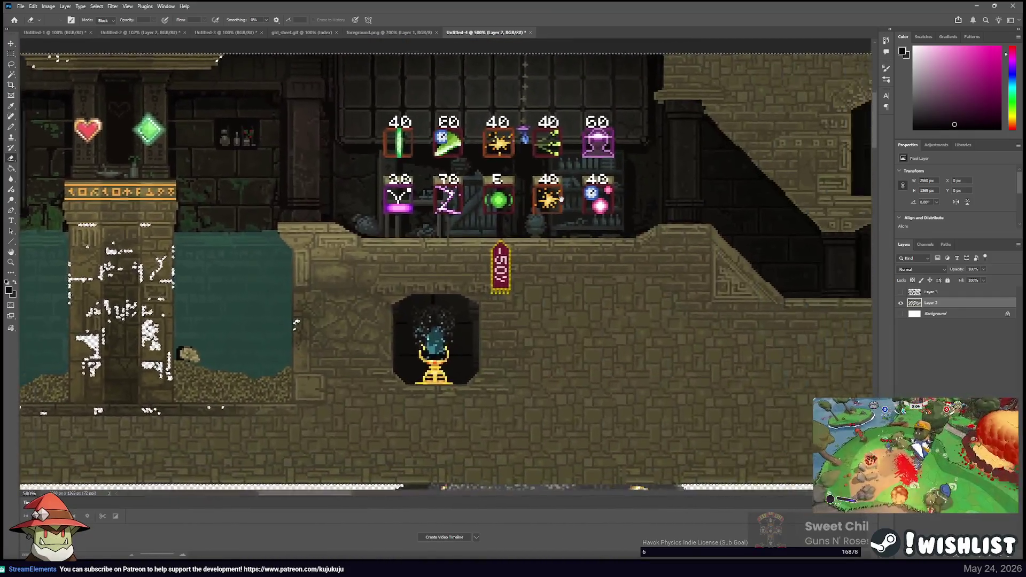
pyautogui.hscroll(17, 439, 169)
pyautogui.scroll(-3, 440, 169)
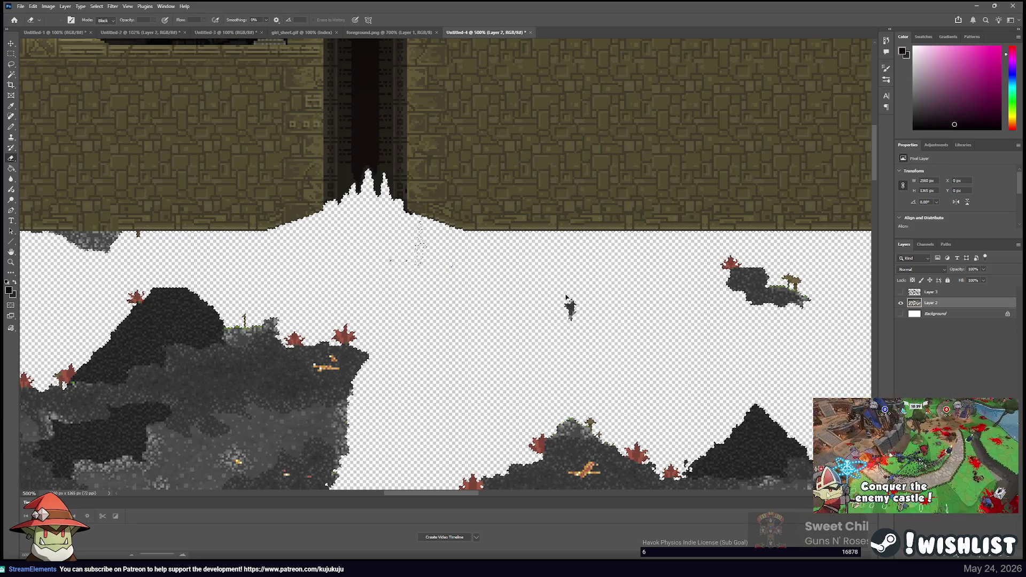
pyautogui.scroll(-3, 567, 297)
pyautogui.scroll(3, 568, 298)
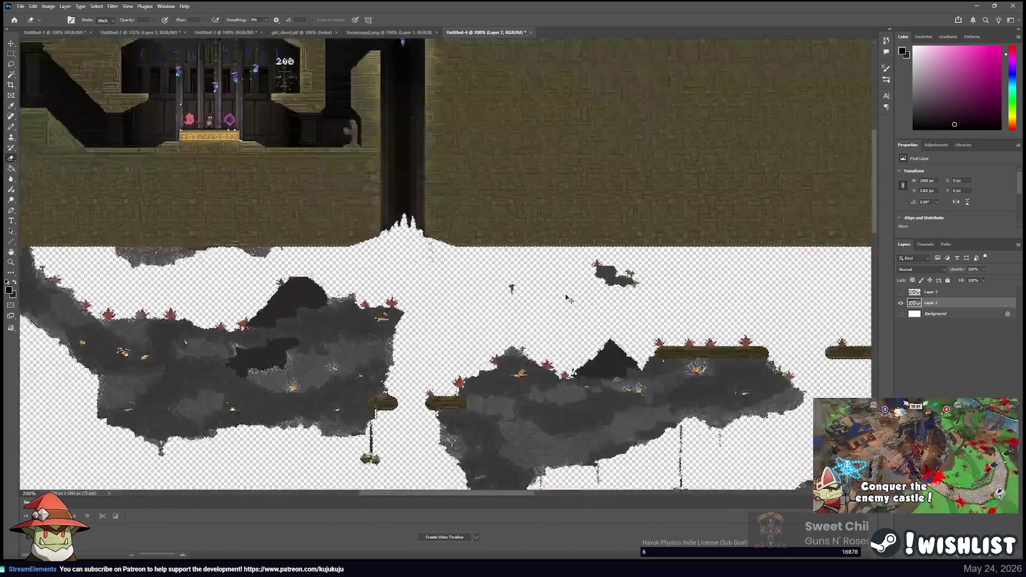
pyautogui.hscroll(10, 516, 286)
pyautogui.scroll(-5, 516, 286)
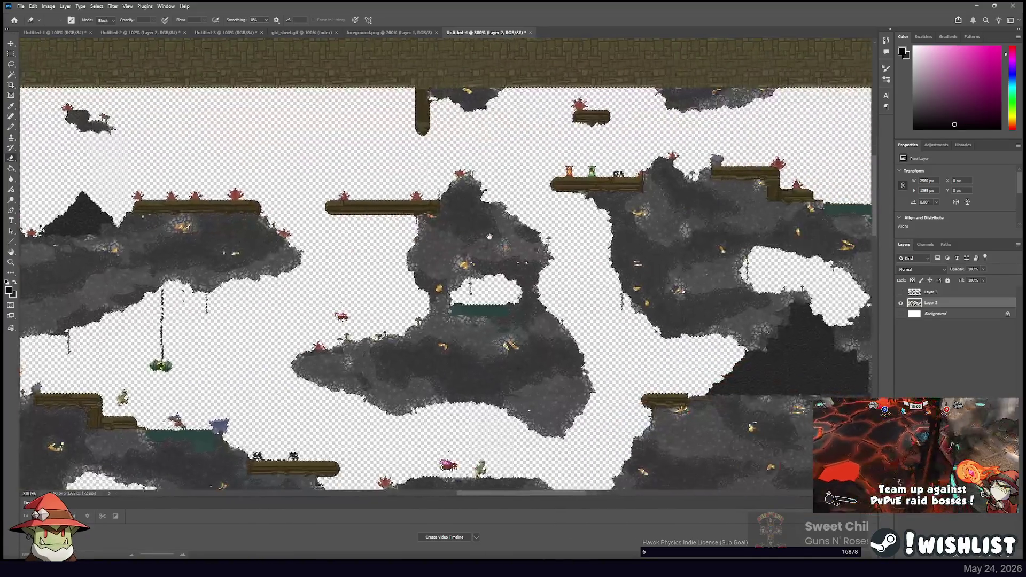
pyautogui.scroll(-1, 427, 278)
pyautogui.hscroll(6, 428, 278)
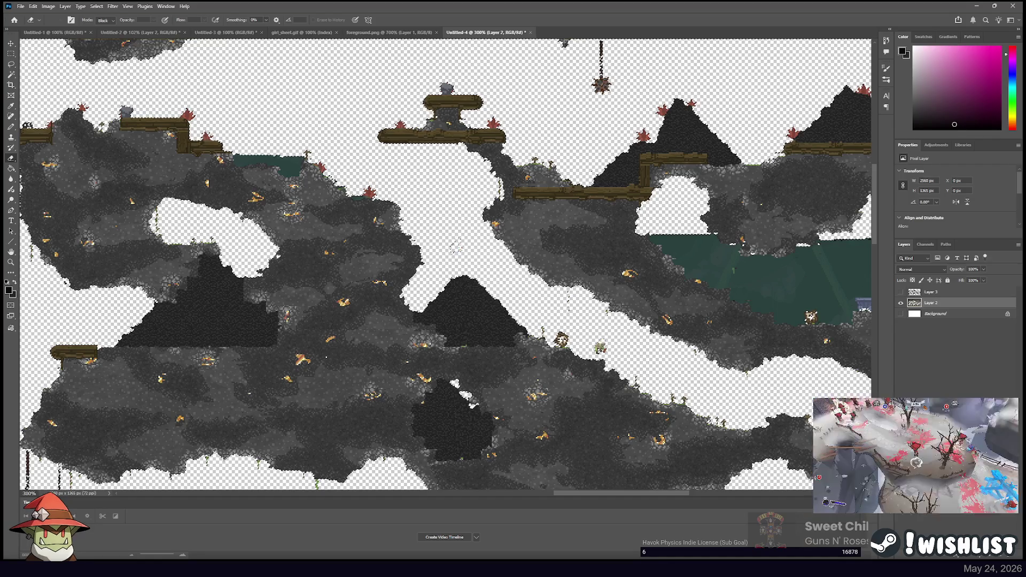
pyautogui.hscroll(15, 455, 247)
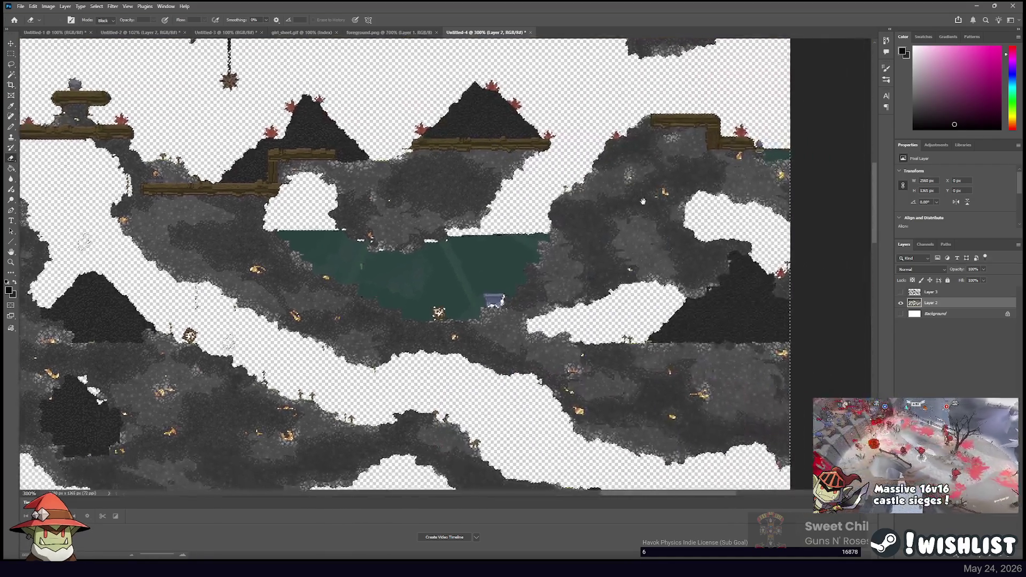
pyautogui.scroll(1, 470, 229)
pyautogui.scroll(-10, 470, 229)
pyautogui.hscroll(-5, 470, 229)
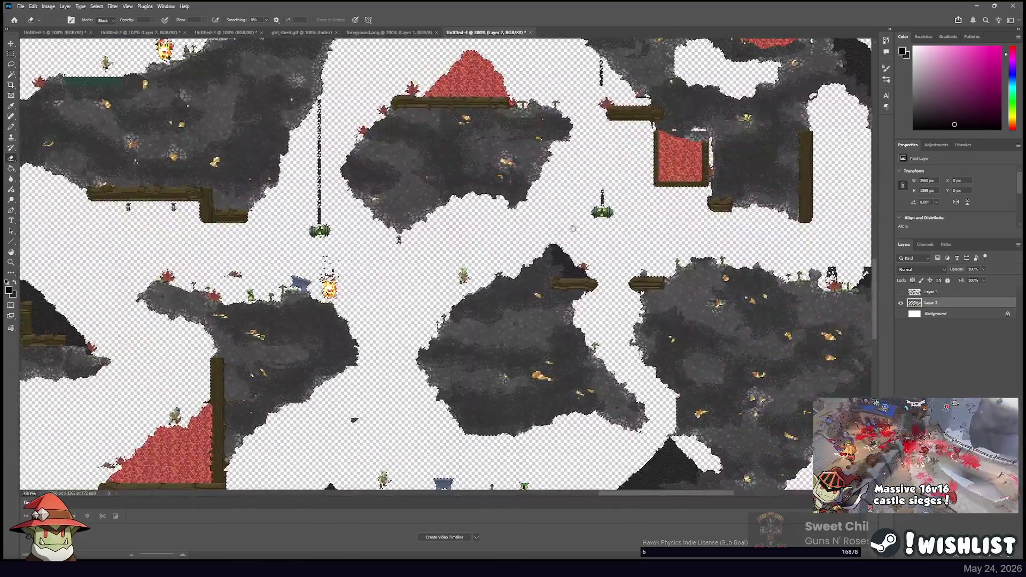
pyautogui.click(602, 212)
# Erase the fire sprite on the ledge and a small character sprite further left
pyautogui.moveTo(603, 198); pyautogui.dragTo(749, 181)
pyautogui.hscroll(-5, 614, 259)
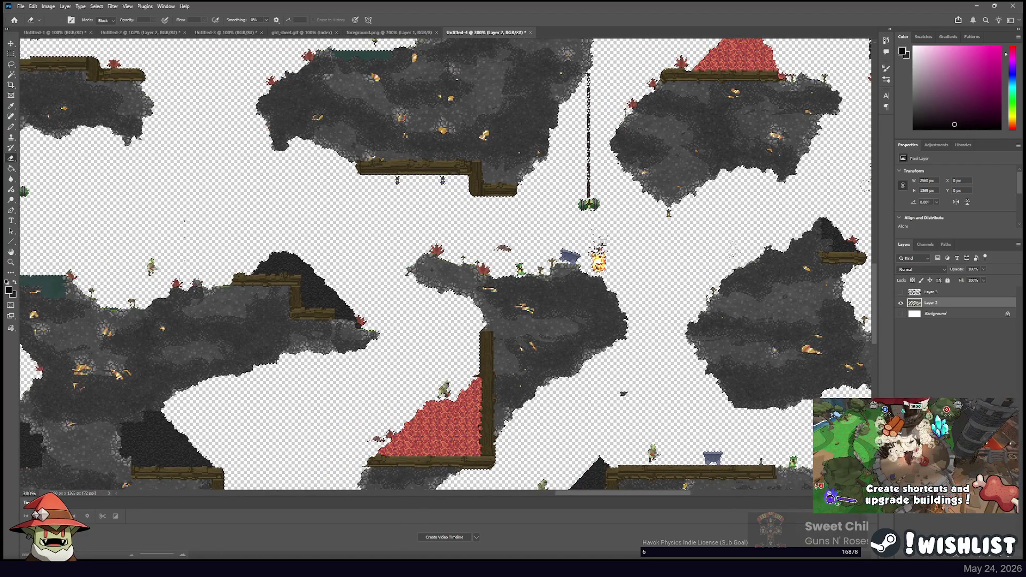
pyautogui.moveTo(600, 264); pyautogui.dragTo(598, 252)
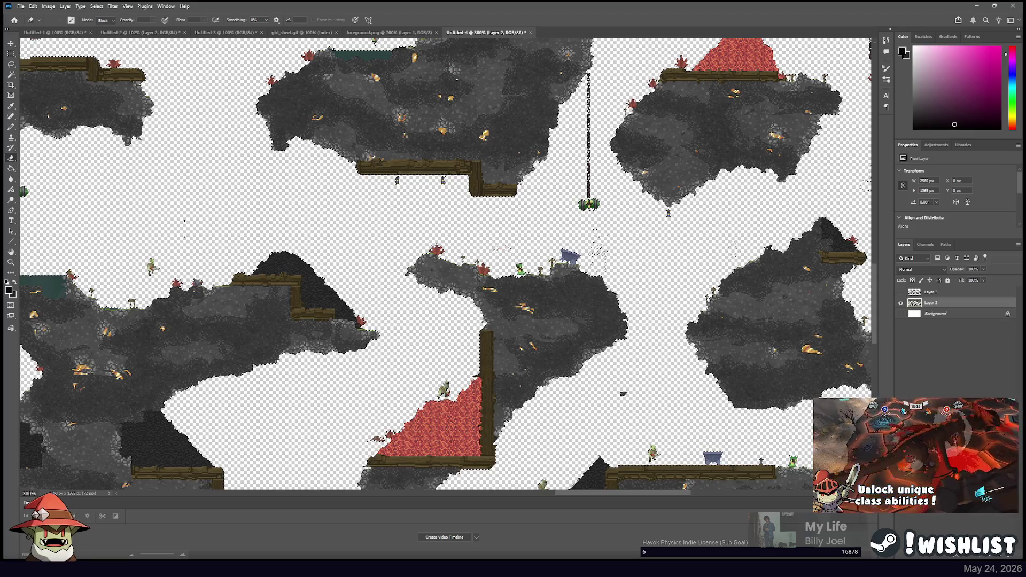
pyautogui.moveTo(750, 229)
pyautogui.mouseDown()
pyautogui.moveTo(460, 219)
pyautogui.moveTo(534, 203)
pyautogui.mouseUp()
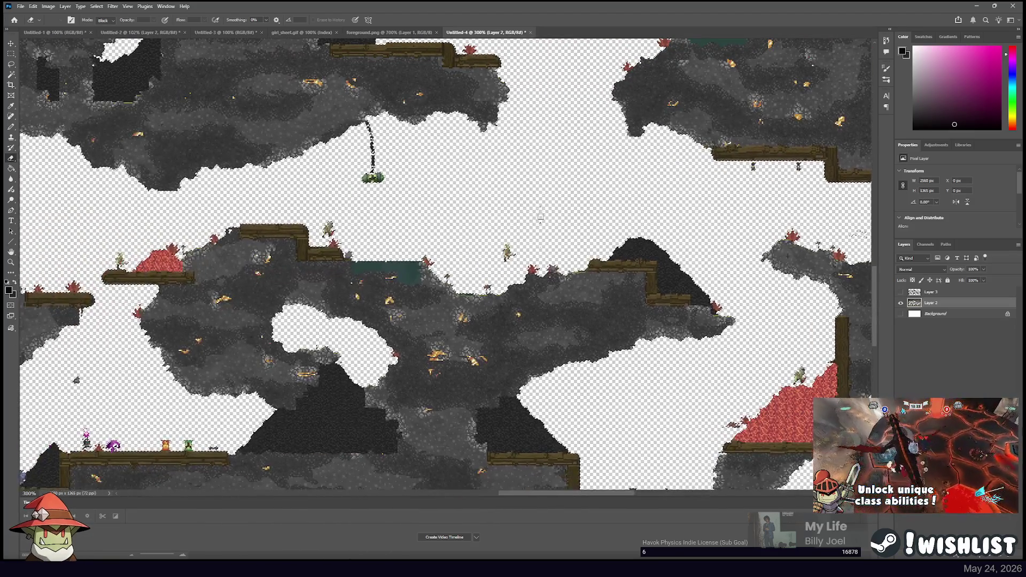
pyautogui.moveTo(508, 251); pyautogui.dragTo(649, 254)
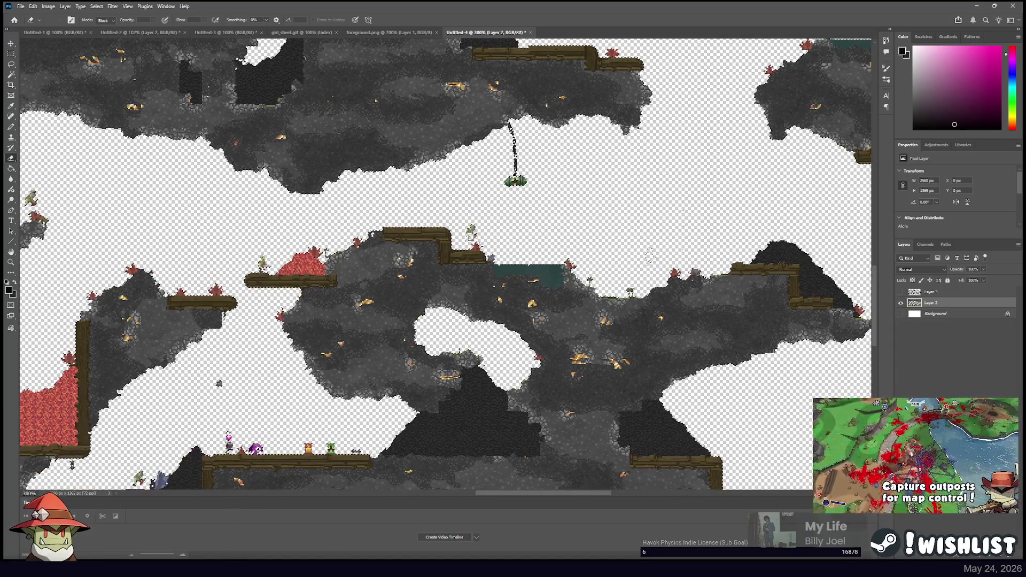
pyautogui.moveTo(473, 230); pyautogui.dragTo(681, 225)
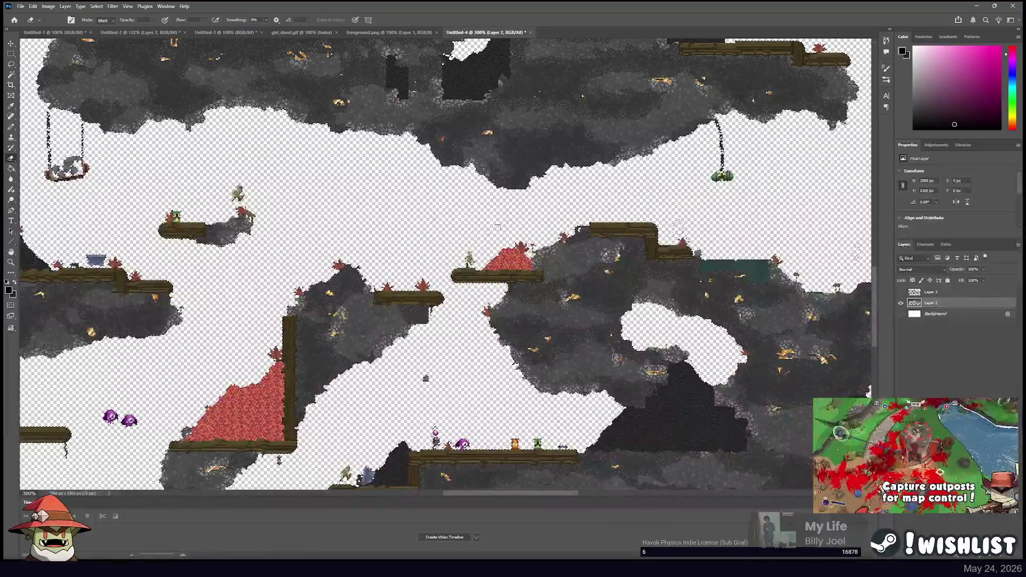
pyautogui.click(468, 259)
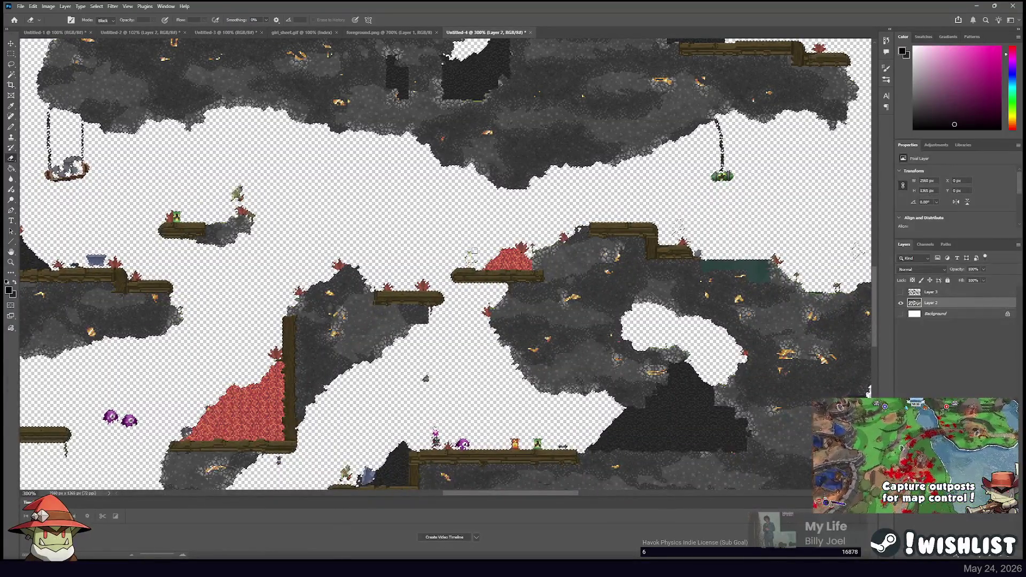
# Erase the small green sprite and the small pink sprite in the cave
pyautogui.moveTo(229, 196); pyautogui.dragTo(549, 188)
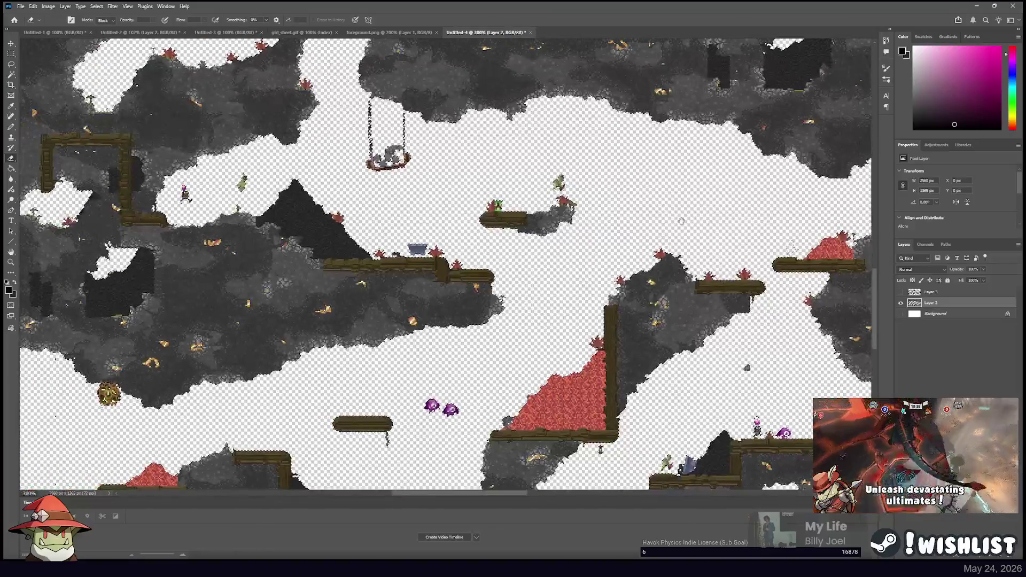
pyautogui.click(557, 183)
pyautogui.moveTo(256, 183)
pyautogui.mouseDown()
pyautogui.moveTo(519, 172)
pyautogui.moveTo(612, 217)
pyautogui.mouseUp()
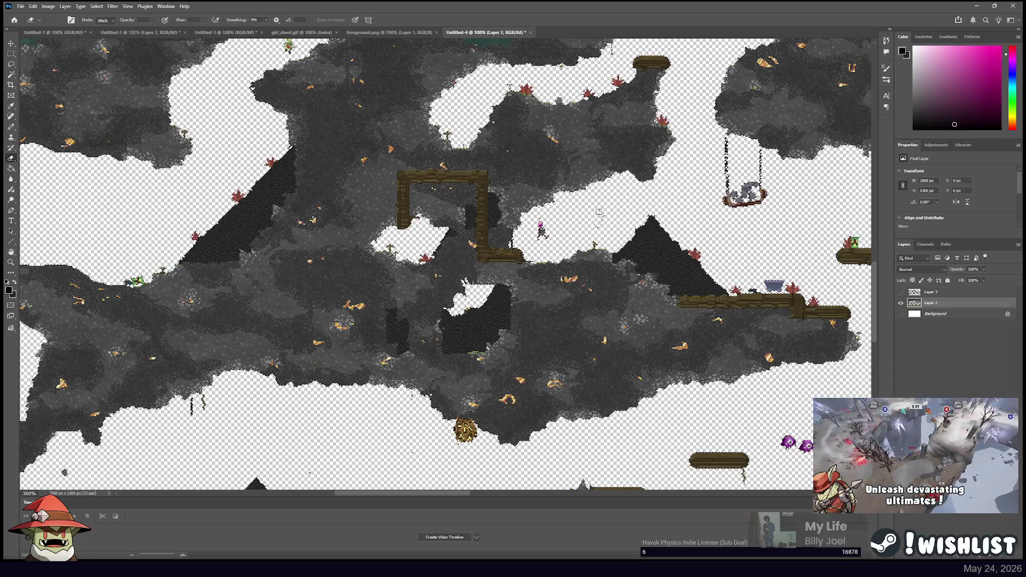
pyautogui.click(541, 229)
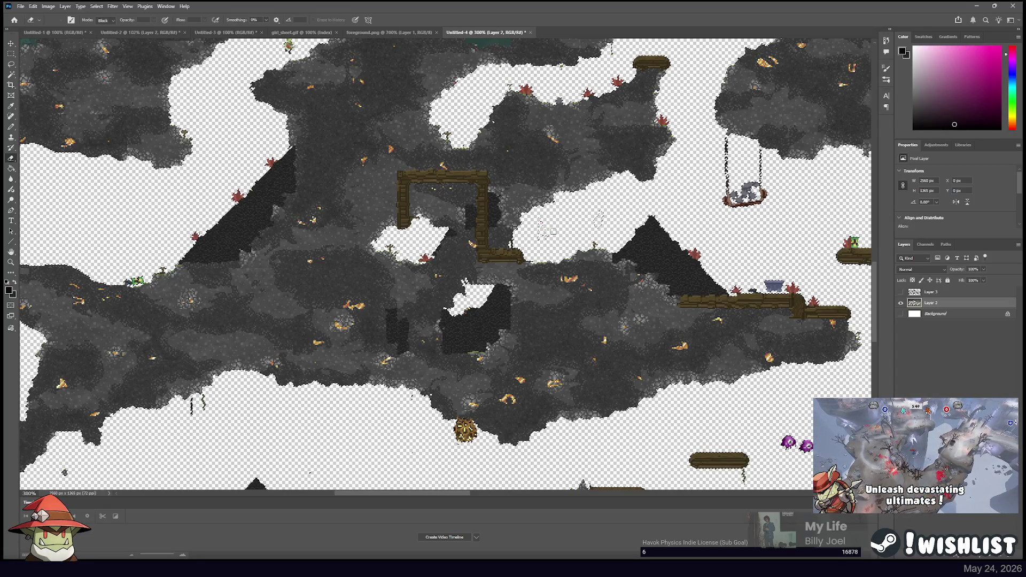
# Erase the purple creature in the upper-left area, then move on to the upper cave
pyautogui.scroll(3, 554, 231)
pyautogui.scroll(-10, 545, 213)
pyautogui.scroll(-2, 540, 204)
pyautogui.hscroll(8, 534, 214)
pyautogui.scroll(3, 488, 234)
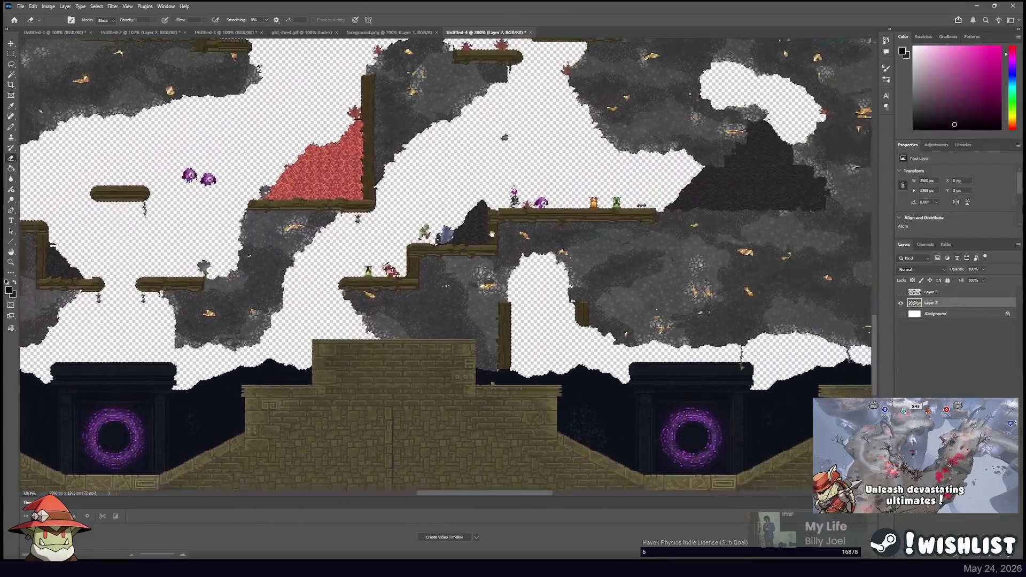
pyautogui.moveTo(488, 234); pyautogui.dragTo(520, 251)
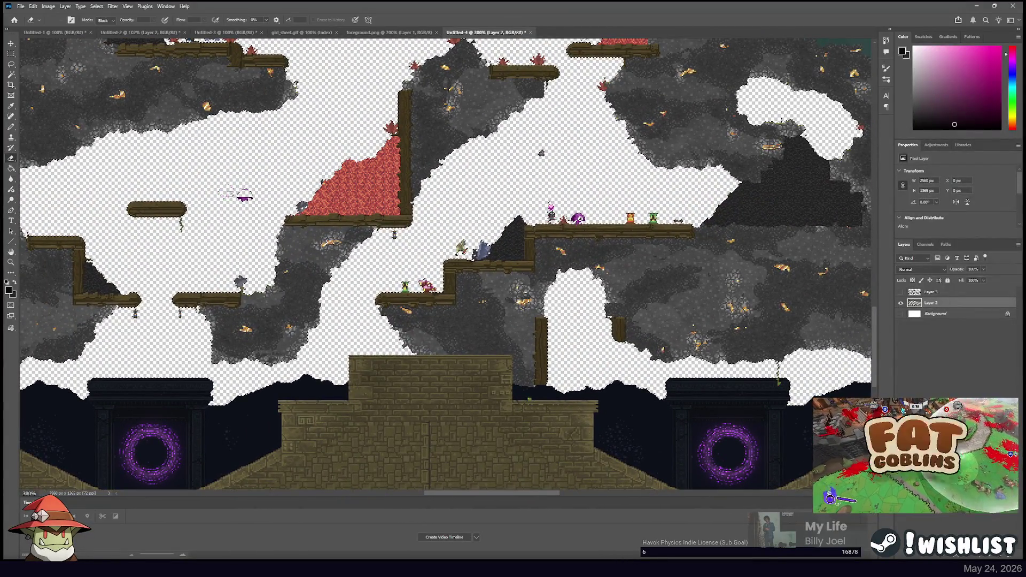
pyautogui.moveTo(245, 196); pyautogui.dragTo(253, 190)
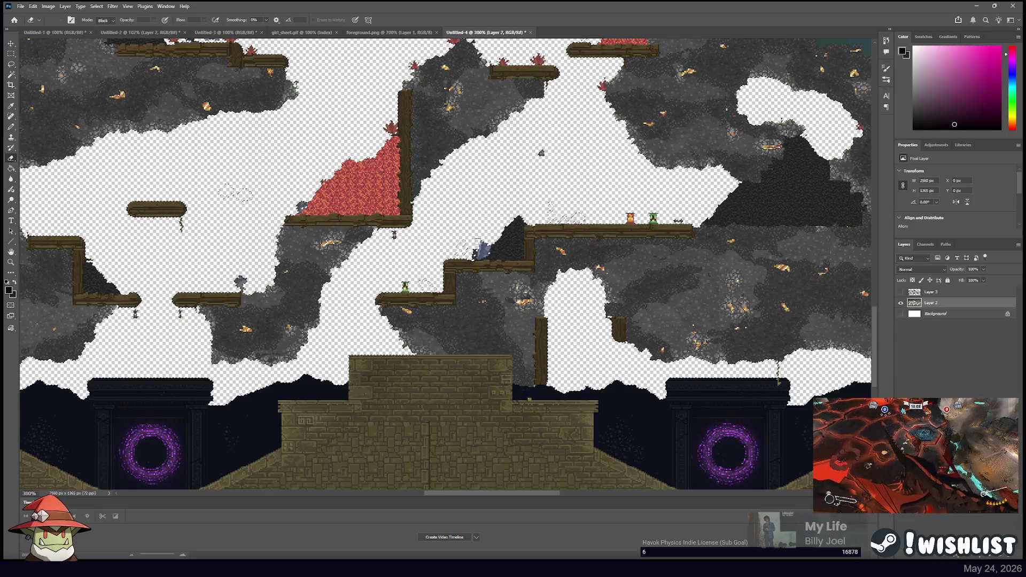
pyautogui.moveTo(153, 297)
pyautogui.mouseDown()
pyautogui.moveTo(582, 212)
pyautogui.moveTo(636, 218)
pyautogui.mouseUp()
pyautogui.moveTo(289, 156); pyautogui.dragTo(556, 184)
pyautogui.moveTo(279, 173); pyautogui.dragTo(832, 182)
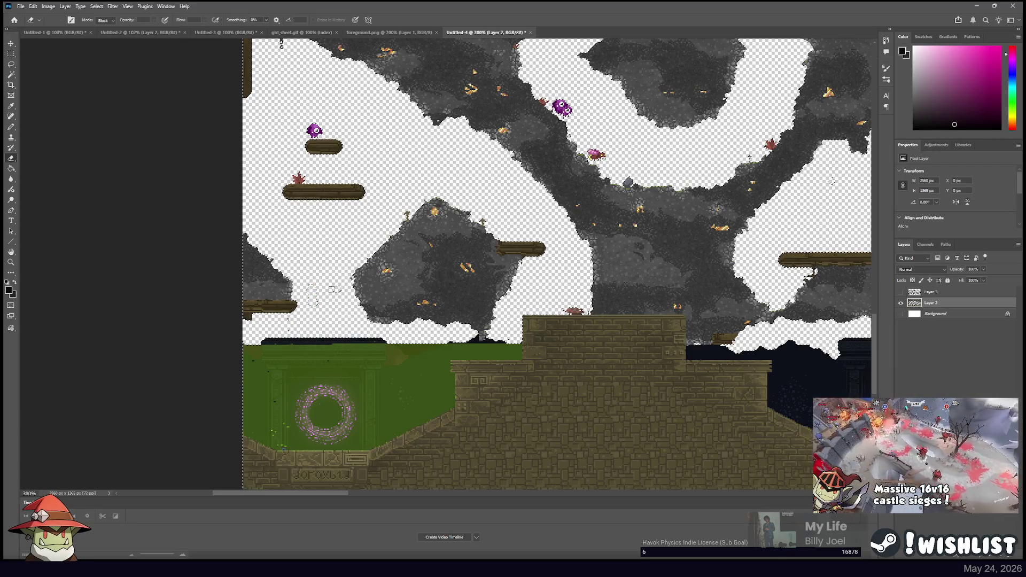
pyautogui.moveTo(336, 289)
pyautogui.mouseDown()
pyautogui.moveTo(365, 422)
pyautogui.moveTo(425, 464)
pyautogui.mouseUp()
# Erase the two small purple creatures and the pink creature from the cave layer
pyautogui.click(413, 306)
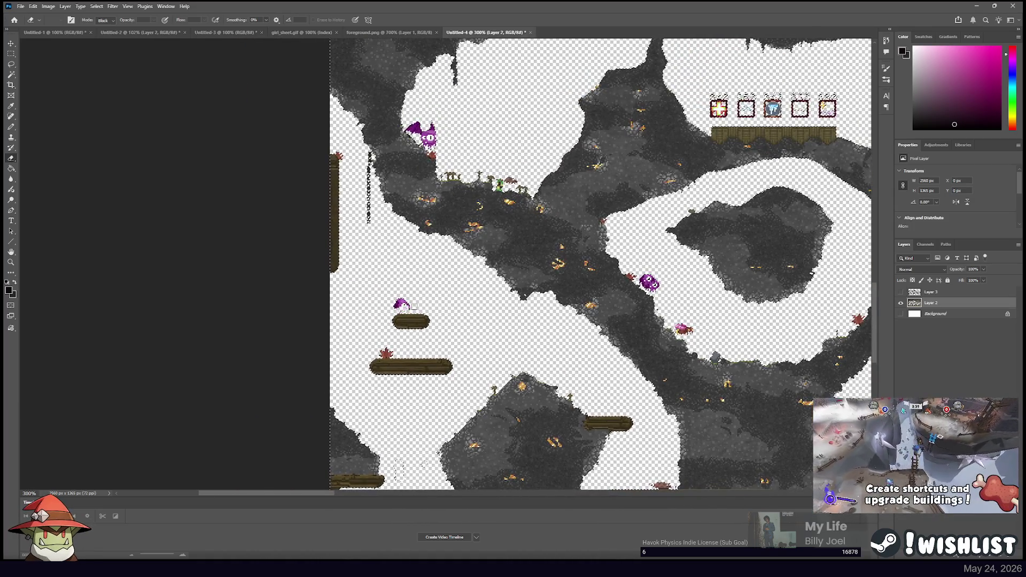
pyautogui.click(402, 305)
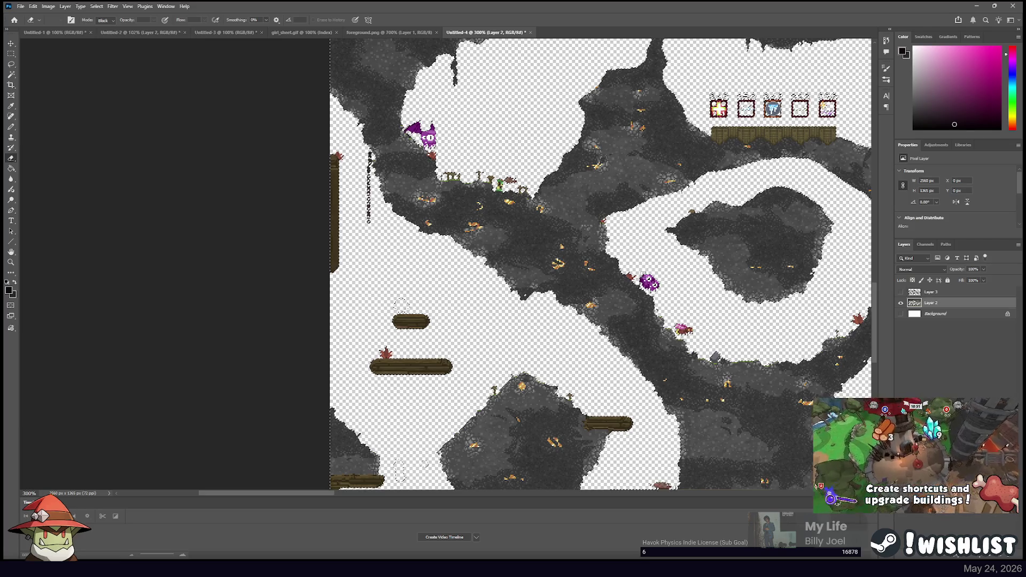
pyautogui.click(649, 283)
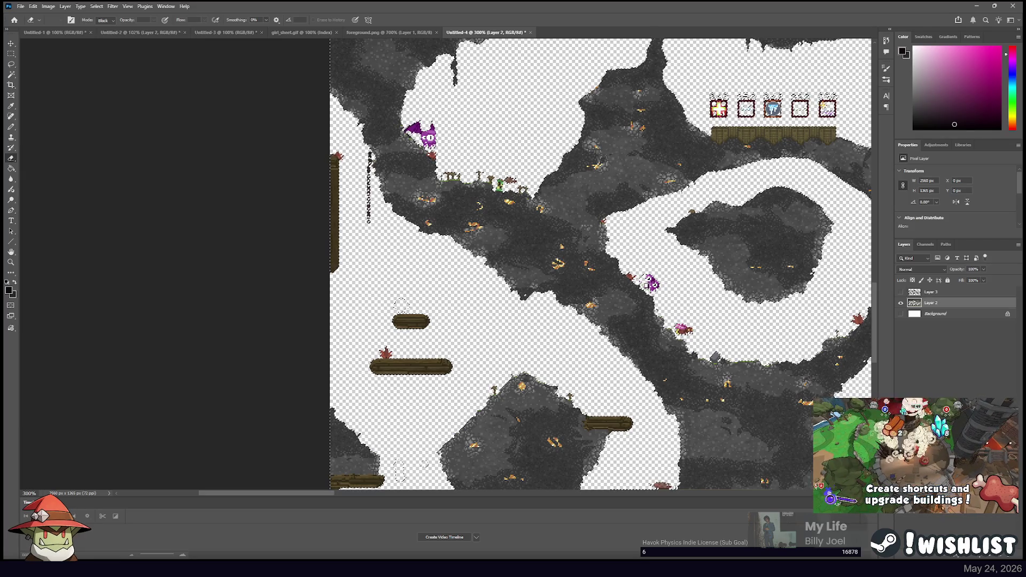
pyautogui.moveTo(653, 291); pyautogui.dragTo(646, 272)
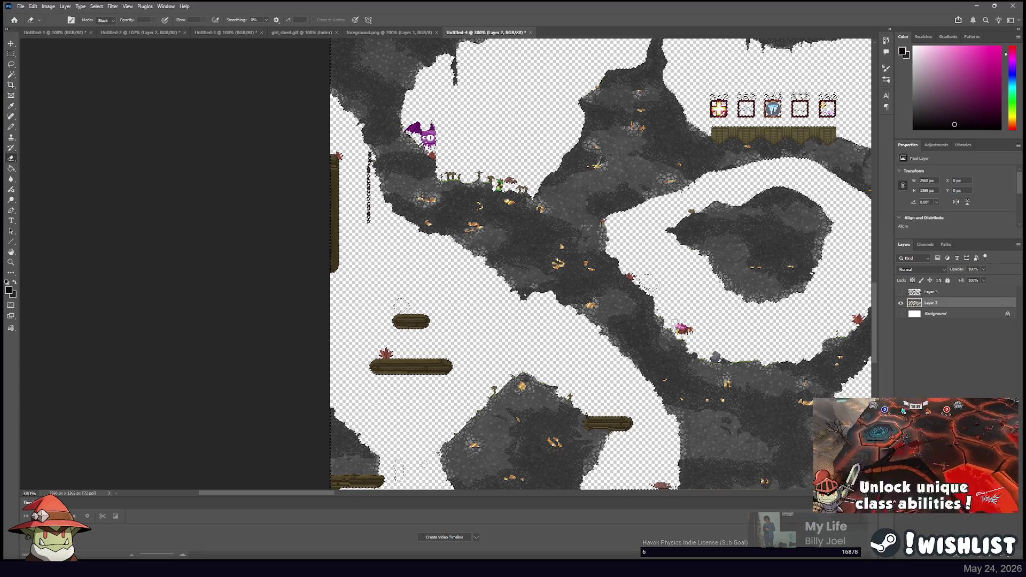
pyautogui.click(679, 329)
pyautogui.moveTo(686, 332); pyautogui.dragTo(680, 327)
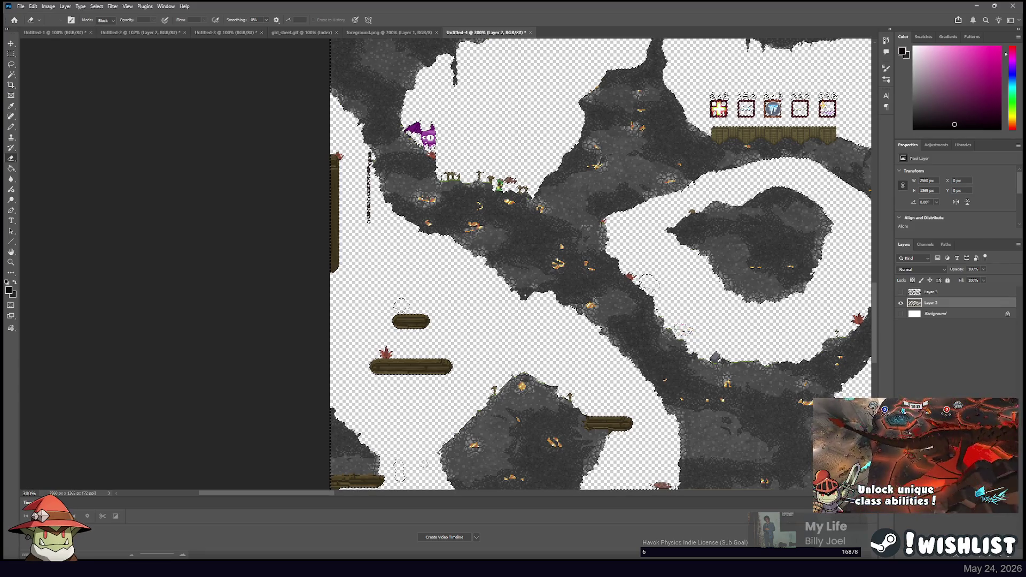
# Erase the red icon in the first item box, redoing the stroke after an undo
pyautogui.hscroll(2, 690, 326)
pyautogui.scroll(2, 690, 326)
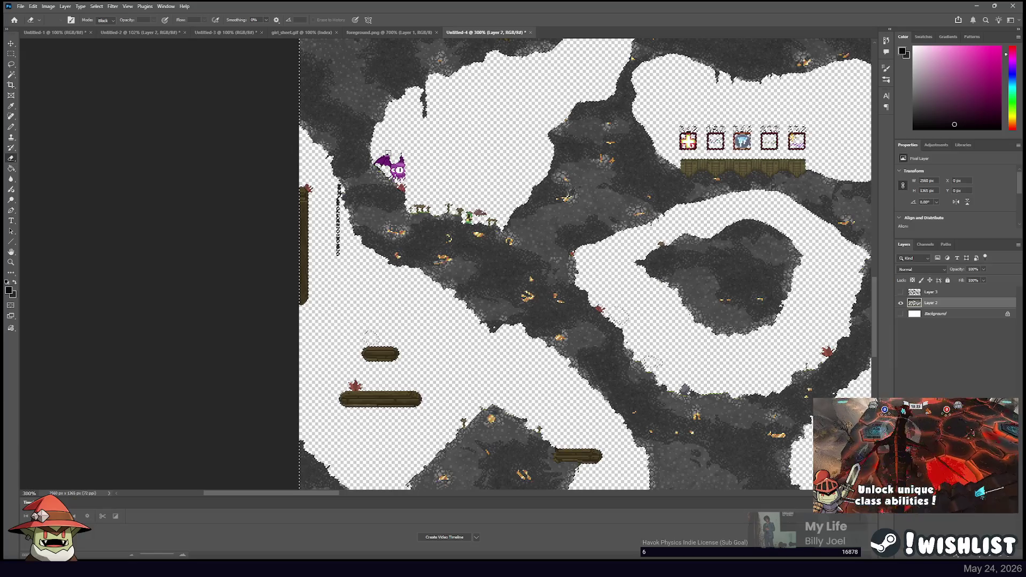
pyautogui.moveTo(420, 159)
pyautogui.mouseDown()
pyautogui.moveTo(229, 113)
pyautogui.moveTo(69, 157)
pyautogui.moveTo(78, 273)
pyautogui.mouseUp()
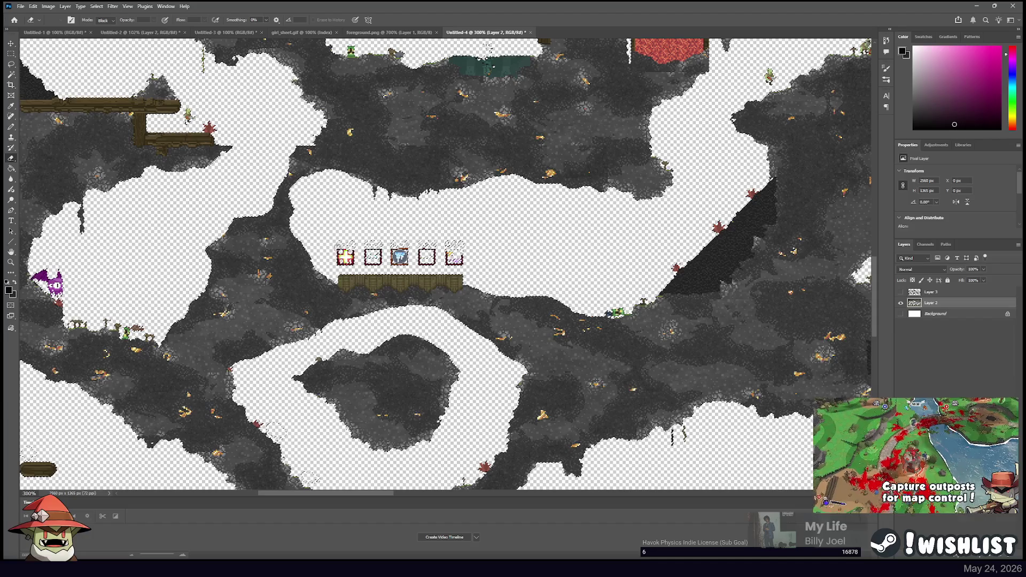
pyautogui.moveTo(347, 260)
pyautogui.mouseDown()
pyautogui.moveTo(336, 264)
pyautogui.moveTo(407, 260)
pyautogui.mouseUp()
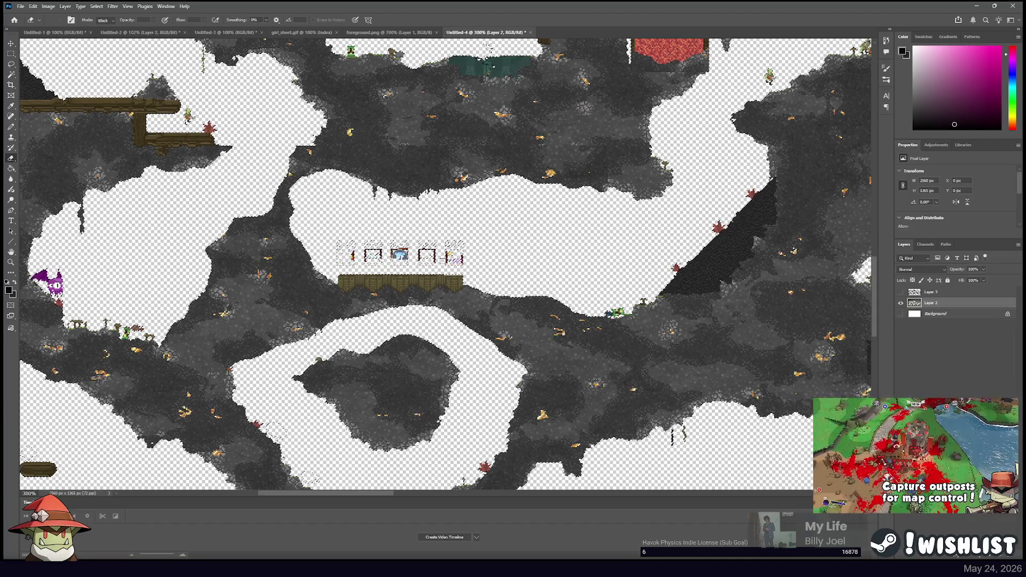
pyautogui.hotkey('ctrl', 'z')
pyautogui.hotkey('ctrl', 'z')
pyautogui.hotkey('ctrl', 'z')
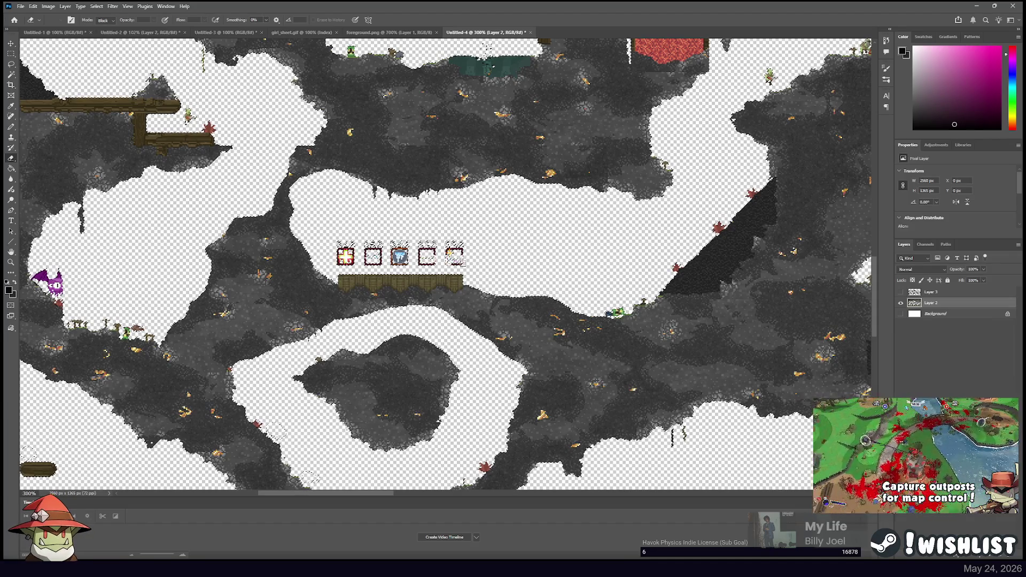
pyautogui.moveTo(350, 256)
pyautogui.mouseDown()
pyautogui.moveTo(334, 246)
pyautogui.moveTo(394, 257)
pyautogui.moveTo(476, 250)
pyautogui.mouseUp()
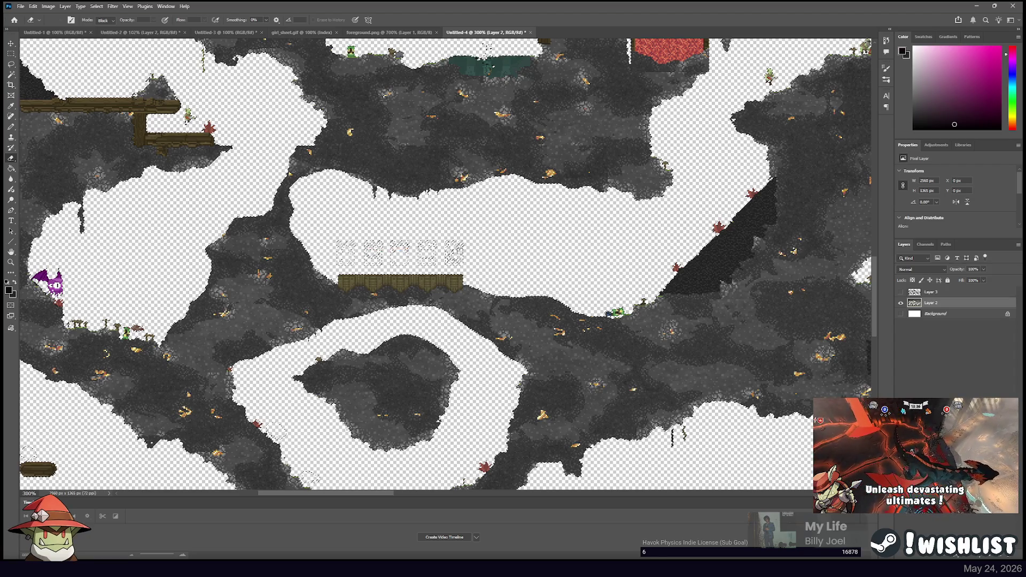
pyautogui.scroll(5, 393, 243)
pyautogui.hscroll(-8, 393, 243)
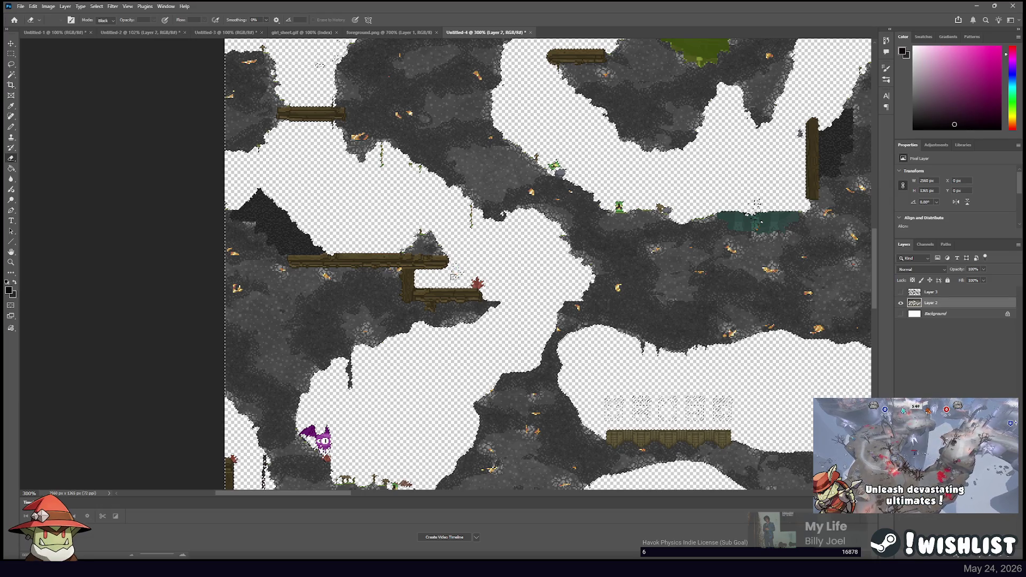
pyautogui.scroll(3, 453, 276)
pyautogui.hscroll(16, 453, 276)
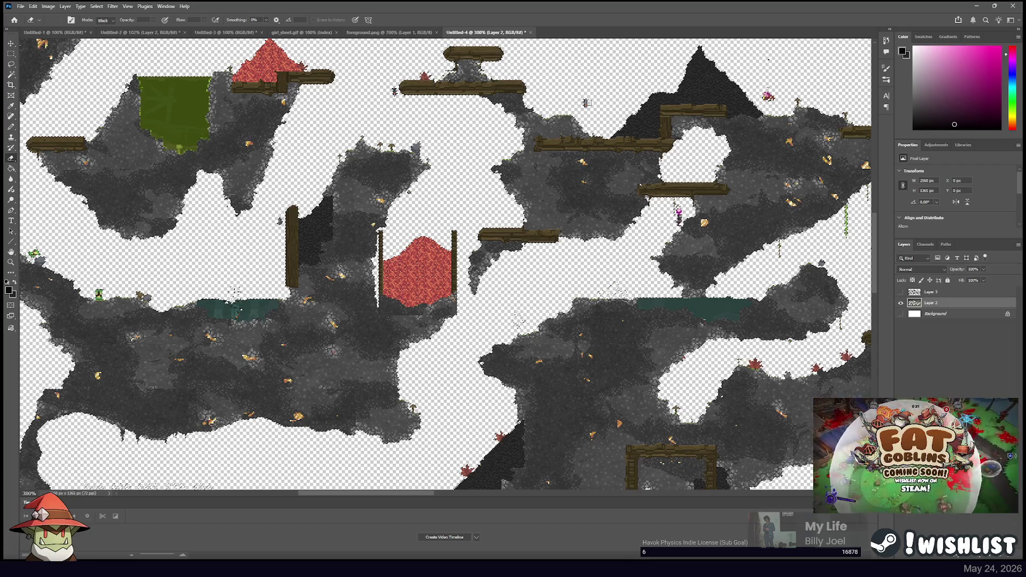
pyautogui.moveTo(632, 95); pyautogui.dragTo(575, 104)
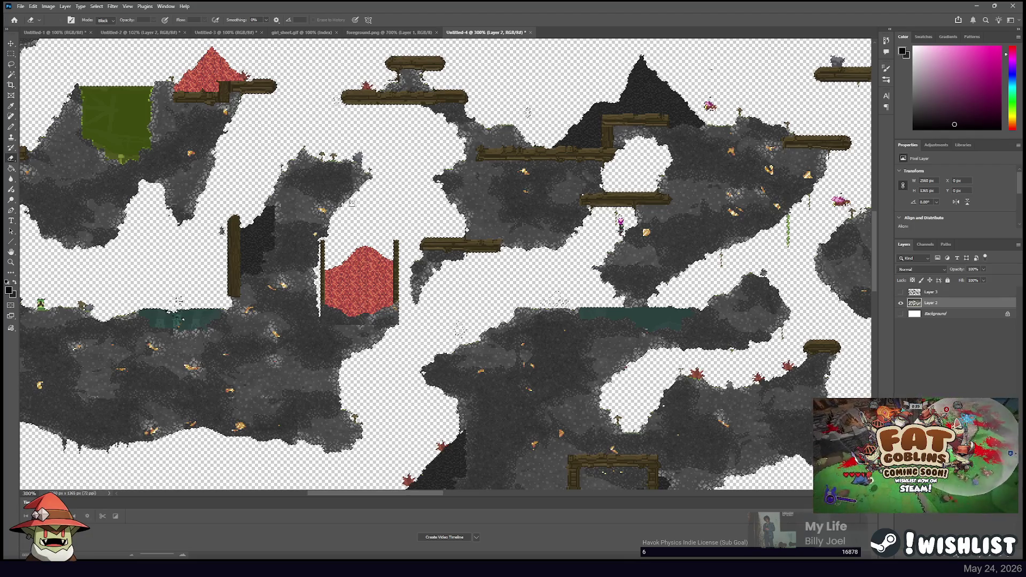
pyautogui.moveTo(237, 182)
pyautogui.mouseDown()
pyautogui.moveTo(432, 309)
pyautogui.moveTo(345, 295)
pyautogui.mouseUp()
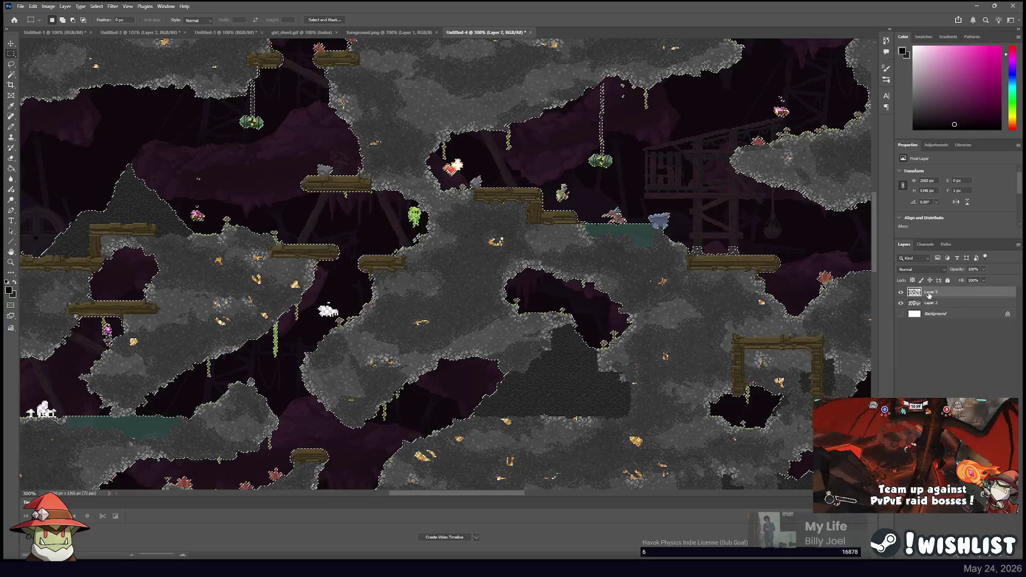
# Hide Layer 2 to view the purple cave background layer on its own
pyautogui.click(901, 303)
pyautogui.click(901, 303)
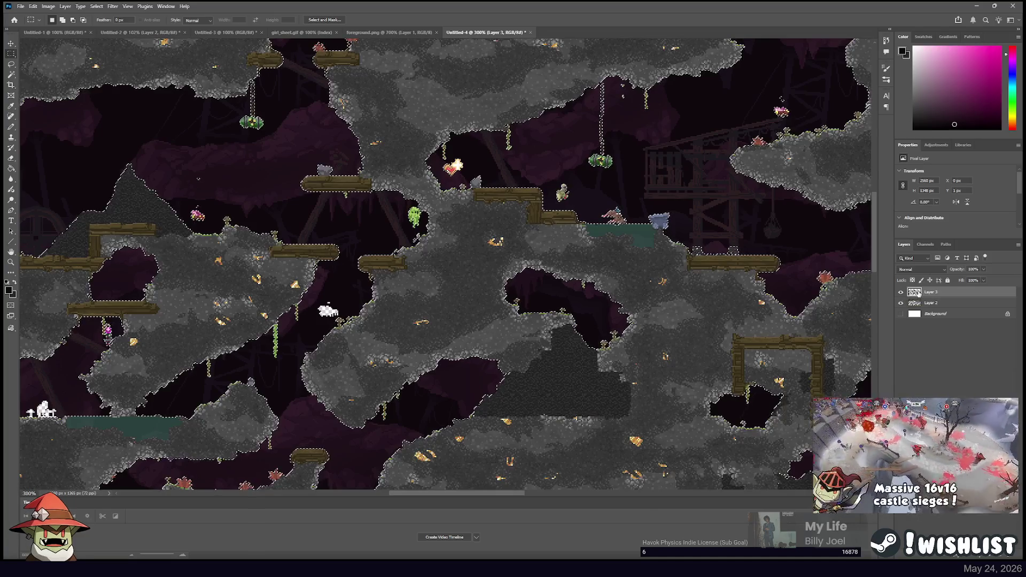
pyautogui.click(901, 303)
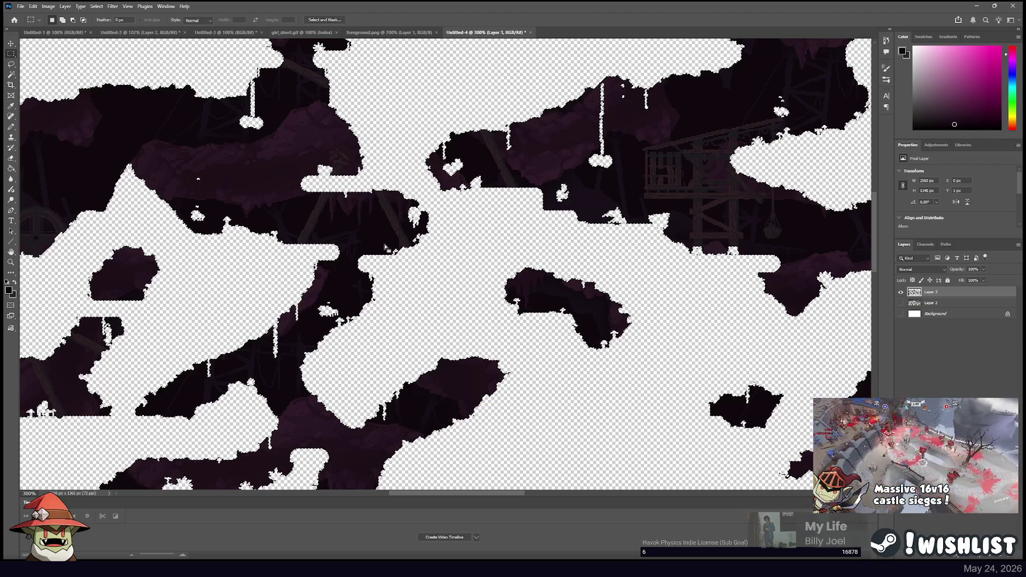
pyautogui.moveTo(338, 240); pyautogui.dragTo(557, 224)
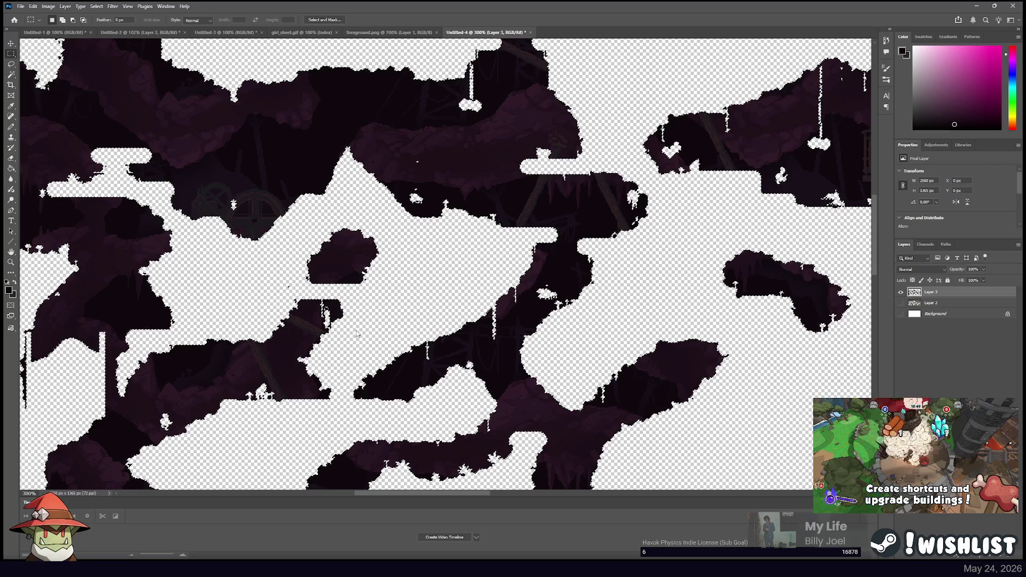
pyautogui.moveTo(468, 227); pyautogui.dragTo(791, 273)
# Hide Layer 3, show and select Layer 2, and switch to the Magic Wand
pyautogui.click(901, 292)
pyautogui.click(901, 303)
pyautogui.click(931, 303)
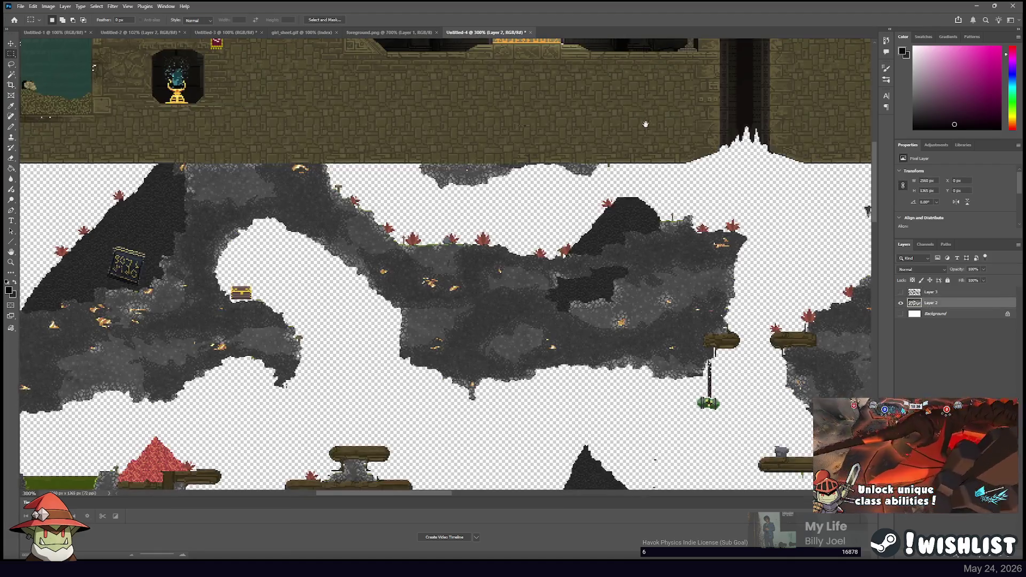
pyautogui.scroll(5, 56, 77)
pyautogui.press('w')
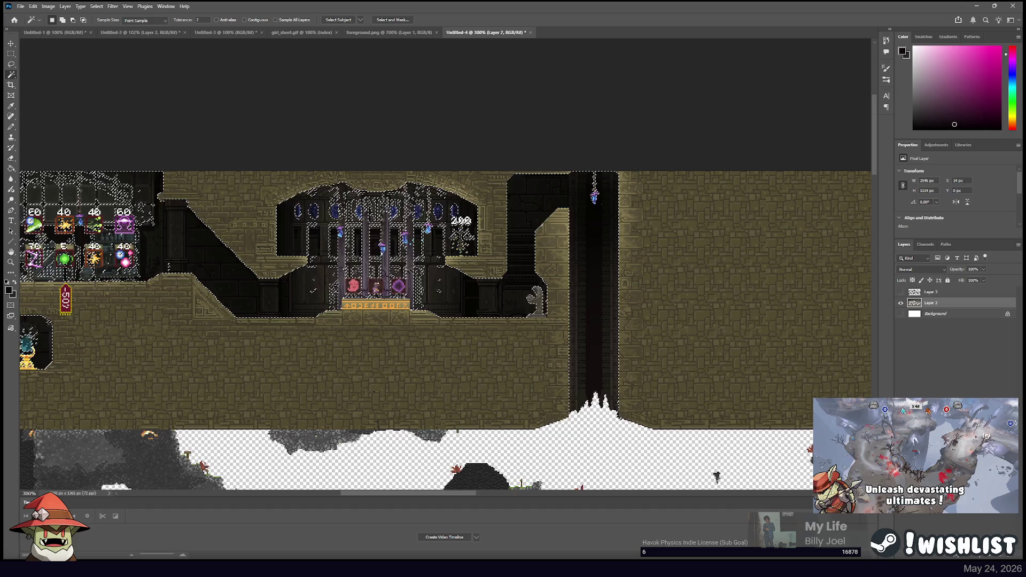
# Zoom to 300% on the temple band and add more floor and wall areas to the selection
pyautogui.hscroll(-3, 420, 268)
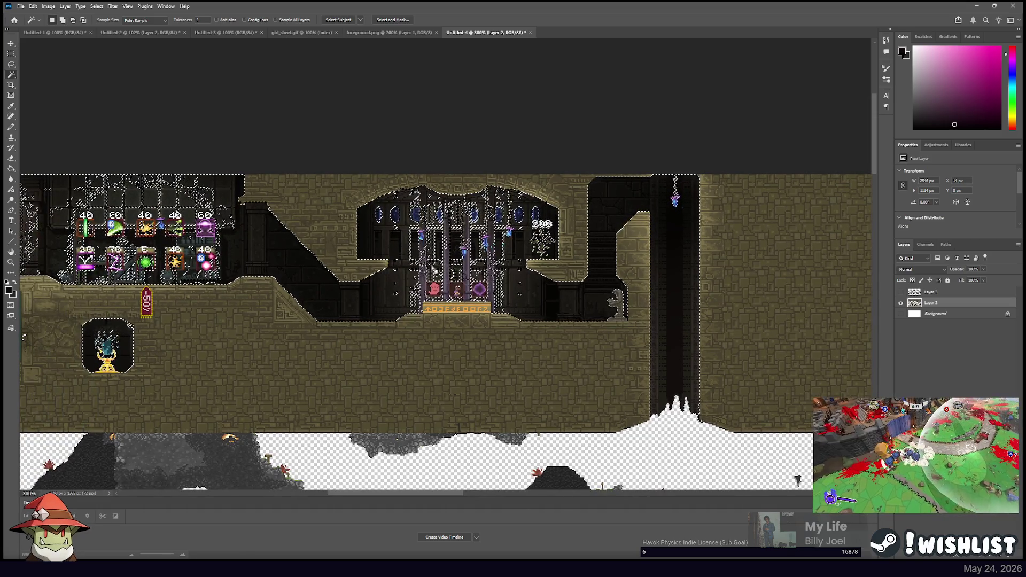
pyautogui.scroll(-4, 408, 310)
pyautogui.moveTo(496, 252)
pyautogui.mouseDown()
pyautogui.moveTo(355, 129)
pyautogui.moveTo(326, 128)
pyautogui.moveTo(614, 162)
pyautogui.mouseUp()
pyautogui.scroll(1, 633, 274)
pyautogui.moveTo(633, 274); pyautogui.dragTo(521, 247)
pyautogui.scroll(2, 445, 267)
pyautogui.moveTo(278, 275); pyautogui.dragTo(341, 300)
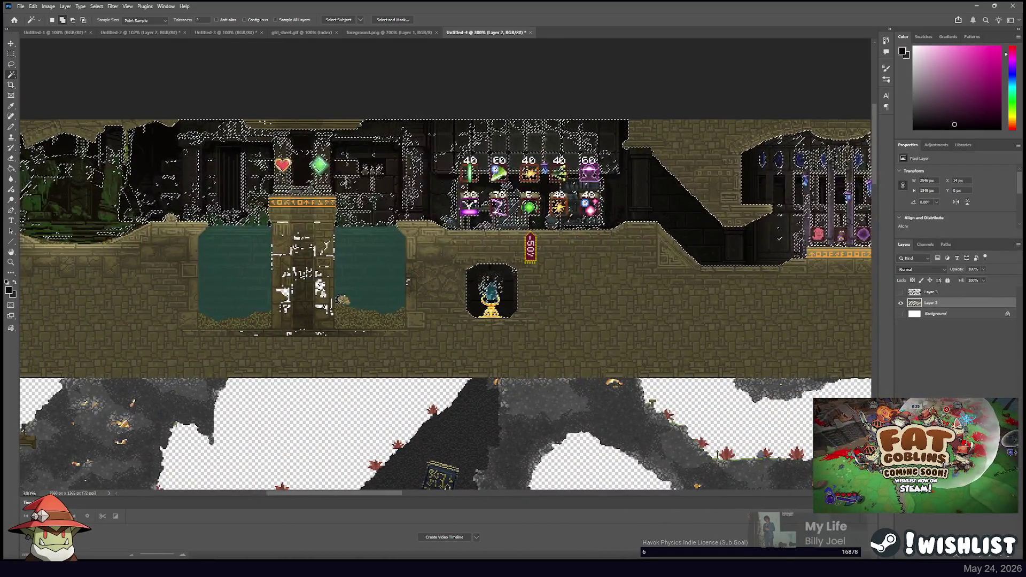
pyautogui.click(407, 281)
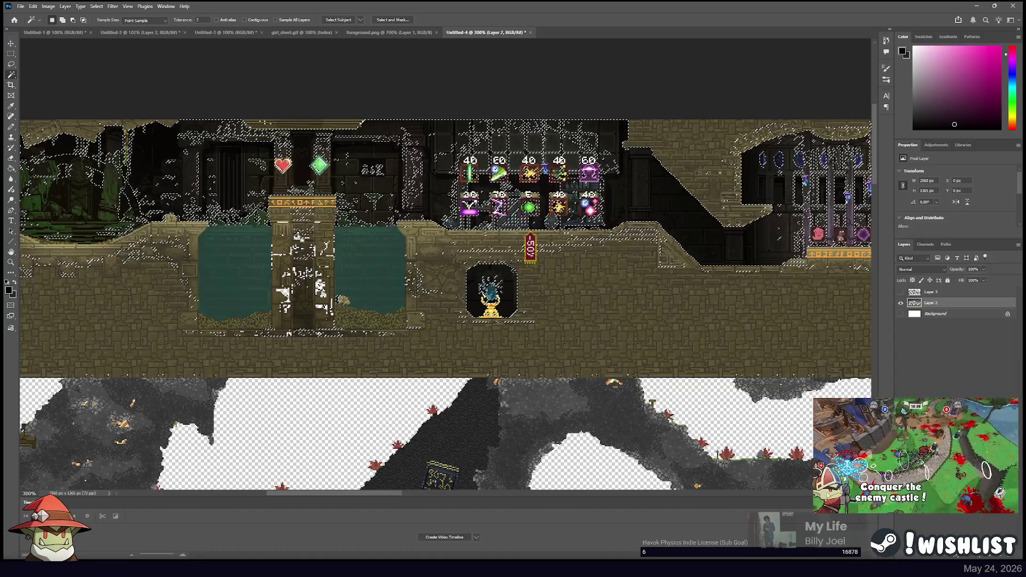
# Marquee the upper stone-brick band, copy it to new Layer 4, and hide Layer 2
pyautogui.press('m')
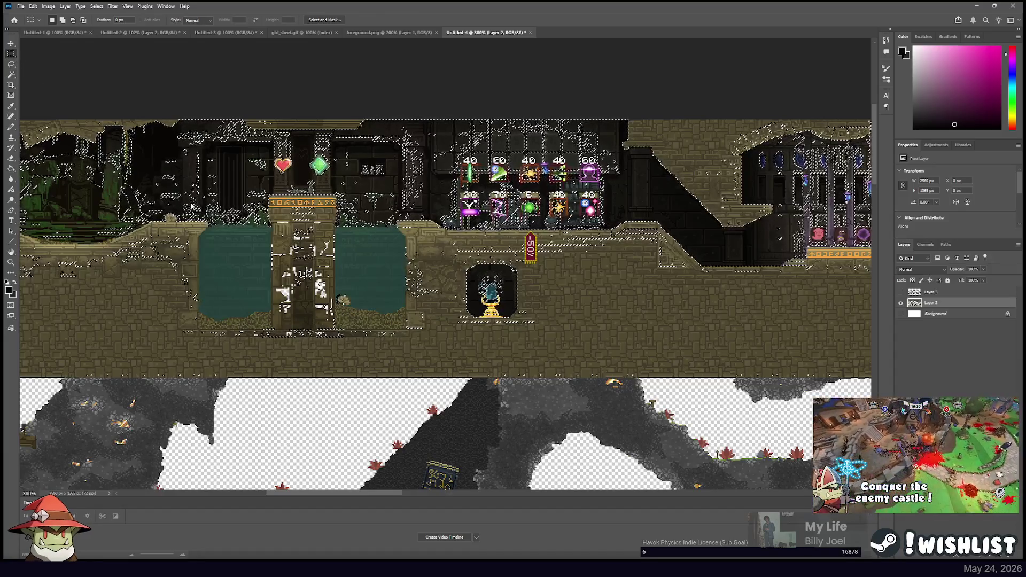
pyautogui.click(192, 206)
pyautogui.moveTo(233, 125)
pyautogui.mouseDown()
pyautogui.moveTo(16, 160)
pyautogui.moveTo(16, 171)
pyautogui.moveTo(797, 266)
pyautogui.moveTo(882, 320)
pyautogui.moveTo(881, 363)
pyautogui.moveTo(783, 367)
pyautogui.moveTo(739, 381)
pyautogui.mouseUp()
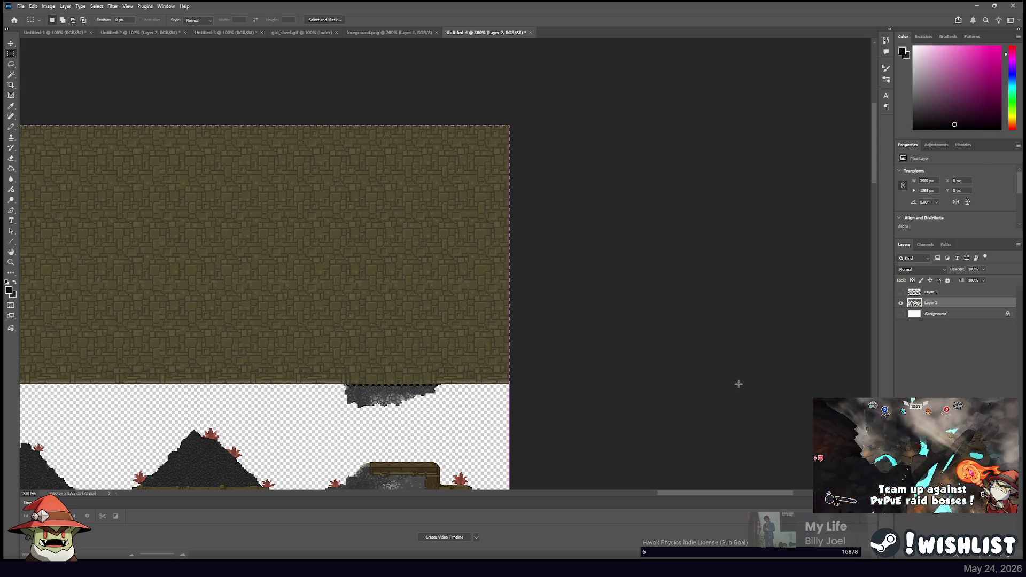
pyautogui.hotkey('ctrl', 'j')
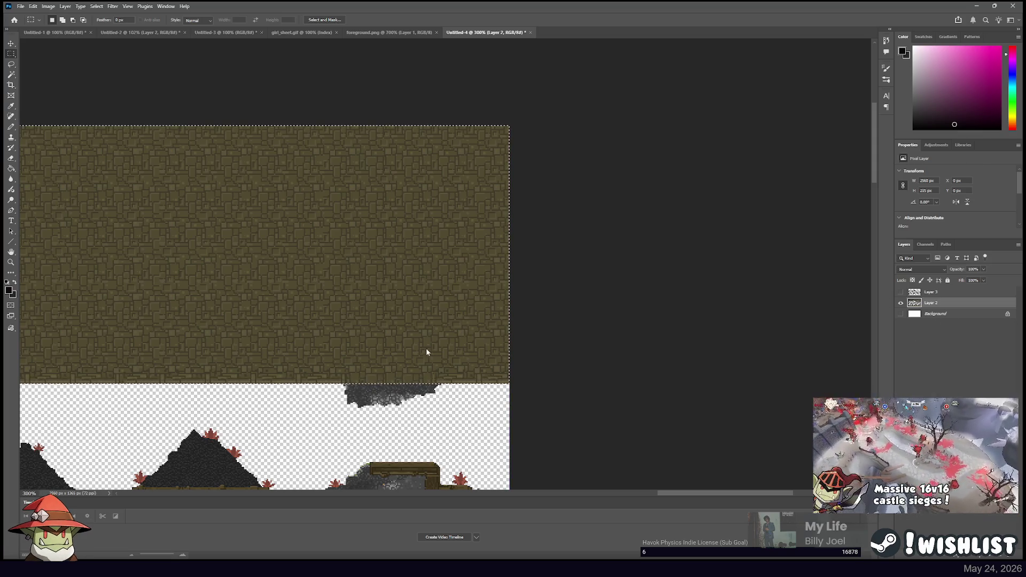
pyautogui.click(901, 314)
pyautogui.hscroll(-10, 392, 221)
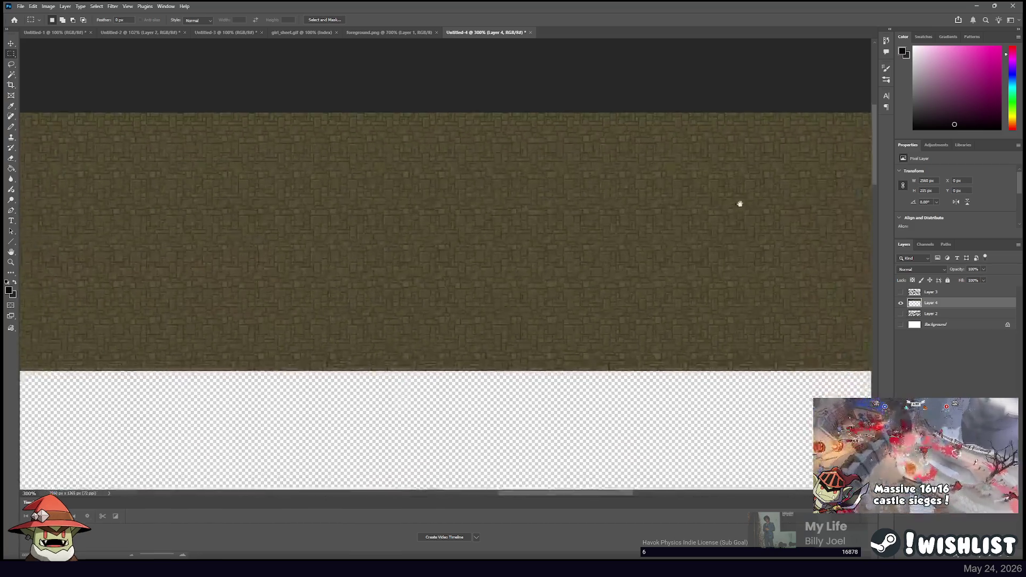
# Select all the stone-brick wall areas on Layer 4 with the Magic Wand
pyautogui.press('w')
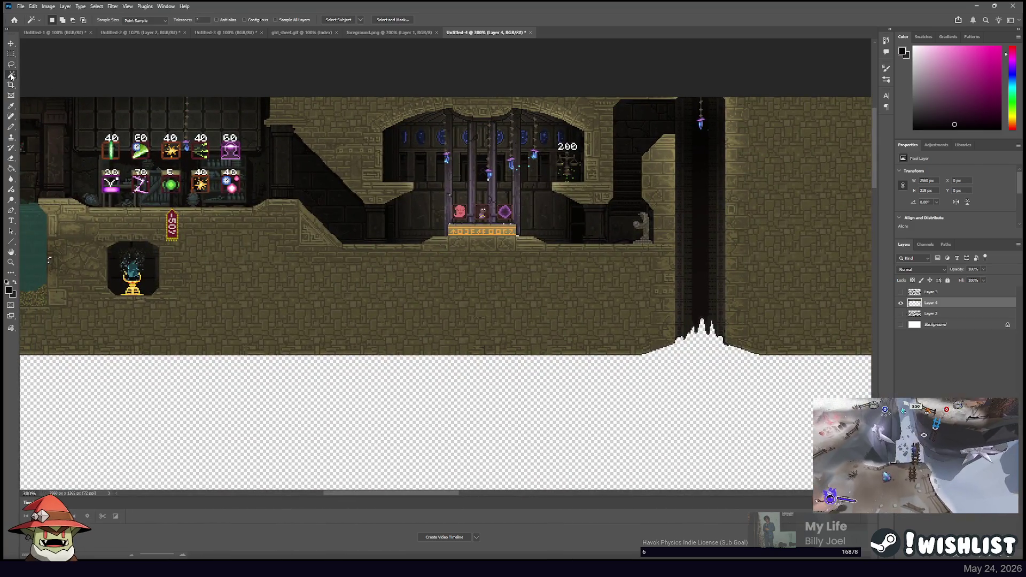
pyautogui.click(392, 220)
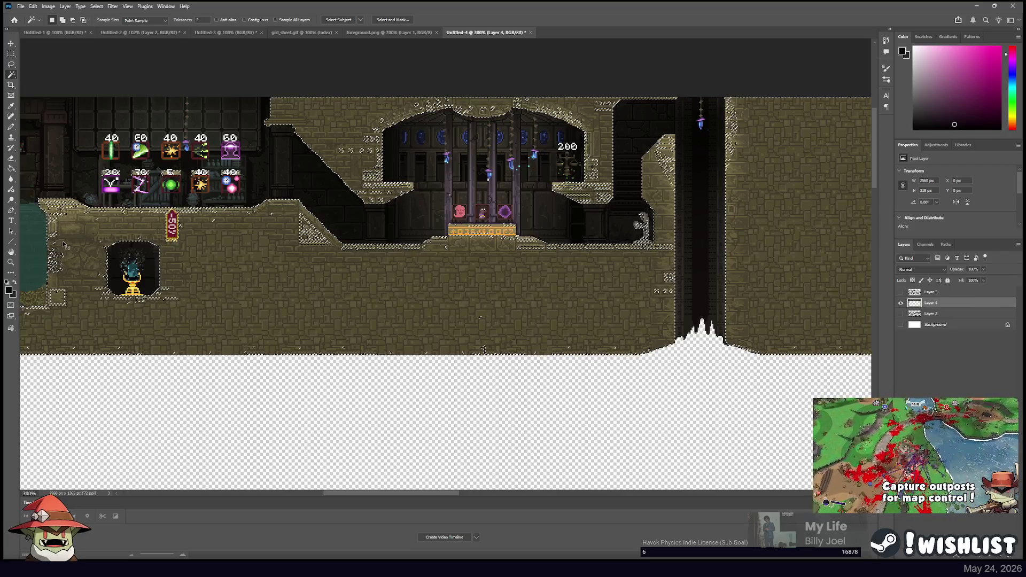
pyautogui.hotkey('ctrl', '+')
pyautogui.hotkey('ctrl', '+')
pyautogui.hotkey('ctrl', '+')
pyautogui.hscroll(-5, 63, 241)
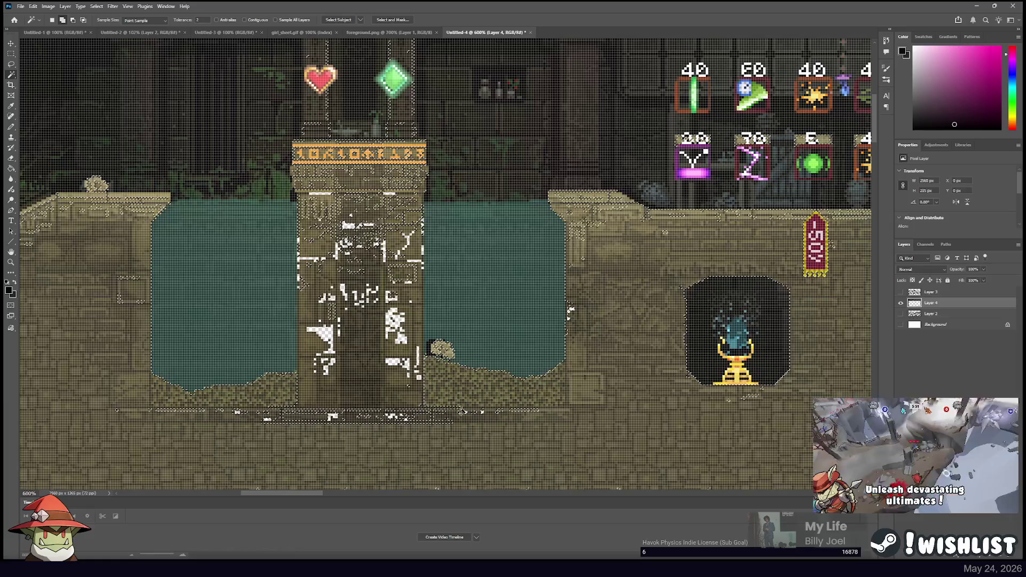
# Add the upper pillar and dark background patches to the selection, checking toward the band's left end
pyautogui.click(570, 310)
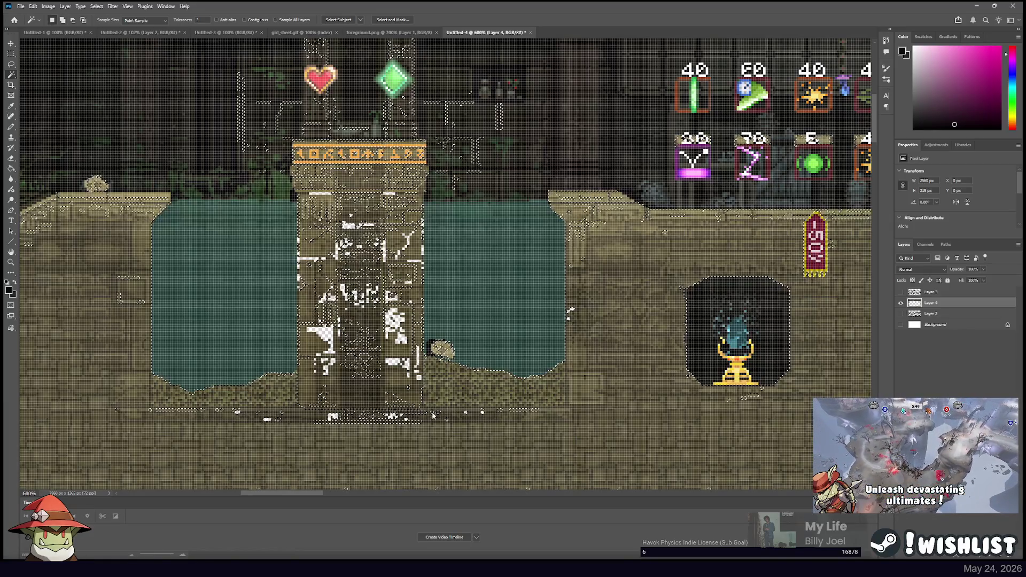
pyautogui.click(570, 314)
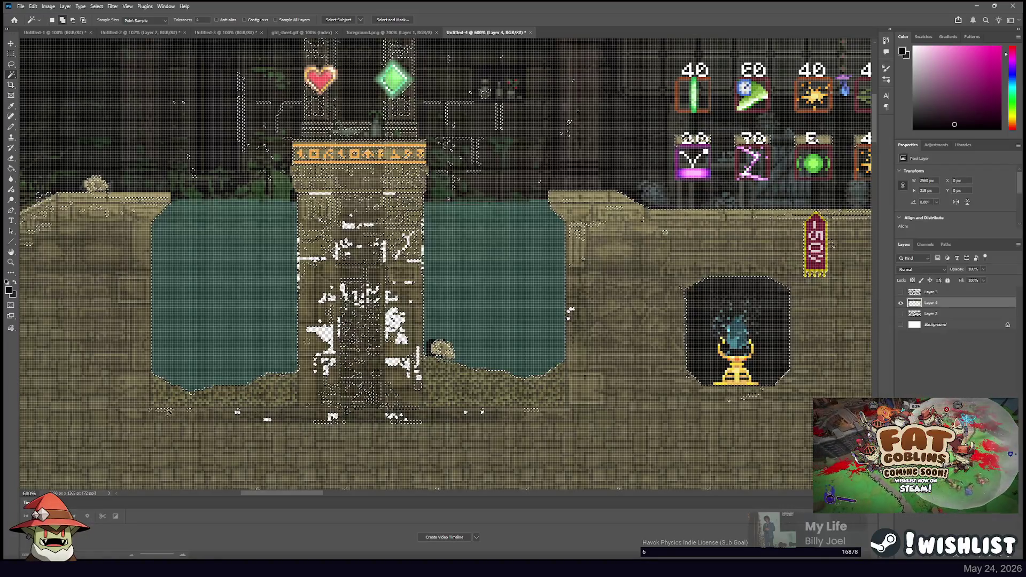
pyautogui.click(362, 321)
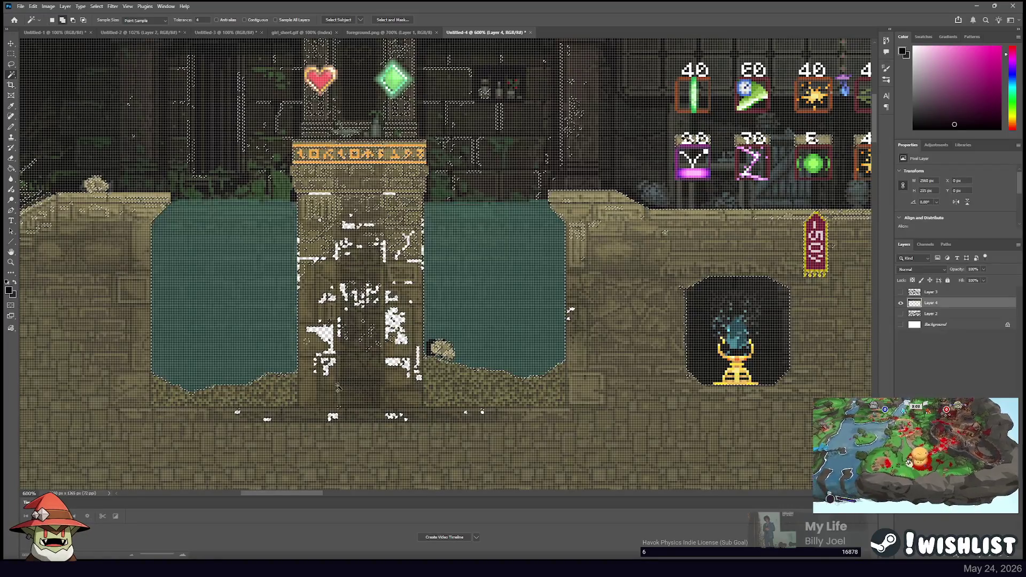
pyautogui.click(398, 238)
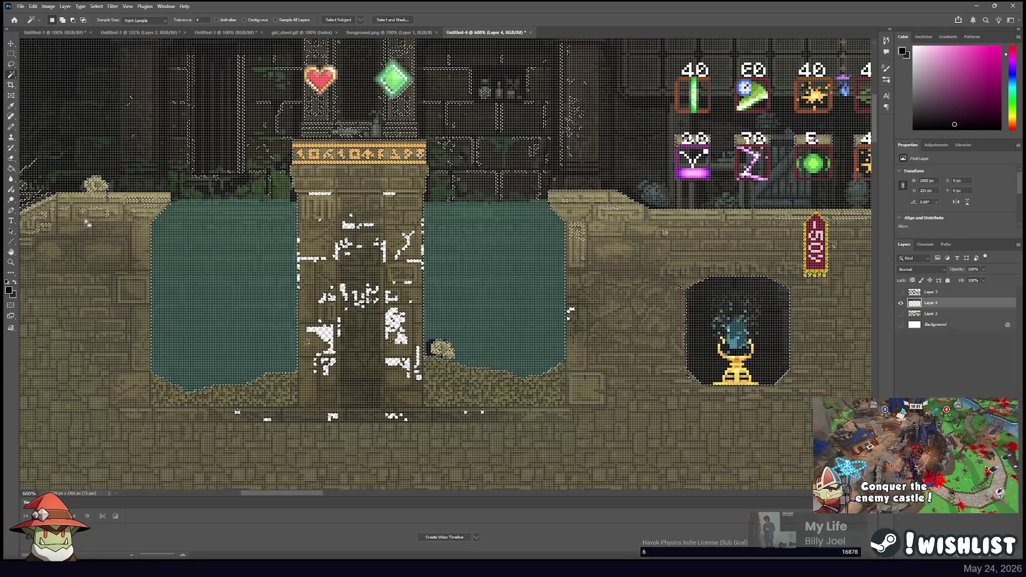
pyautogui.moveTo(86, 222); pyautogui.dragTo(290, 197)
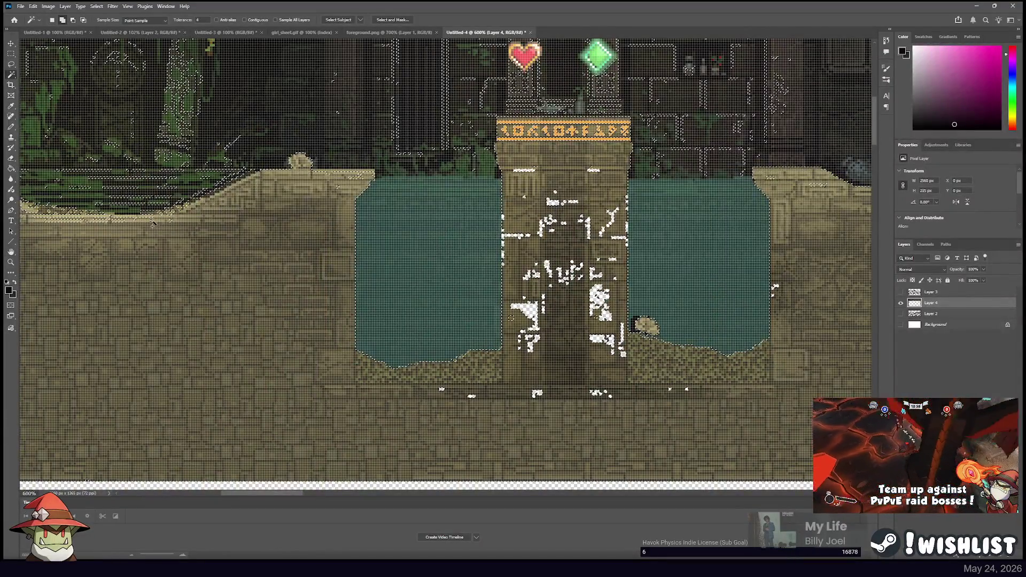
pyautogui.moveTo(122, 219)
pyautogui.mouseDown()
pyautogui.moveTo(342, 225)
pyautogui.moveTo(481, 347)
pyautogui.mouseUp()
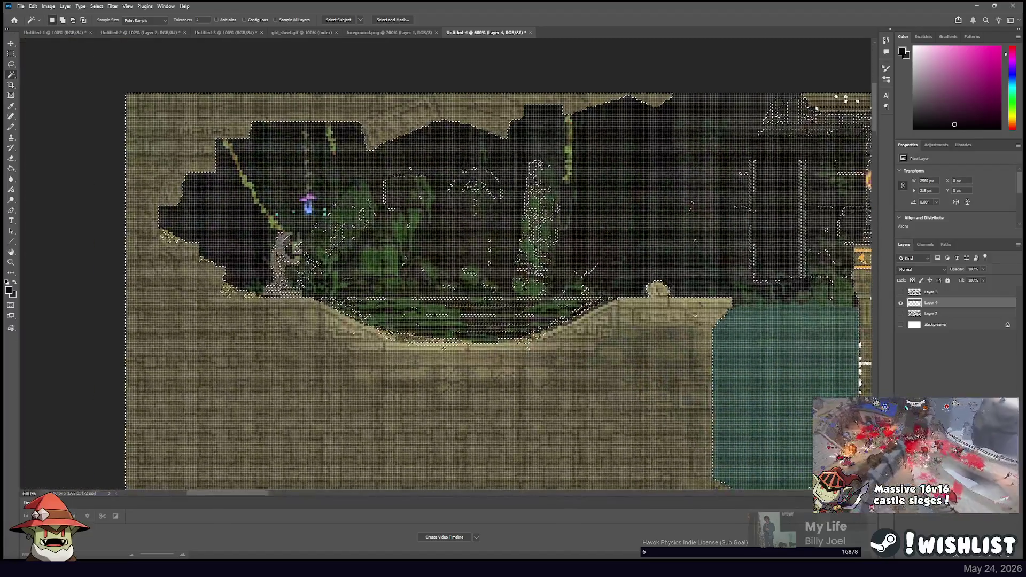
# Zoom out, pan to the 200-sign arched room, and add its pillars and shaft edges to the selection
pyautogui.hotkey('ctrl', '-')
pyautogui.hotkey('ctrl', '-')
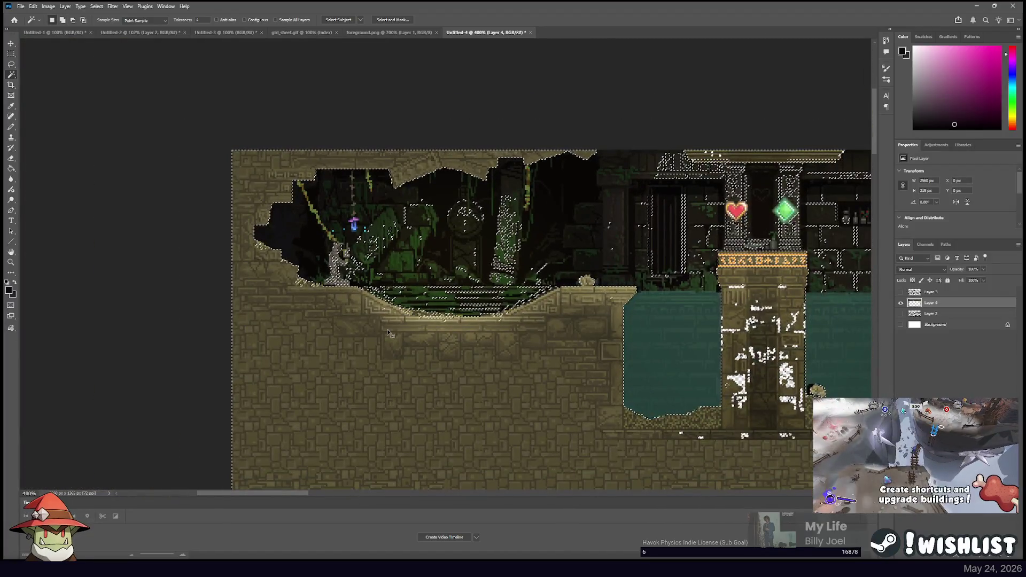
pyautogui.moveTo(388, 333); pyautogui.dragTo(31, 196)
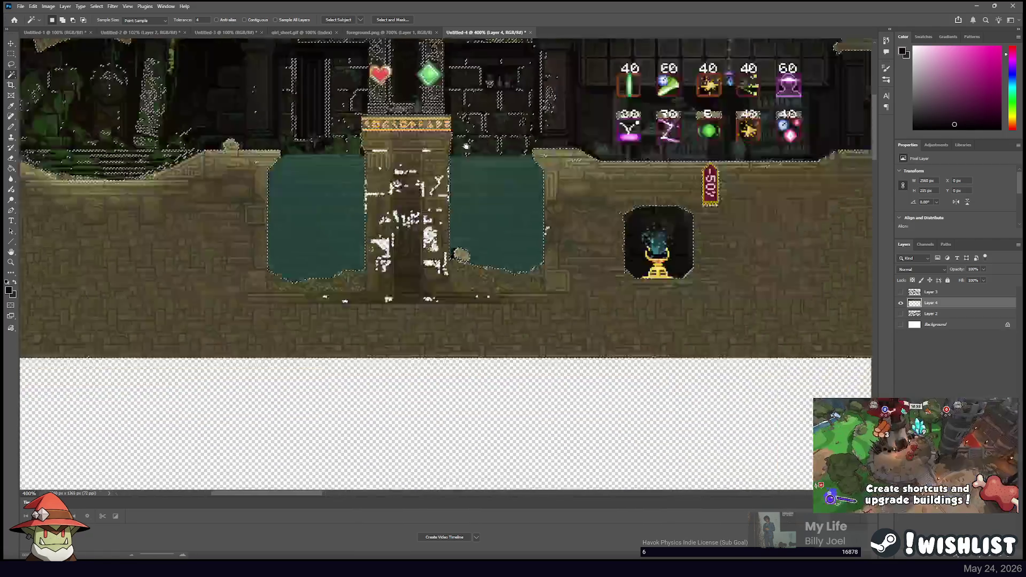
pyautogui.moveTo(461, 255); pyautogui.dragTo(291, 191)
pyautogui.moveTo(359, 145); pyautogui.dragTo(588, 181)
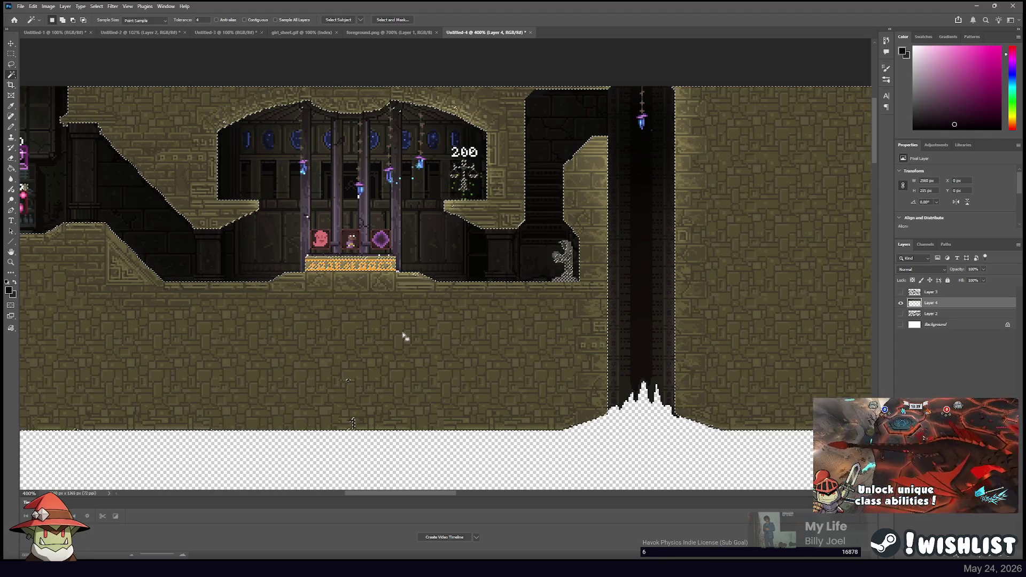
pyautogui.keyDown('shift'); pyautogui.click(355, 428); pyautogui.keyUp('shift')
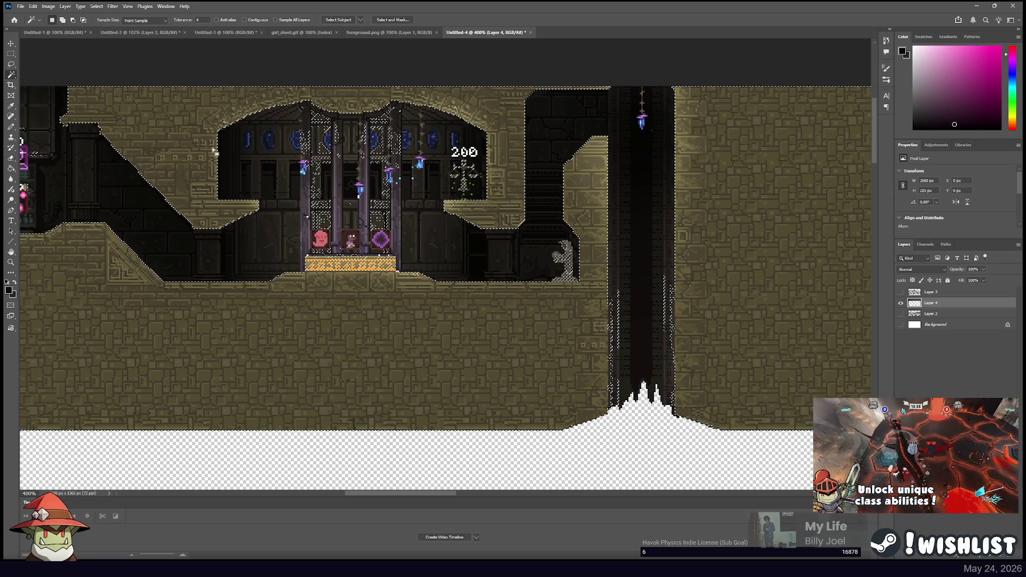
# Lasso around the arch, then clear all selections with Ctrl+D
pyautogui.click(12, 65)
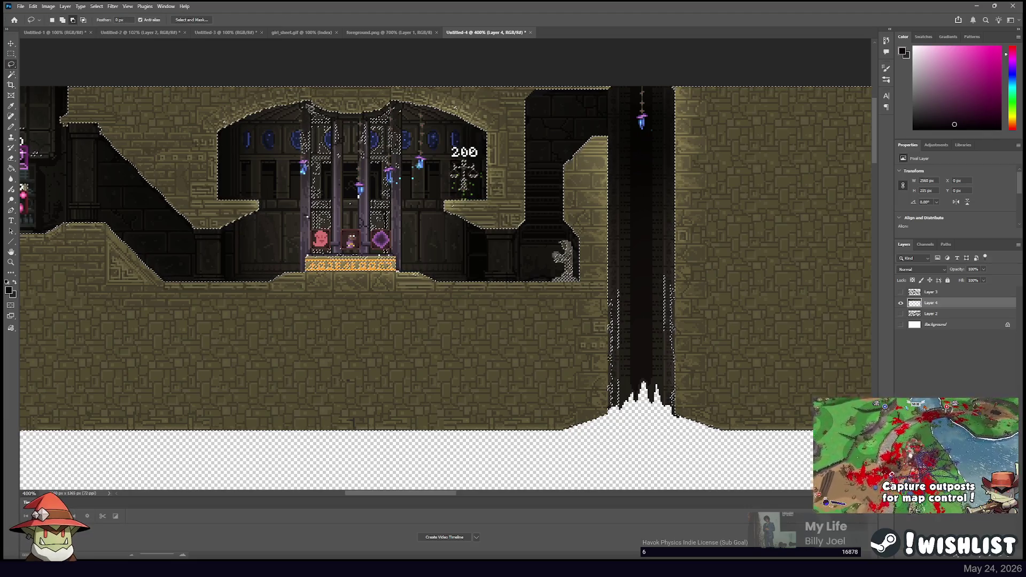
pyautogui.moveTo(294, 122)
pyautogui.mouseDown()
pyautogui.moveTo(293, 221)
pyautogui.moveTo(313, 254)
pyautogui.moveTo(407, 254)
pyautogui.moveTo(436, 219)
pyautogui.moveTo(441, 159)
pyautogui.mouseUp()
pyautogui.moveTo(416, 115); pyautogui.dragTo(307, 103)
pyautogui.hotkey('ctrl', 'd')
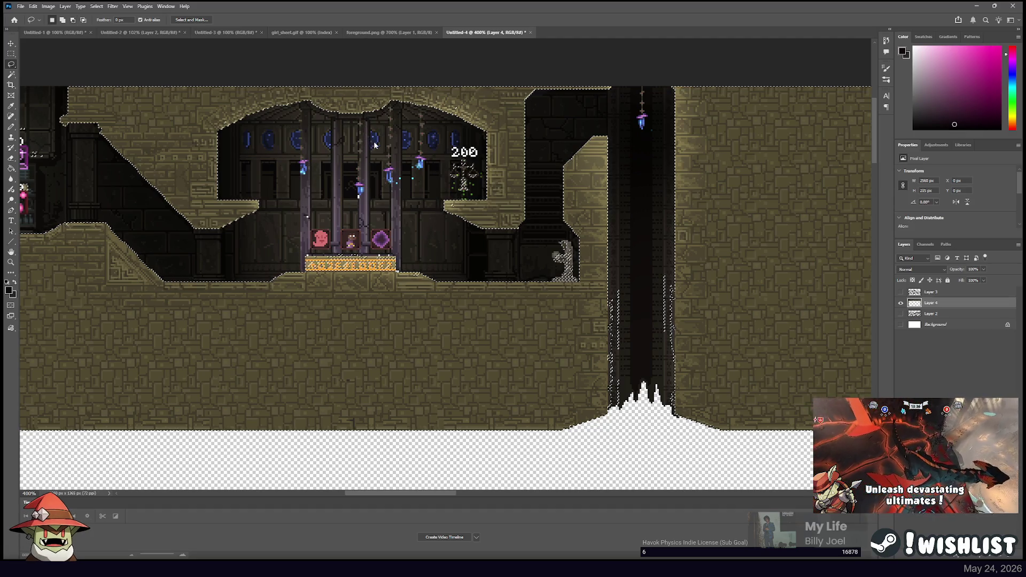
pyautogui.click(11, 75)
pyautogui.hotkey('shift', 'w')
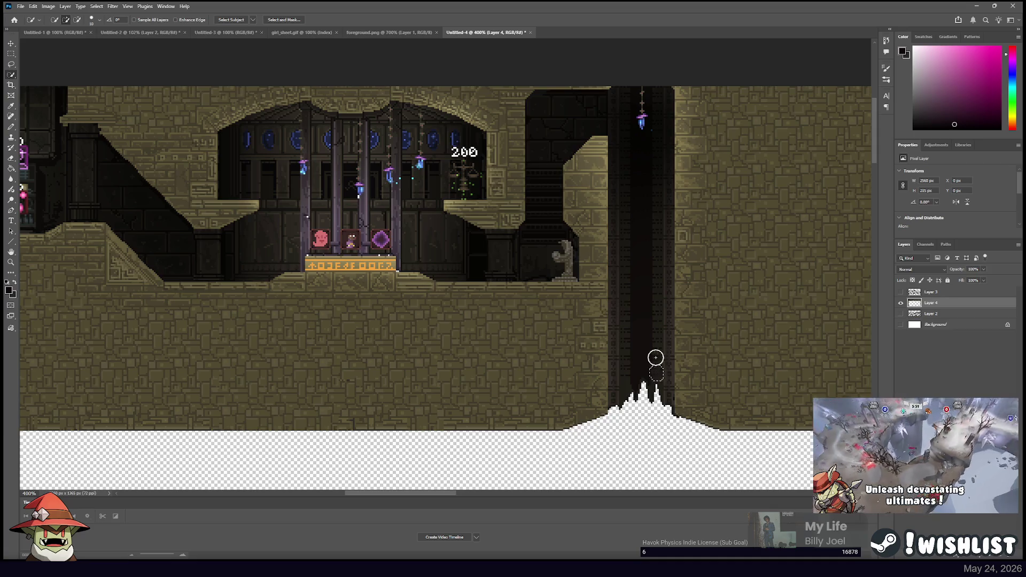
pyautogui.moveTo(479, 253); pyautogui.dragTo(359, 207)
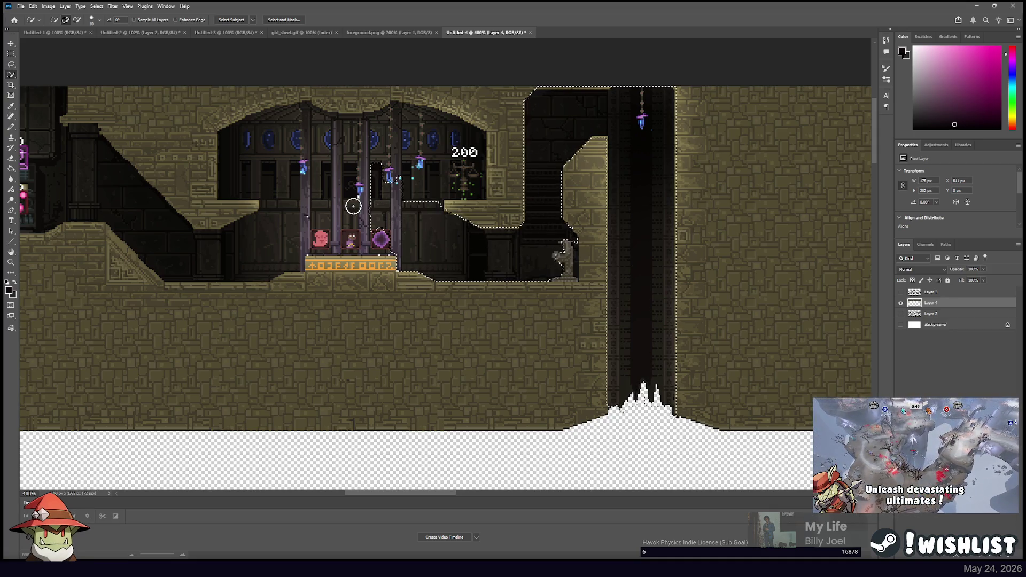
pyautogui.moveTo(276, 222)
pyautogui.mouseDown()
pyautogui.moveTo(188, 242)
pyautogui.moveTo(75, 175)
pyautogui.moveTo(155, 165)
pyautogui.moveTo(334, 94)
pyautogui.moveTo(476, 98)
pyautogui.moveTo(508, 183)
pyautogui.moveTo(503, 141)
pyautogui.mouseUp()
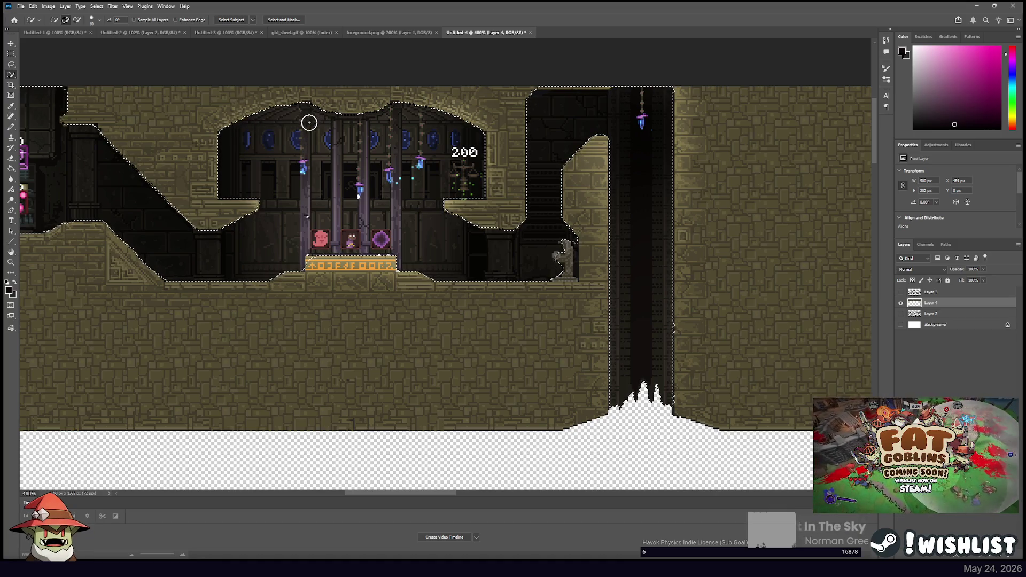
pyautogui.moveTo(311, 144); pyautogui.dragTo(459, 156)
pyautogui.hotkey('ctrl', 'd')
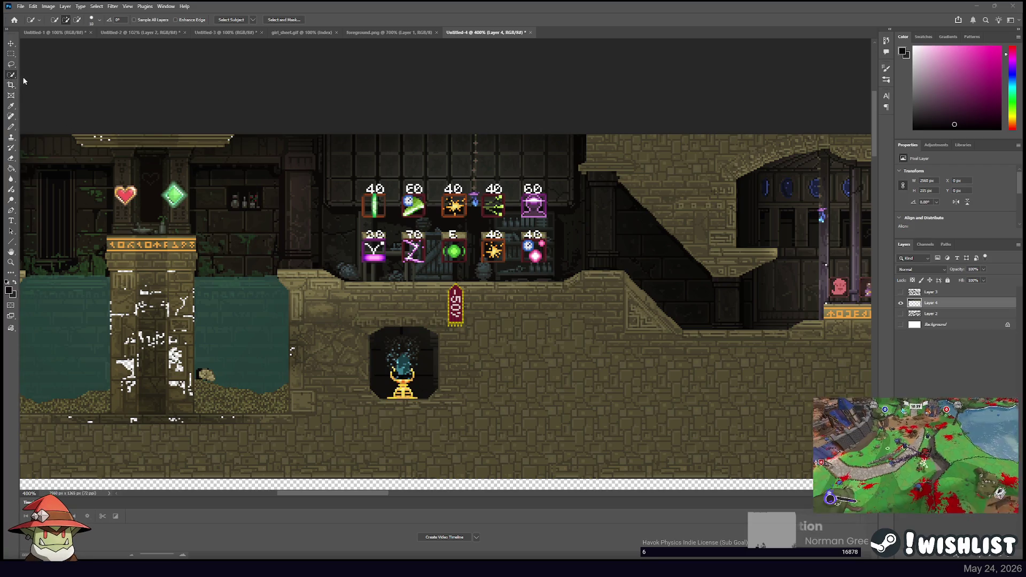
# Set the Magic Wand to contiguous, try tolerance 16 then 4, and select the brick floor
pyautogui.hotkey('shift', 'w')
pyautogui.click(200, 20)
pyautogui.write('16')
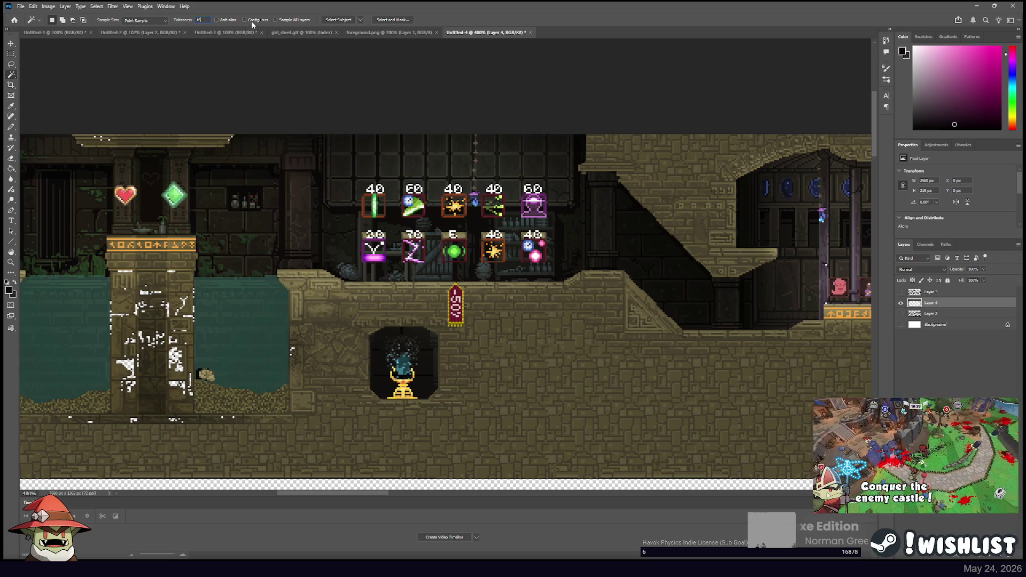
pyautogui.click(246, 20)
pyautogui.click(340, 303)
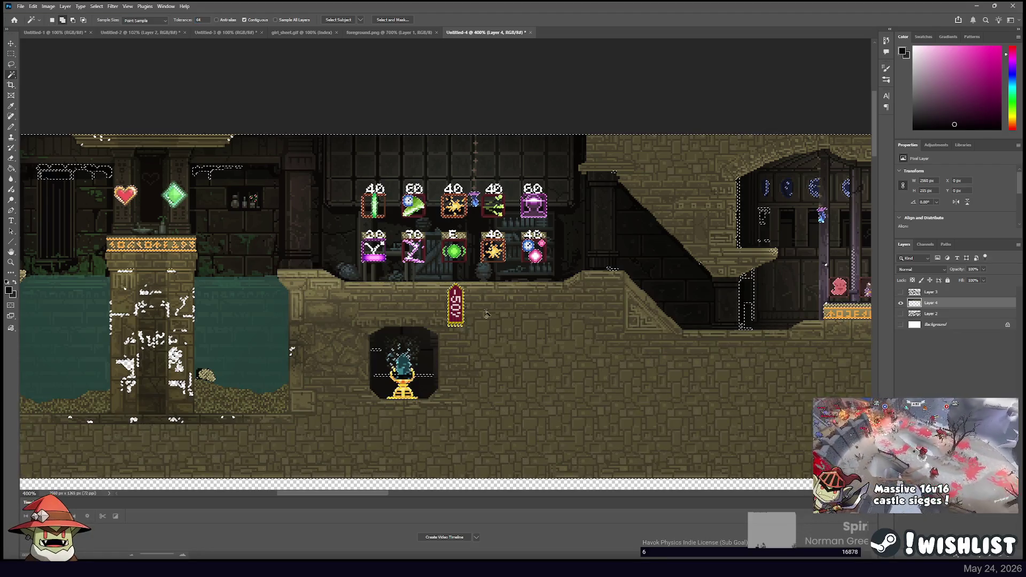
pyautogui.click(625, 309)
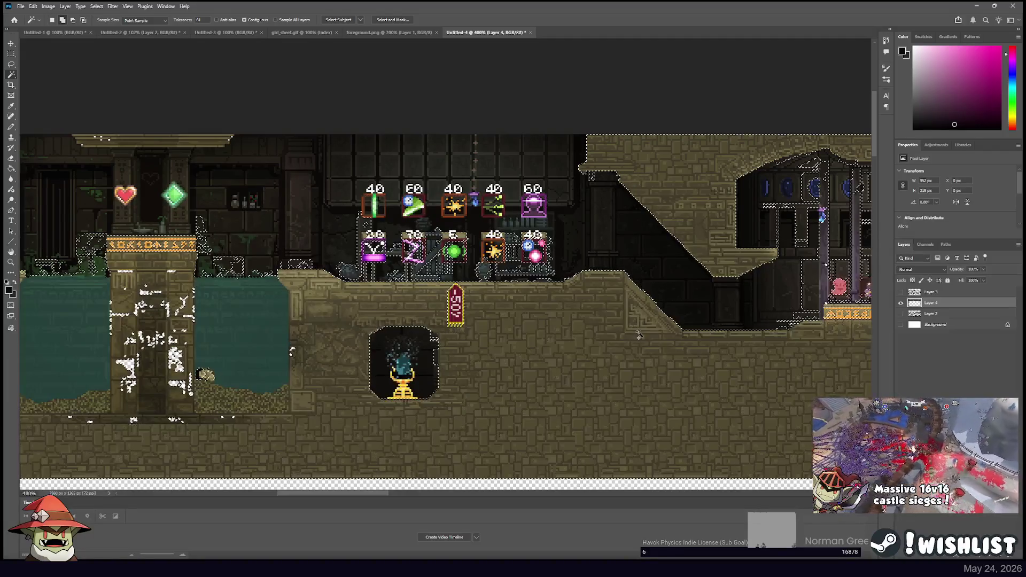
pyautogui.click(801, 340)
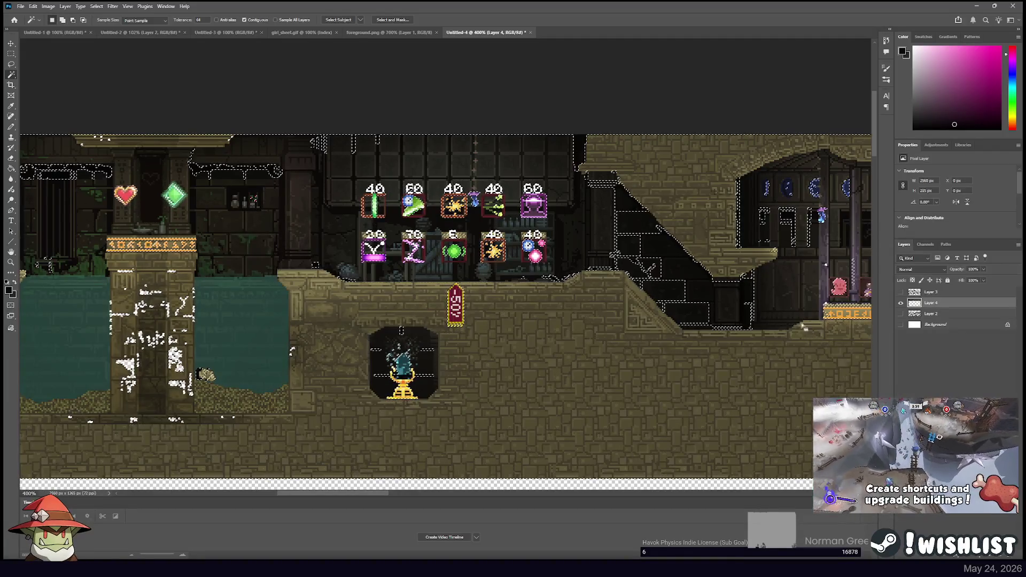
pyautogui.write('4')
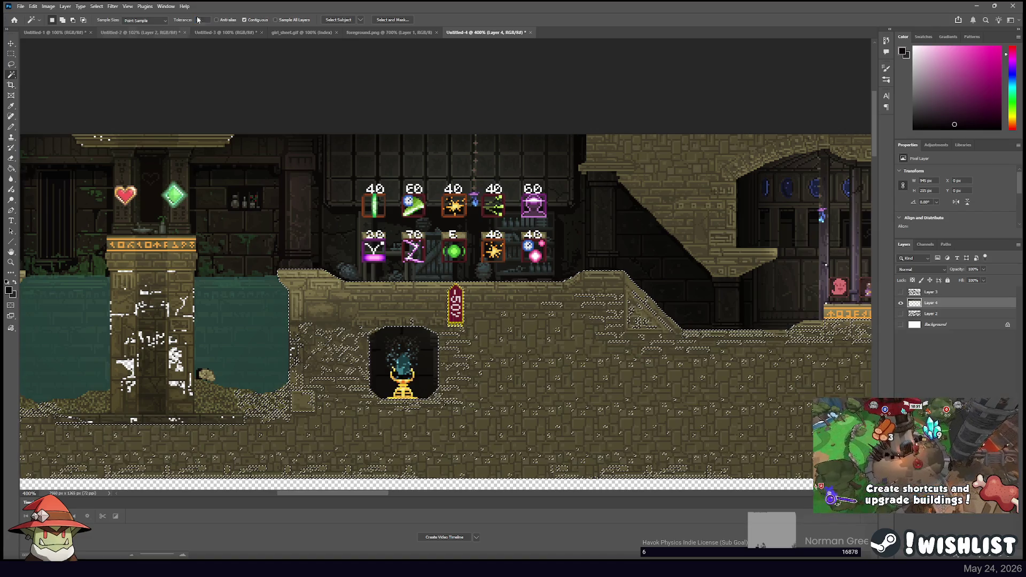
pyautogui.click(607, 302)
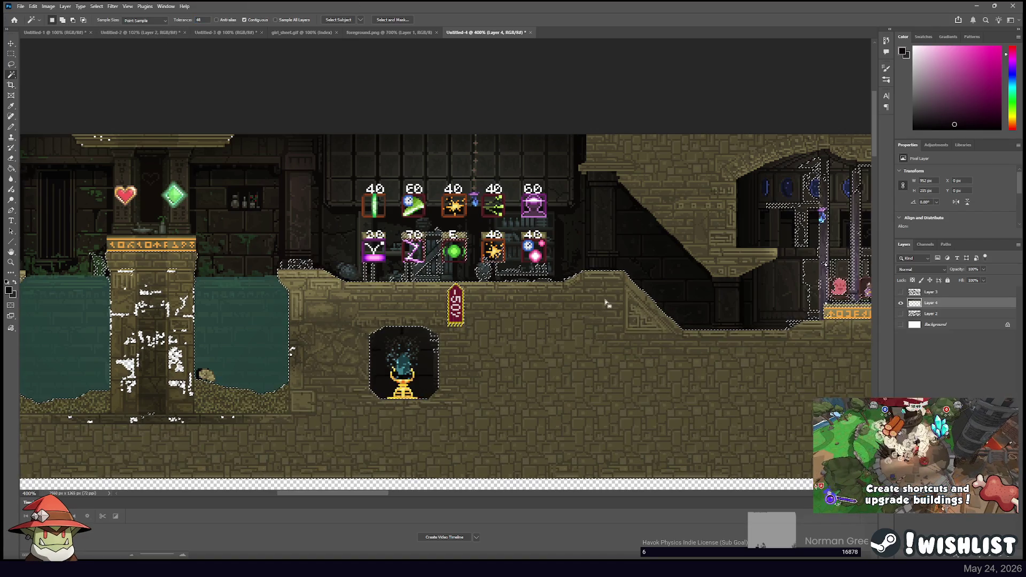
# Add the tan brick walls around the caged temple room to the selection
pyautogui.moveTo(552, 329); pyautogui.dragTo(717, 291)
pyautogui.moveTo(374, 267); pyautogui.dragTo(640, 242)
pyautogui.moveTo(367, 169); pyautogui.dragTo(541, 182)
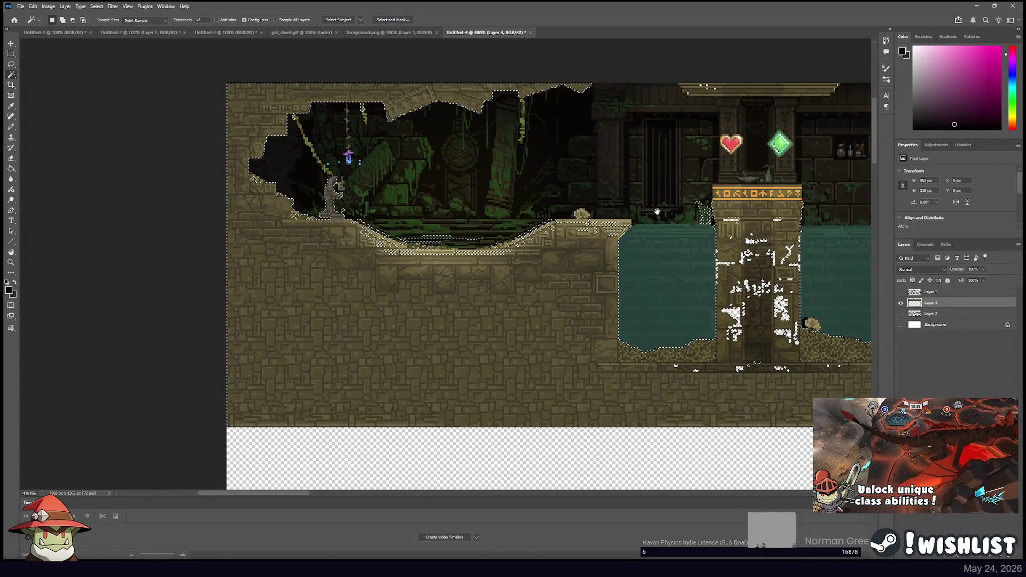
pyautogui.moveTo(657, 213); pyautogui.dragTo(460, 192)
pyautogui.moveTo(748, 235); pyautogui.dragTo(658, 229)
pyautogui.moveTo(710, 278); pyautogui.dragTo(407, 268)
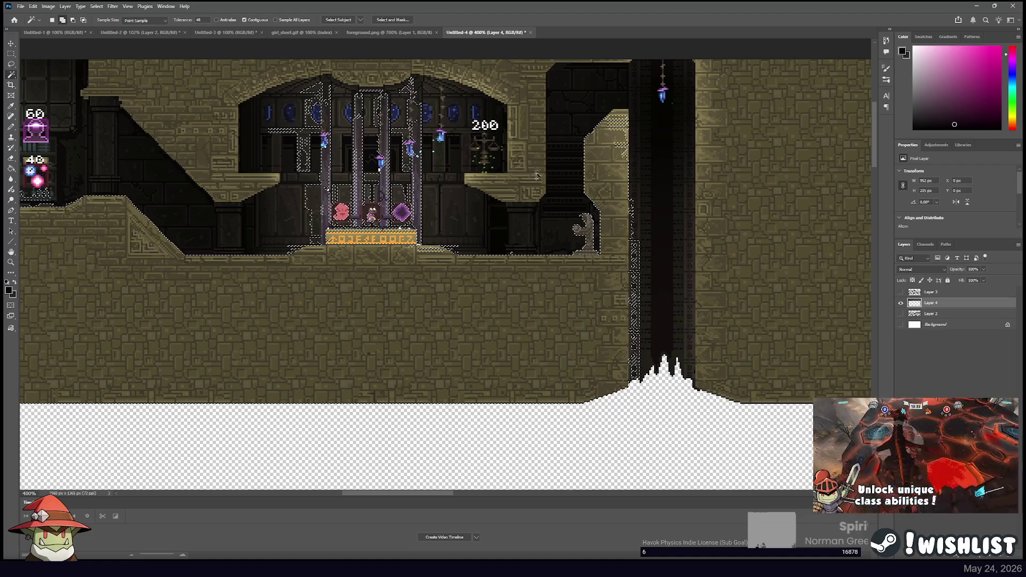
pyautogui.keyDown('shift'); pyautogui.click(752, 226); pyautogui.keyUp('shift')
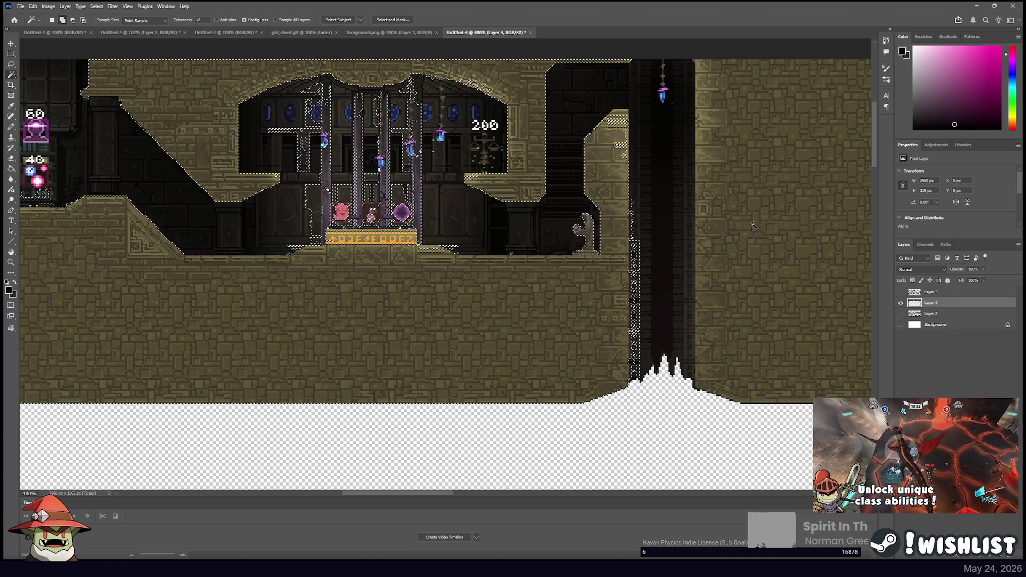
pyautogui.moveTo(753, 226)
pyautogui.mouseDown()
pyautogui.moveTo(504, 207)
pyautogui.moveTo(774, 258)
pyautogui.moveTo(593, 211)
pyautogui.moveTo(385, 211)
pyautogui.moveTo(430, 197)
pyautogui.mouseUp()
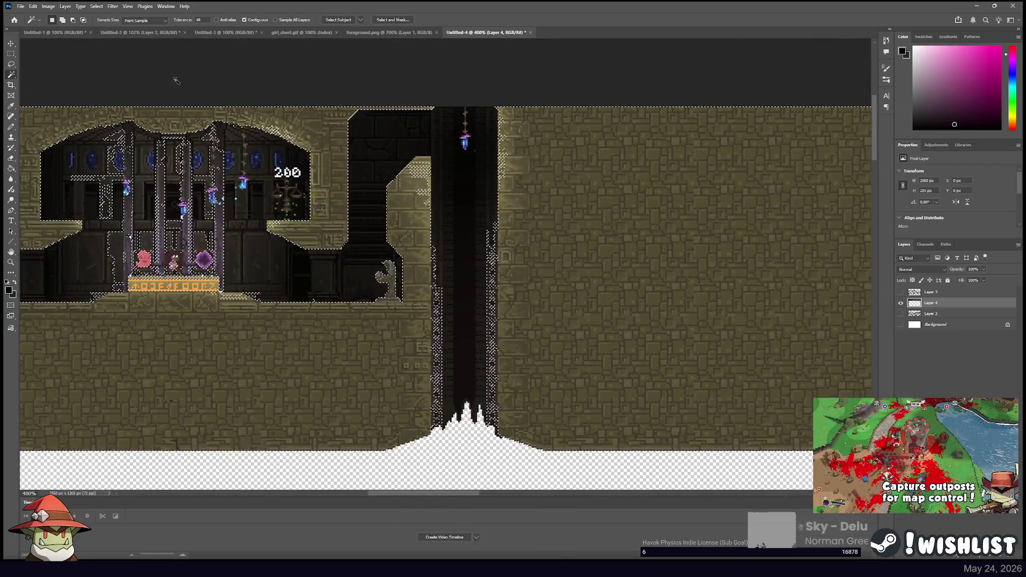
pyautogui.press('m')
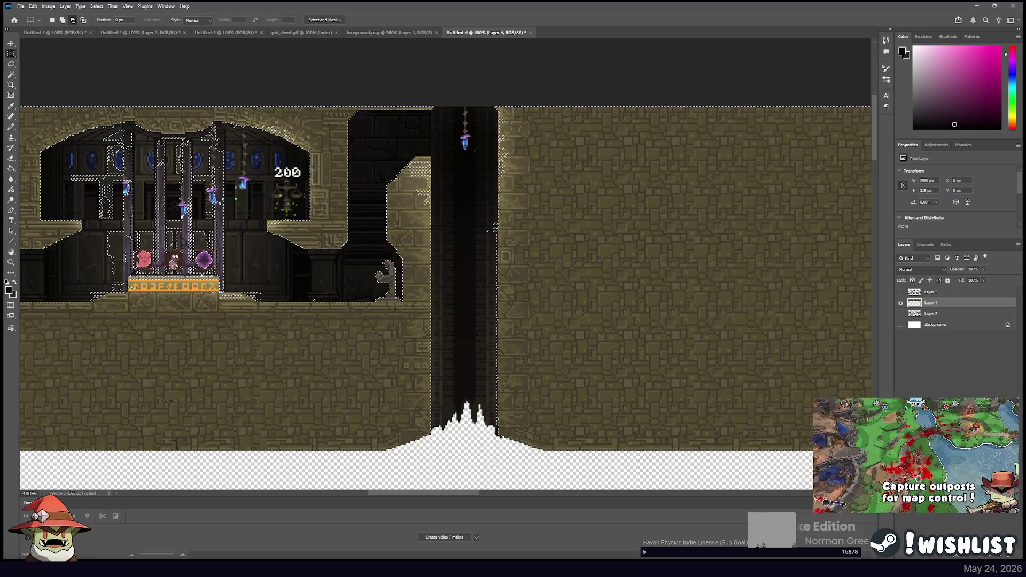
# Add the top of the dark shaft to the selection with a rectangular marquee
pyautogui.moveTo(469, 193); pyautogui.dragTo(499, 492)
pyautogui.scroll(-3, 499, 481)
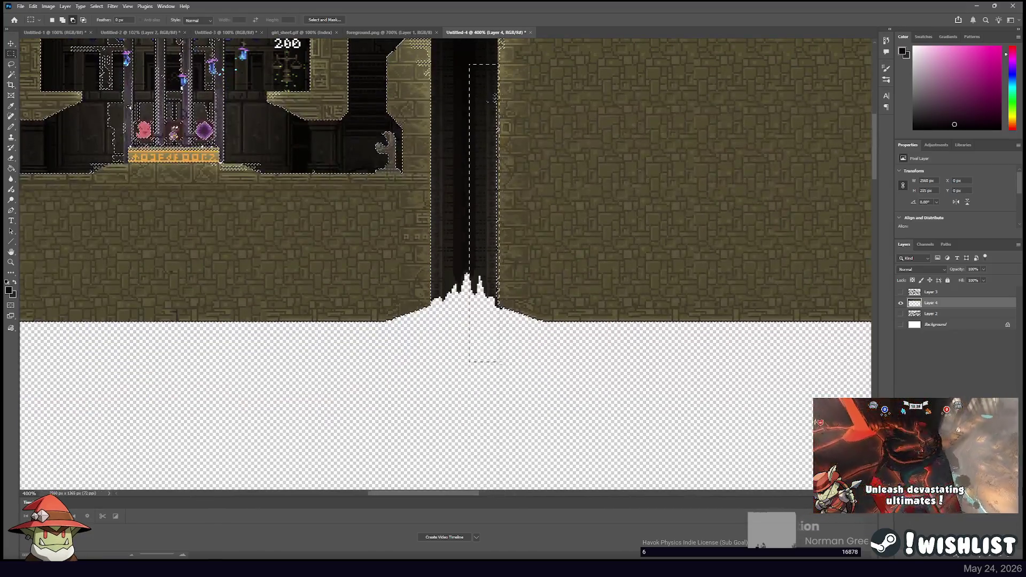
pyautogui.scroll(4, 488, 179)
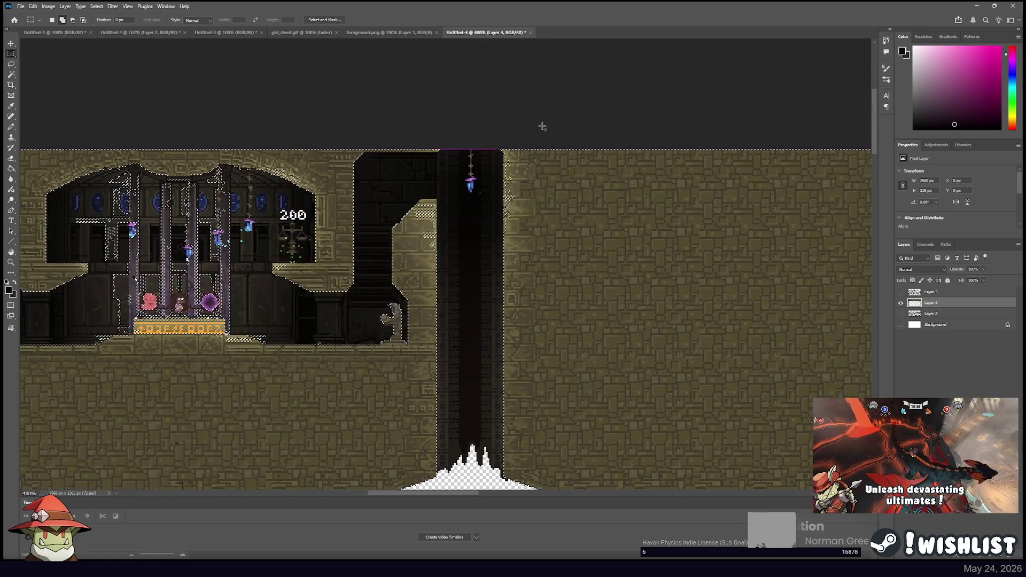
pyautogui.moveTo(505, 281); pyautogui.dragTo(512, 224)
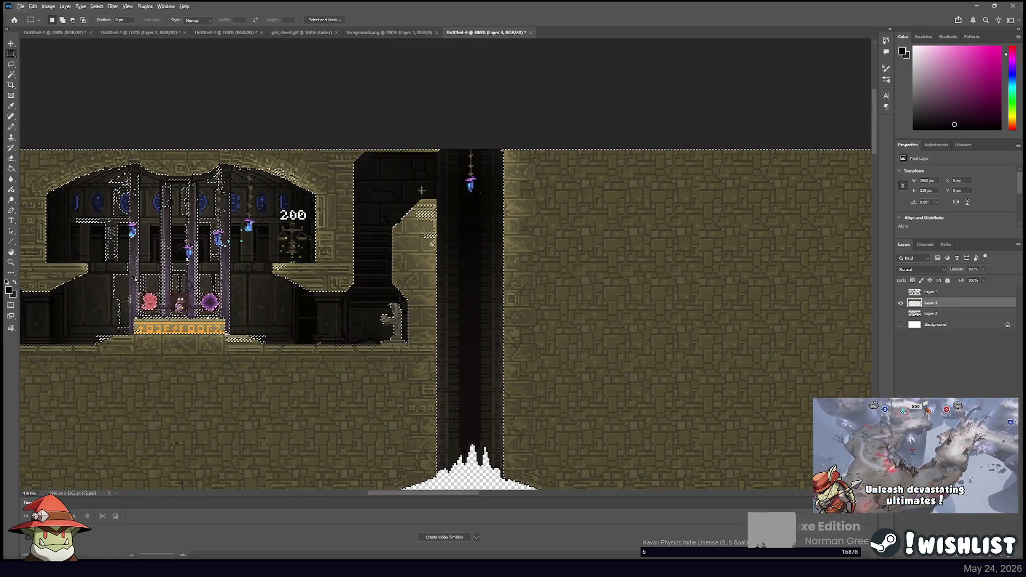
pyautogui.click(11, 76)
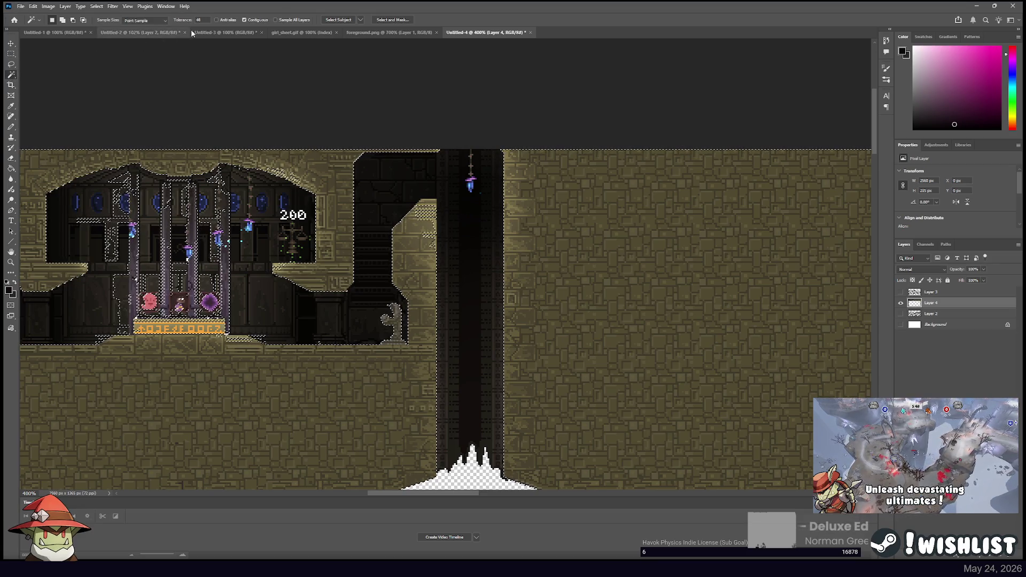
pyautogui.press('shift')
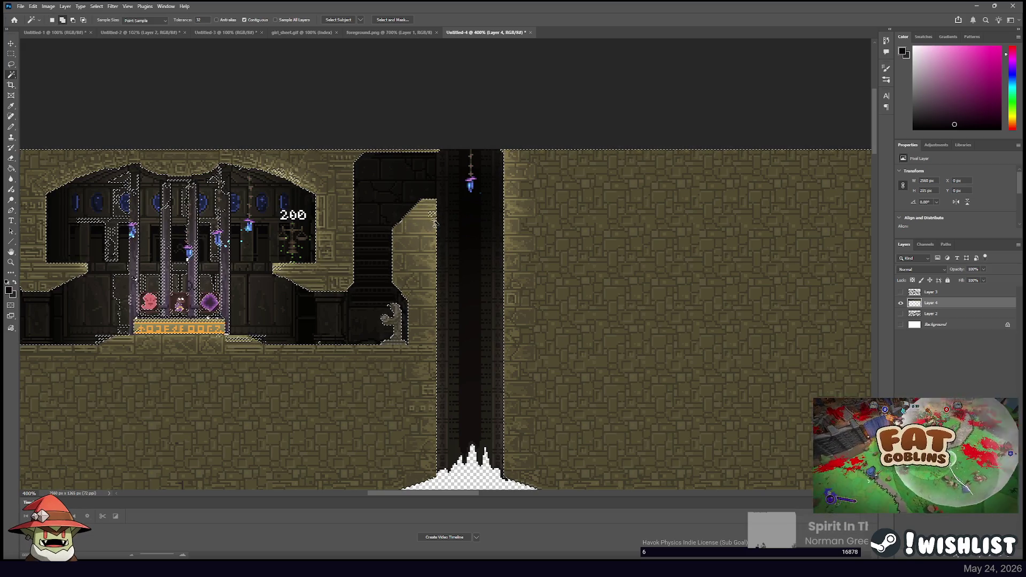
pyautogui.hscroll(-5, 421, 256)
pyautogui.scroll(-2, 421, 257)
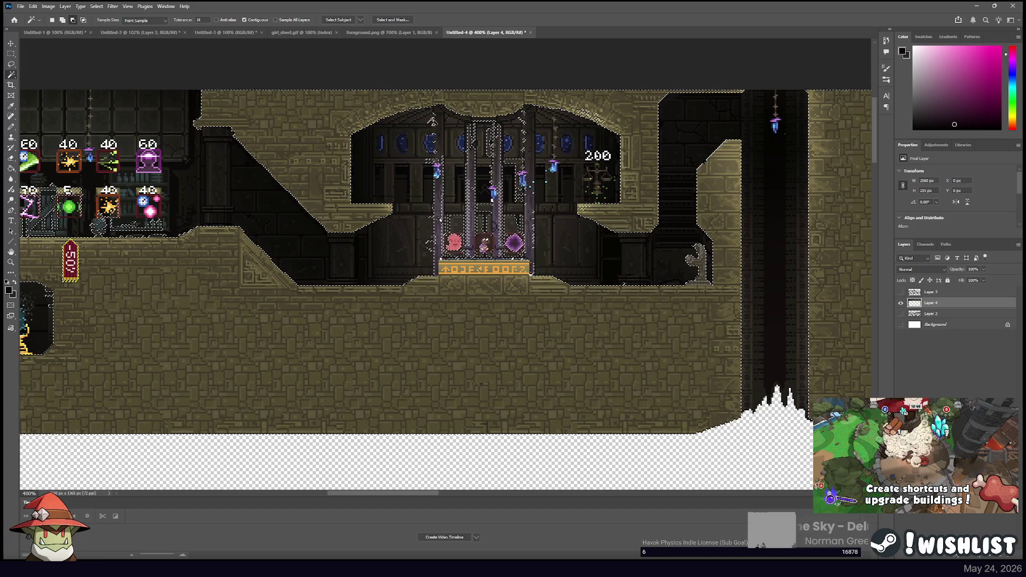
# Drop the right arch near the 200 from the selection and add the brick around the pools and shop
pyautogui.click(11, 55)
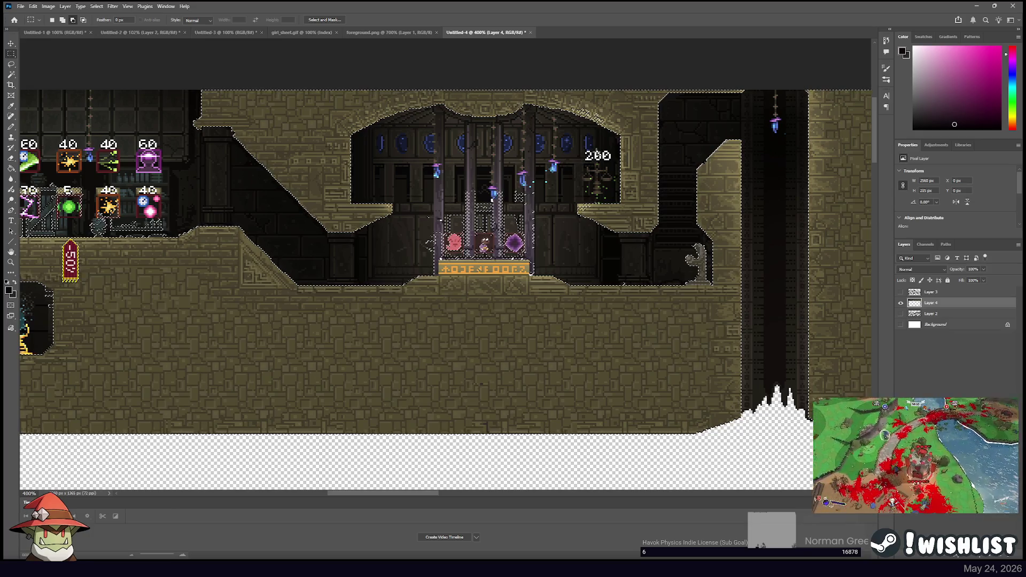
pyautogui.press('w')
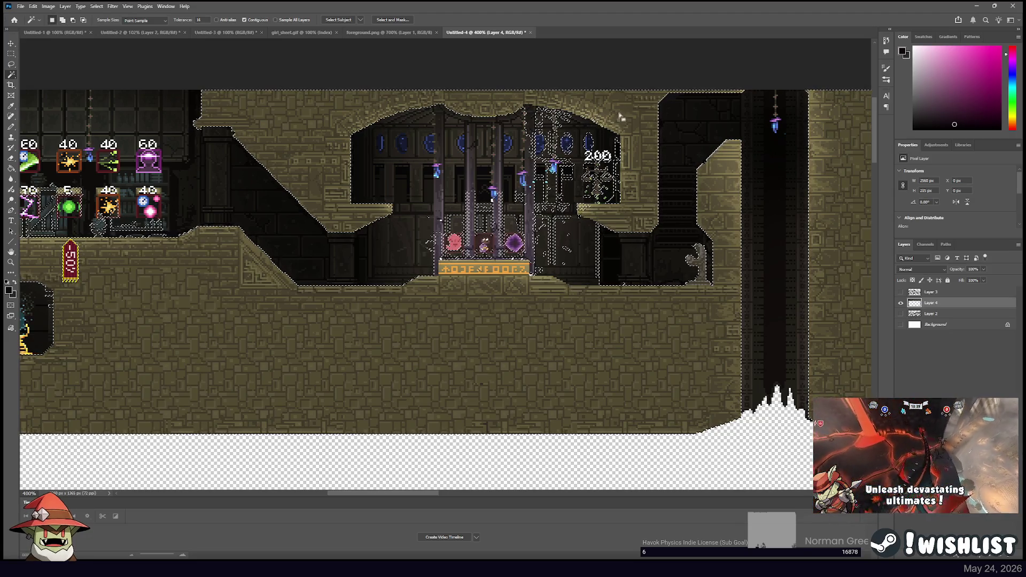
pyautogui.keyDown('alt'); pyautogui.click(592, 129); pyautogui.keyUp('alt')
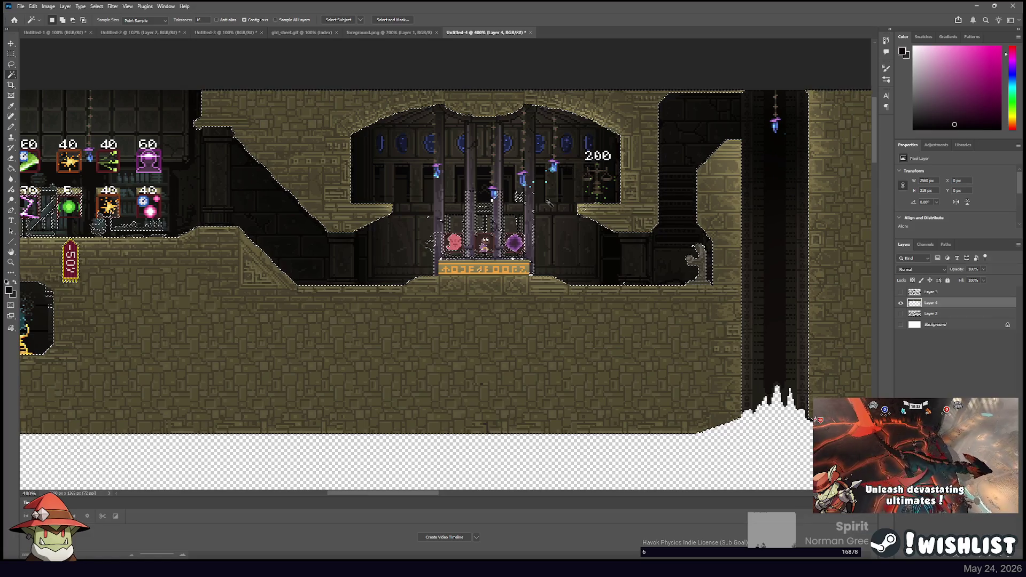
pyautogui.moveTo(266, 217); pyautogui.dragTo(745, 229)
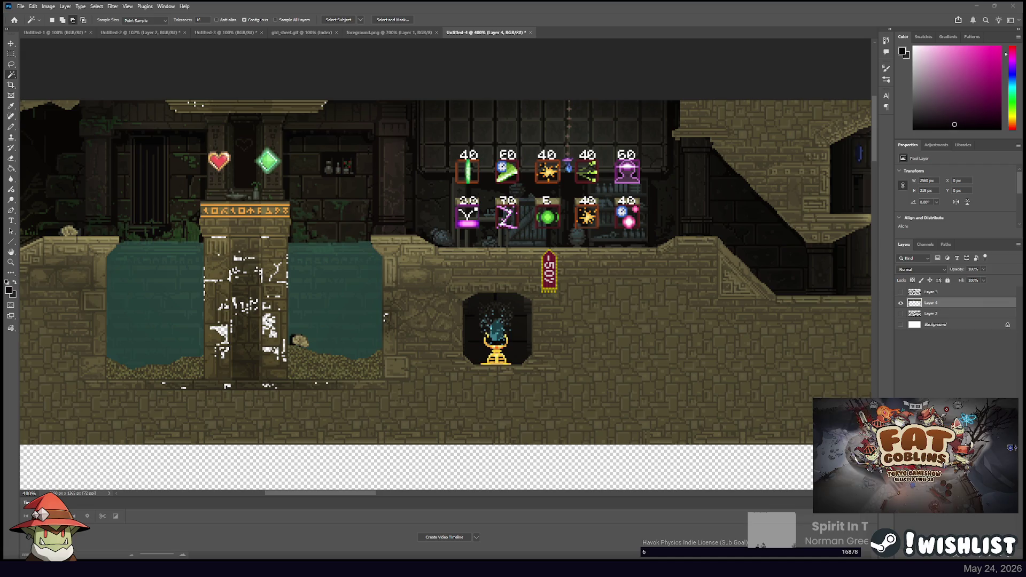
pyautogui.click(69, 99)
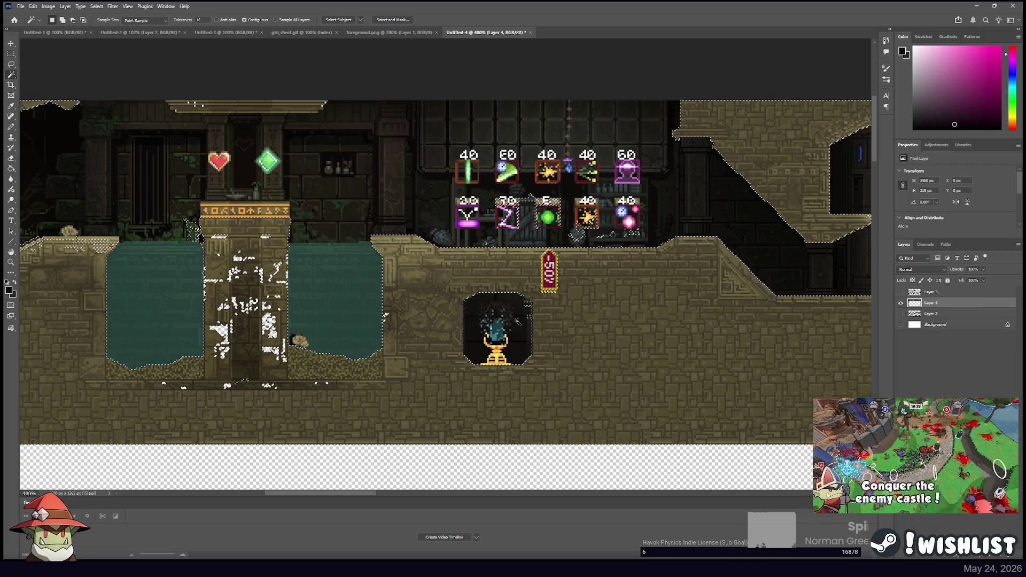
# Add marquee patches near the shop and beside the pool pillar to the selection
pyautogui.press('m')
pyautogui.moveTo(427, 120)
pyautogui.mouseDown()
pyautogui.moveTo(444, 139)
pyautogui.moveTo(470, 239)
pyautogui.moveTo(648, 242)
pyautogui.mouseUp()
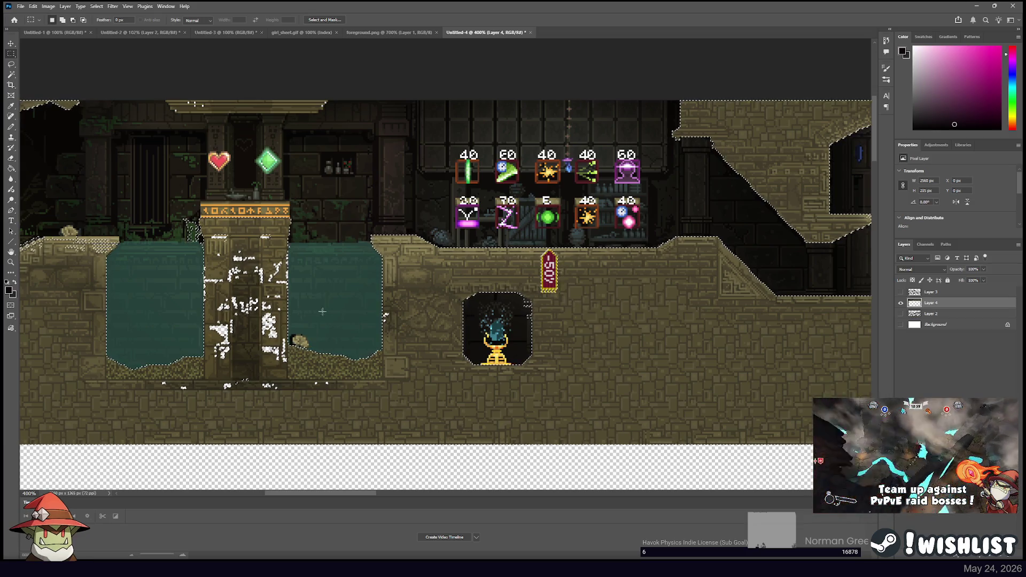
pyautogui.moveTo(155, 202)
pyautogui.mouseDown()
pyautogui.moveTo(190, 248)
pyautogui.moveTo(197, 238)
pyautogui.mouseUp()
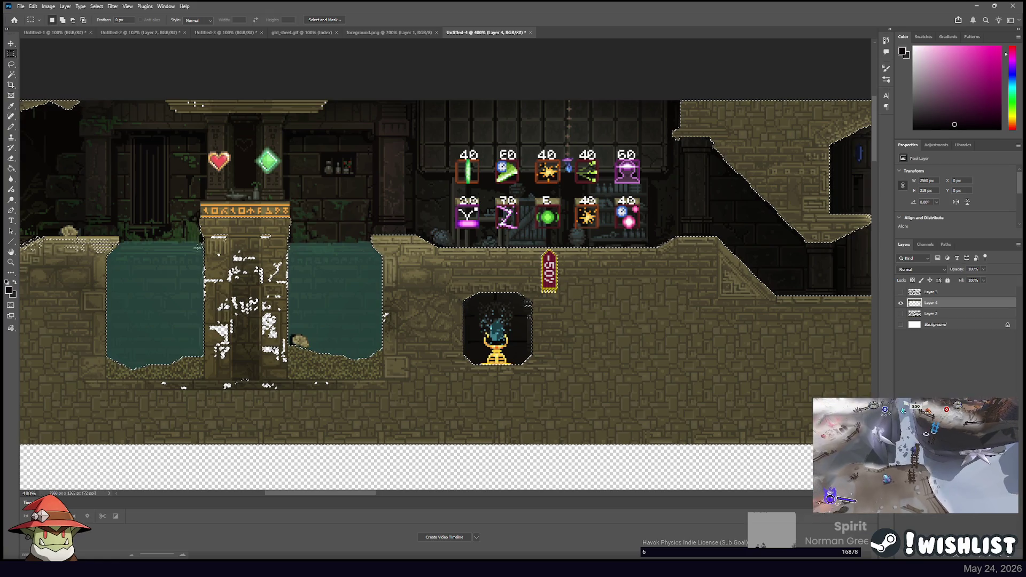
pyautogui.moveTo(44, 193); pyautogui.dragTo(523, 191)
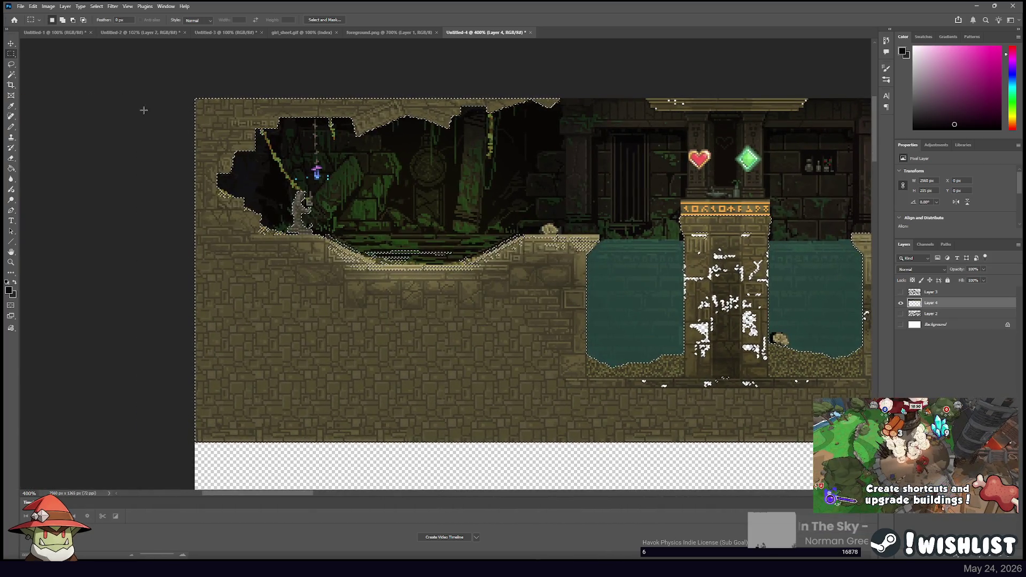
pyautogui.click(11, 75)
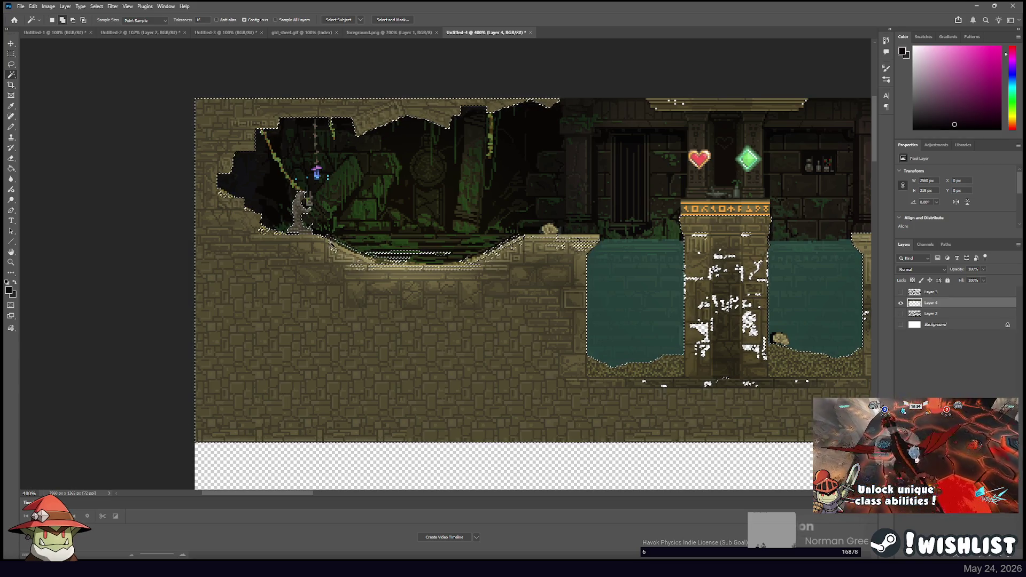
# Add the floor gap under the jungle ruins to the selection with the Magic Wand
pyautogui.press('shift')
pyautogui.keyDown('shift'); pyautogui.click(361, 263); pyautogui.keyUp('shift')
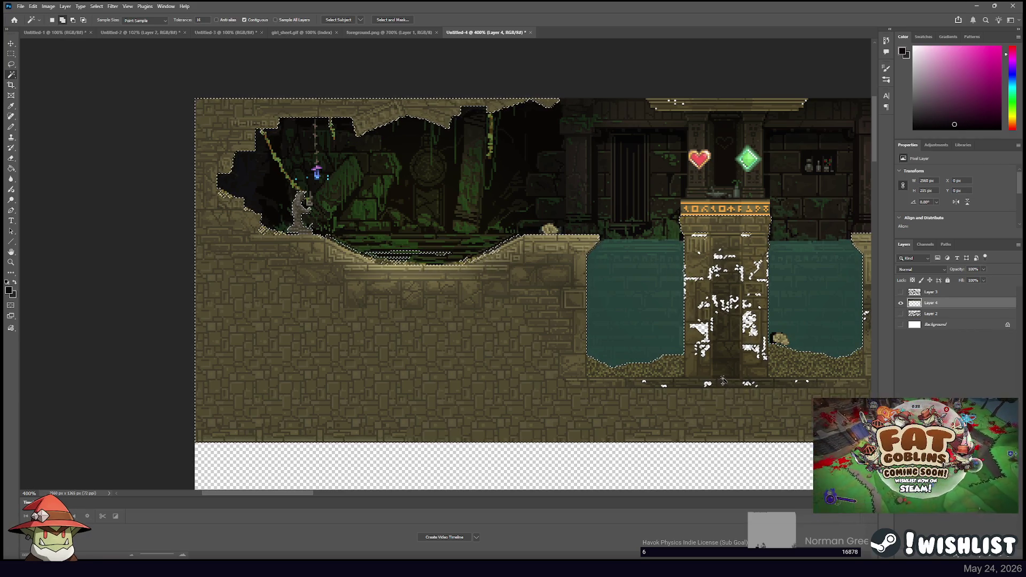
pyautogui.moveTo(648, 325)
pyautogui.mouseDown()
pyautogui.moveTo(642, 160)
pyautogui.moveTo(651, 229)
pyautogui.moveTo(755, 298)
pyautogui.moveTo(618, 267)
pyautogui.moveTo(748, 398)
pyautogui.mouseUp()
pyautogui.moveTo(320, 214); pyautogui.dragTo(470, 223)
pyautogui.moveTo(185, 184); pyautogui.dragTo(429, 193)
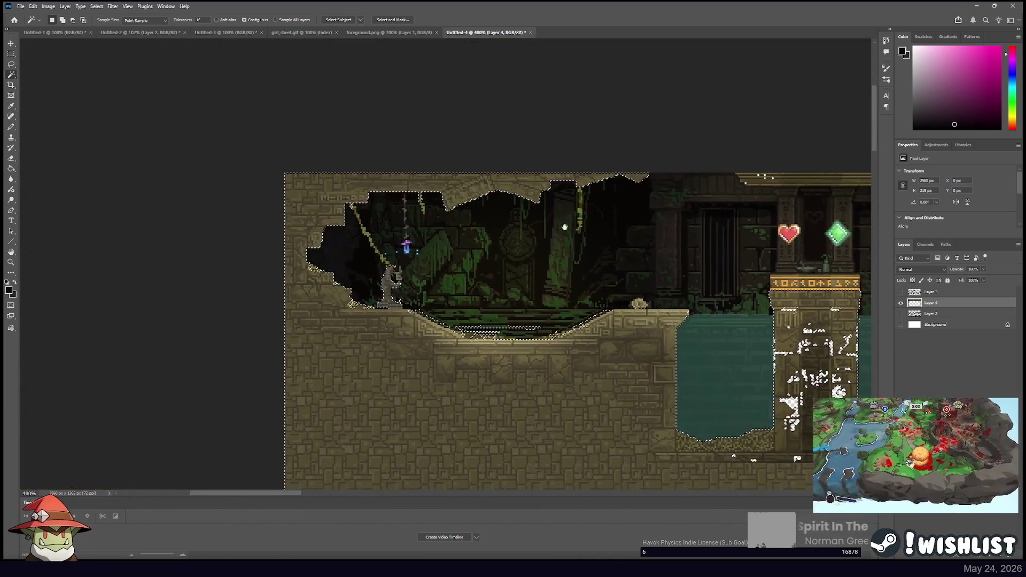
# Add thin marquee strips along the cave floor's bottom edge to the selection
pyautogui.click(11, 53)
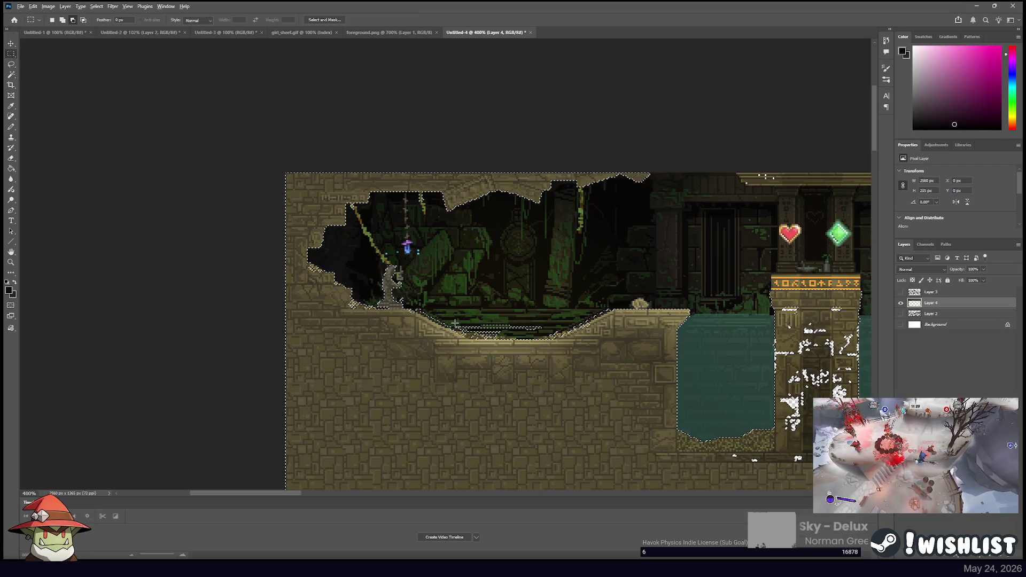
pyautogui.moveTo(517, 329); pyautogui.dragTo(491, 319)
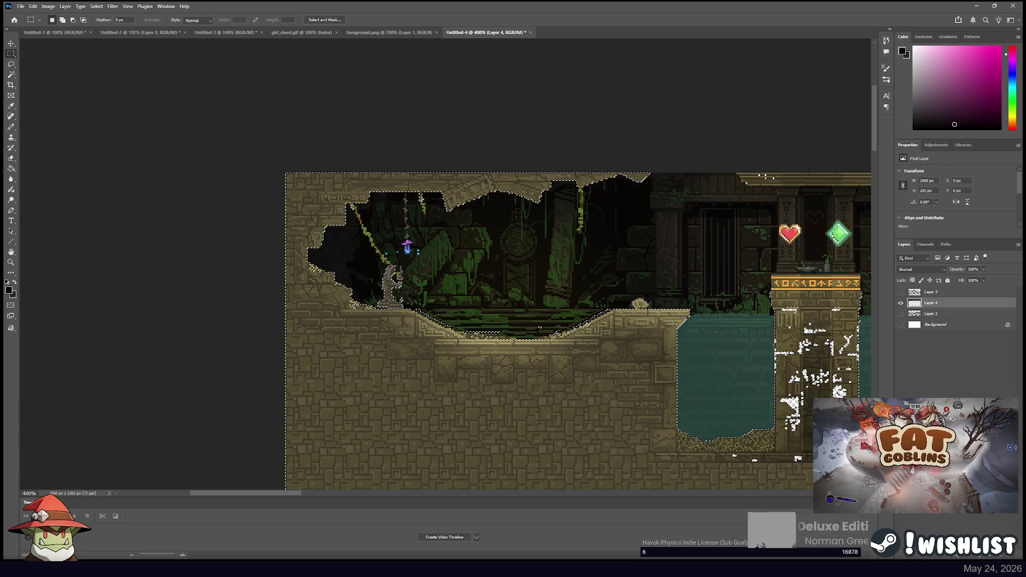
pyautogui.press('w')
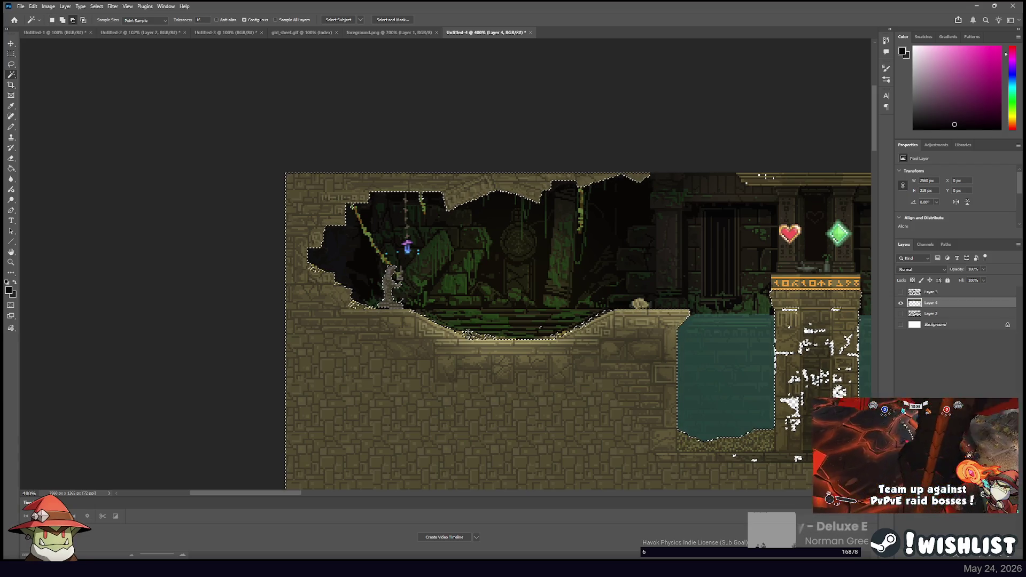
pyautogui.press('m')
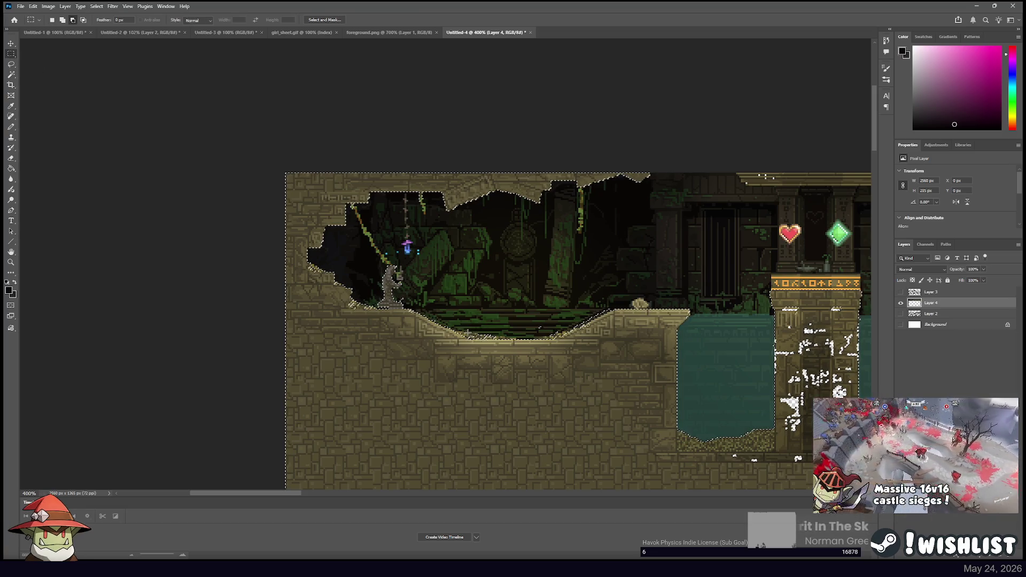
pyautogui.moveTo(467, 333); pyautogui.dragTo(556, 335)
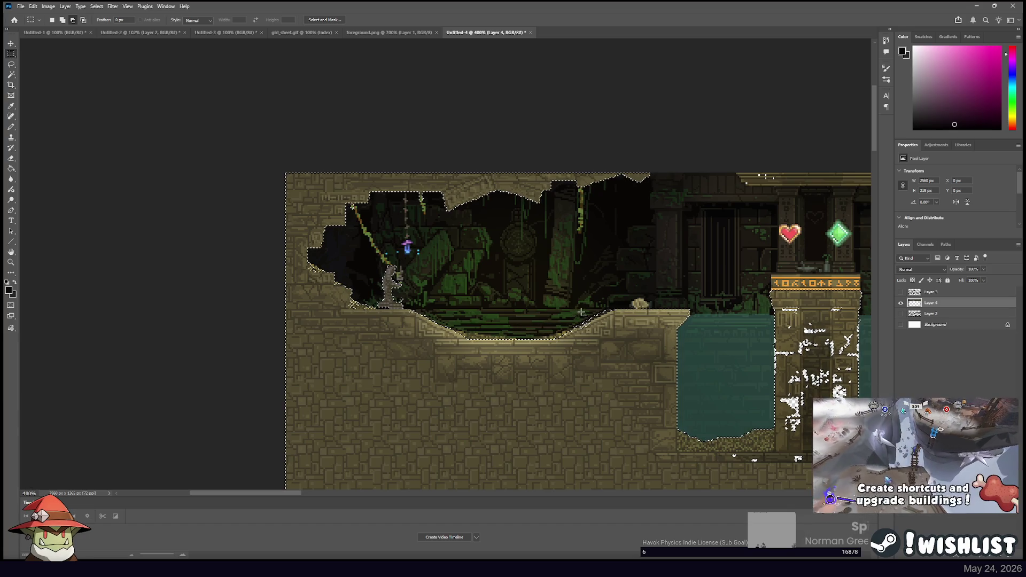
pyautogui.click(11, 74)
pyautogui.keyDown('shift'); pyautogui.click(588, 327); pyautogui.keyUp('shift')
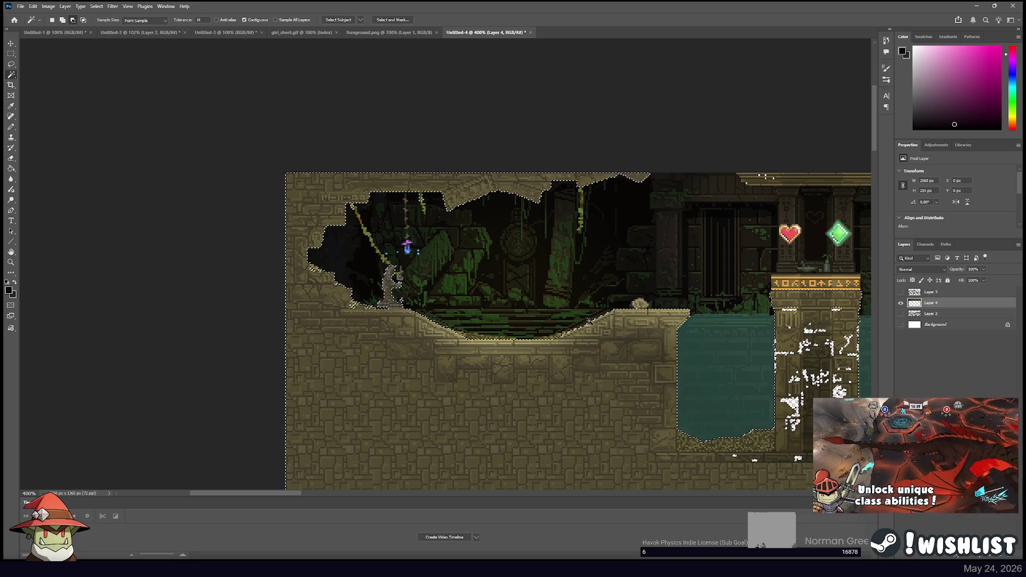
# Draw and then discard trial boxes around the caged characters in the temple room
pyautogui.moveTo(588, 320); pyautogui.dragTo(545, 251)
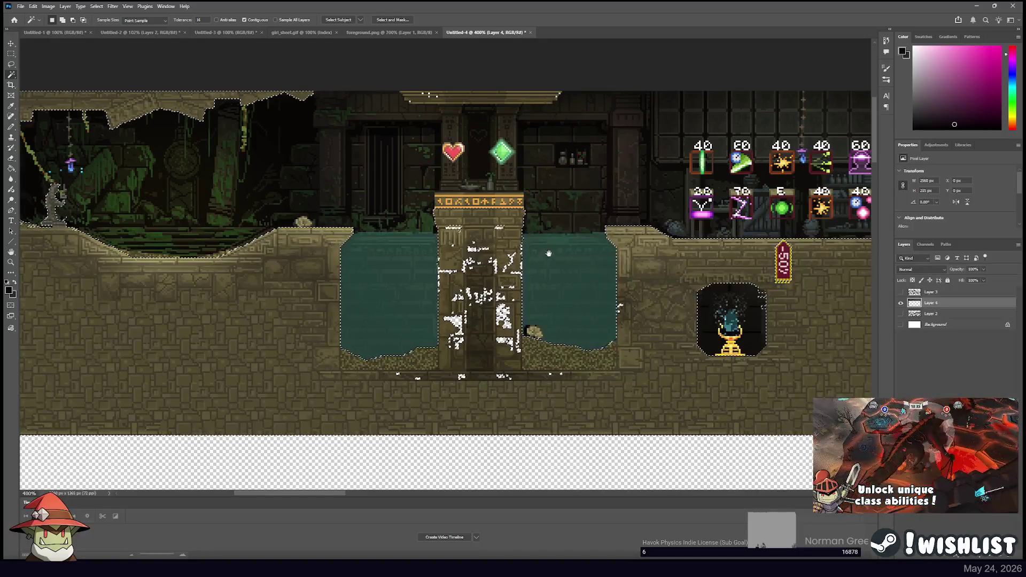
pyautogui.hscroll(10, 588, 284)
pyautogui.scroll(-2, 588, 283)
pyautogui.scroll(1, 460, 271)
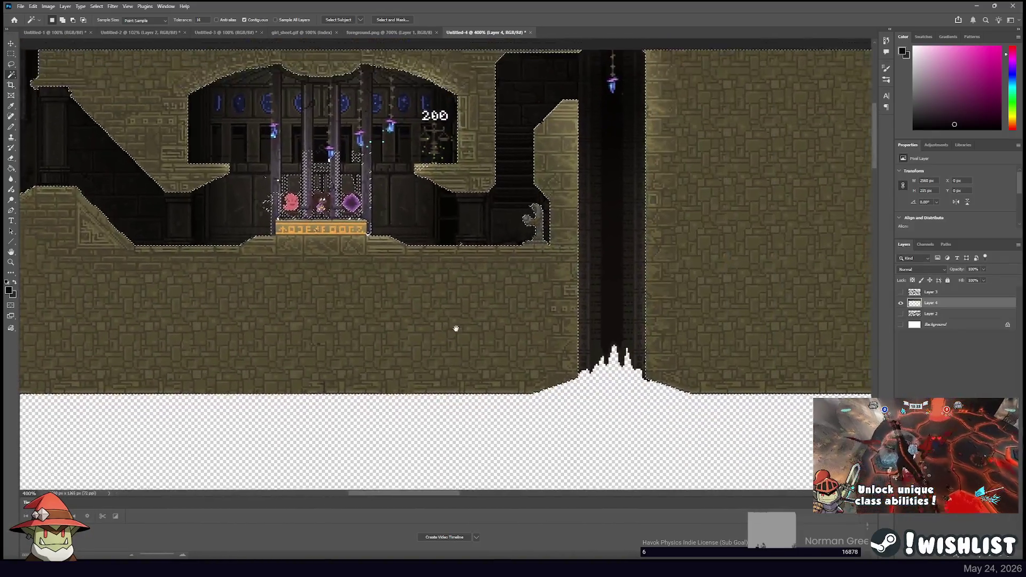
pyautogui.moveTo(456, 328); pyautogui.dragTo(503, 411)
pyautogui.press('m')
pyautogui.moveTo(307, 196); pyautogui.dragTo(428, 252)
pyautogui.moveTo(305, 234); pyautogui.dragTo(420, 287)
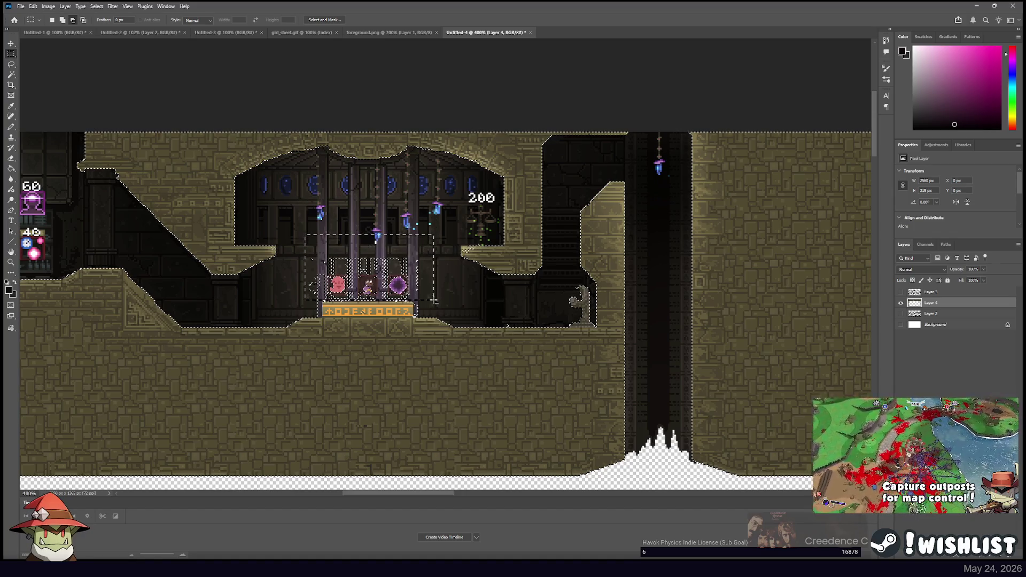
pyautogui.click(434, 301)
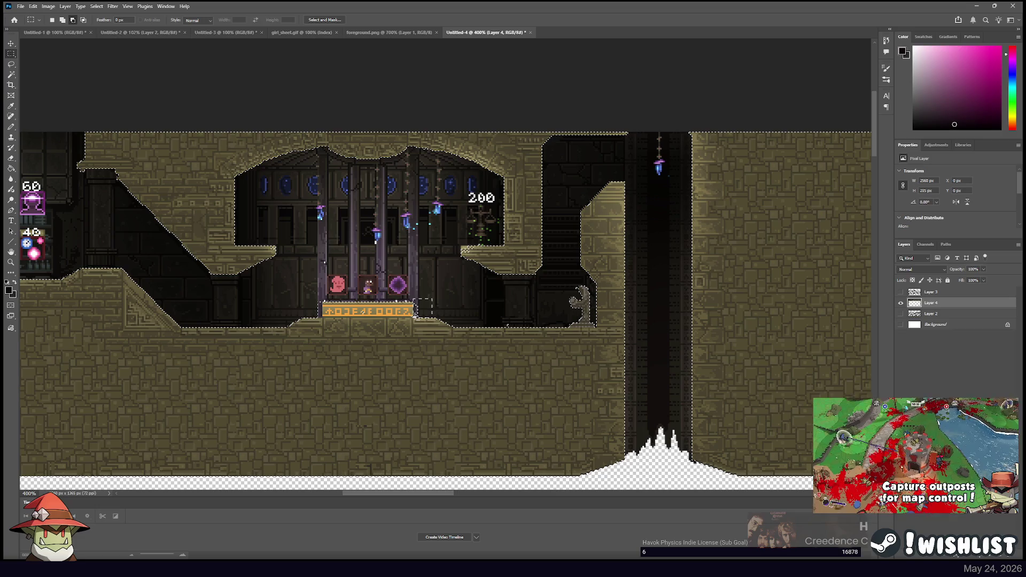
# Add three small temple wall sections to the selection, then pan to the temple's left part
pyautogui.moveTo(295, 287); pyautogui.dragTo(319, 311)
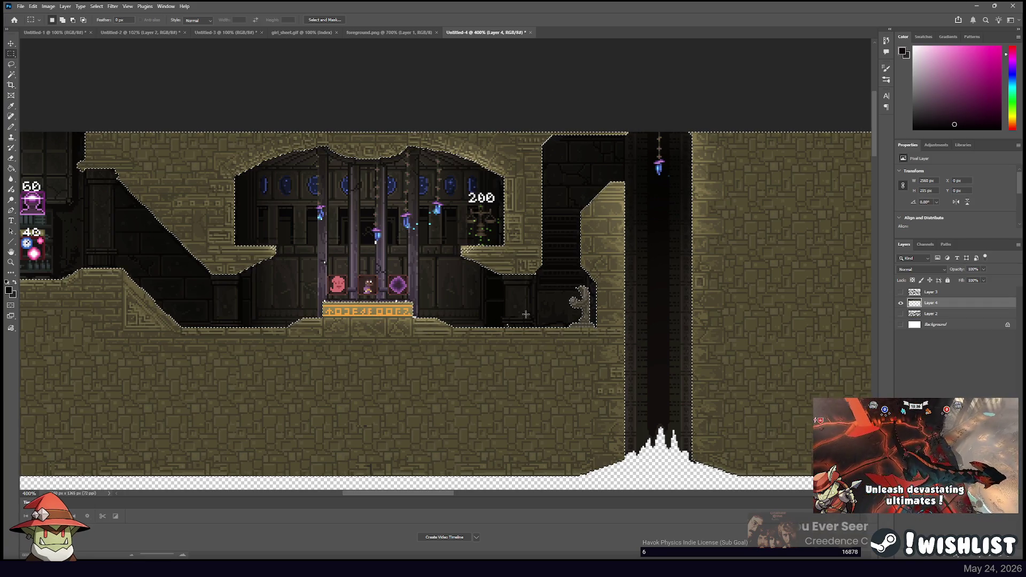
pyautogui.moveTo(499, 322); pyautogui.dragTo(523, 327)
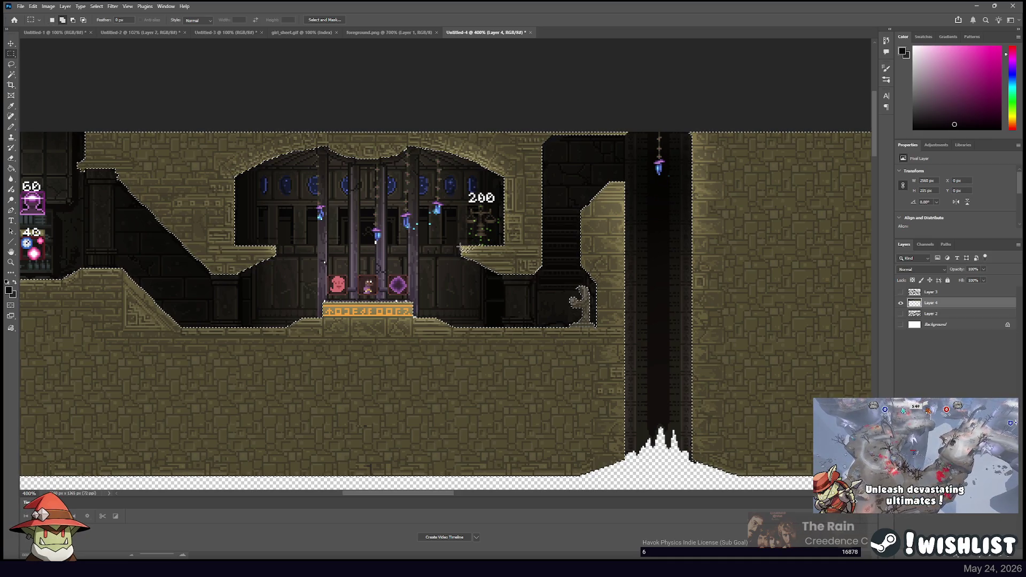
pyautogui.moveTo(443, 234); pyautogui.dragTo(456, 236)
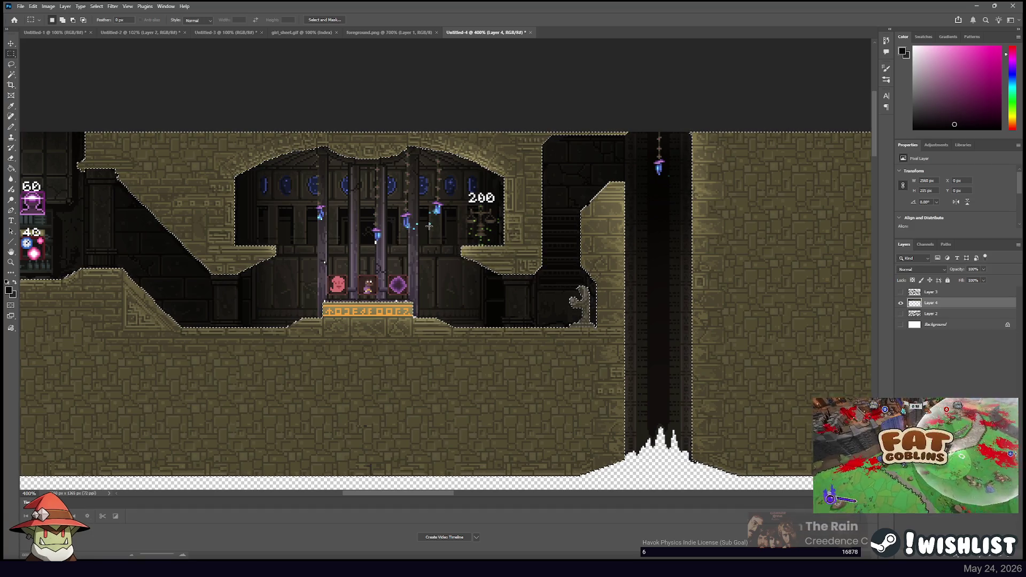
pyautogui.moveTo(429, 226); pyautogui.dragTo(475, 213)
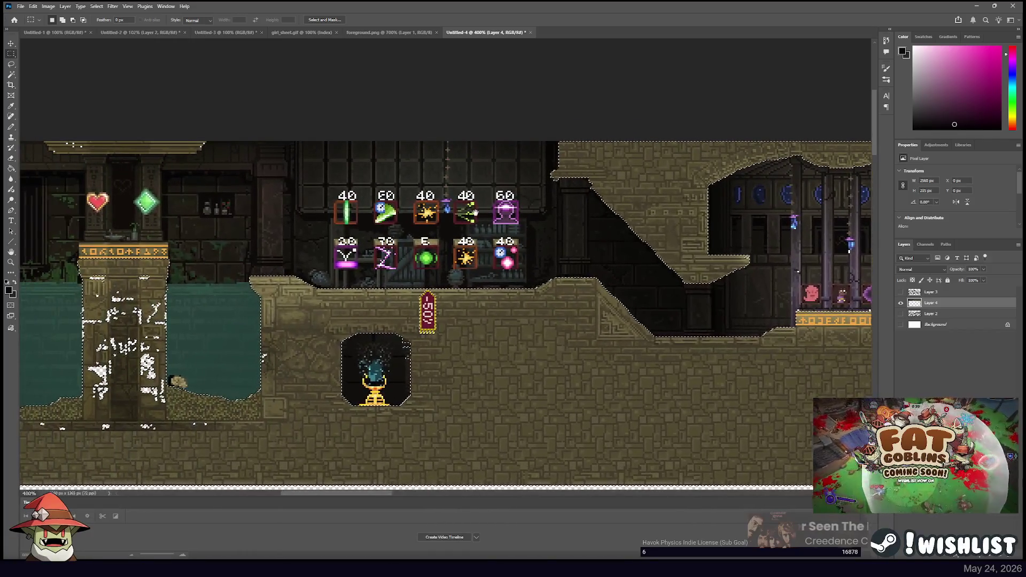
pyautogui.moveTo(105, 261); pyautogui.dragTo(397, 266)
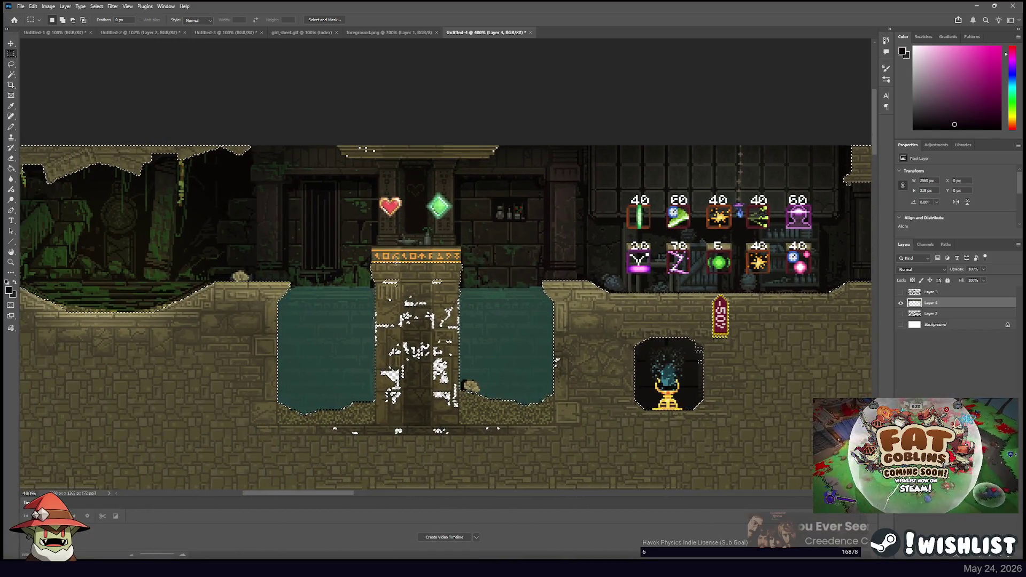
# Try Magic Wand tolerance 32, then 24, on the heart-and-gem wall, undoing the oversized picks
pyautogui.click(11, 75)
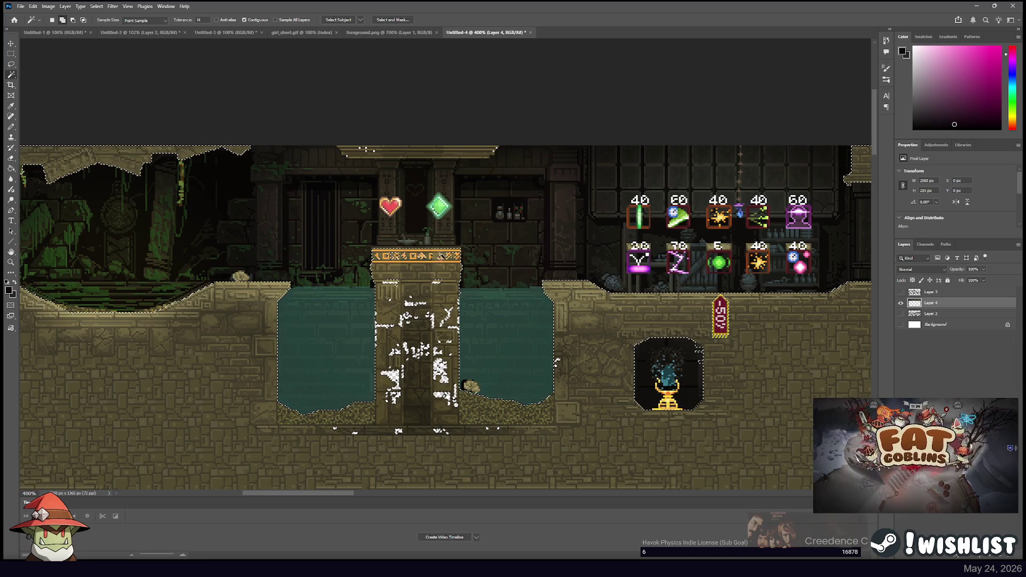
pyautogui.click(12, 54)
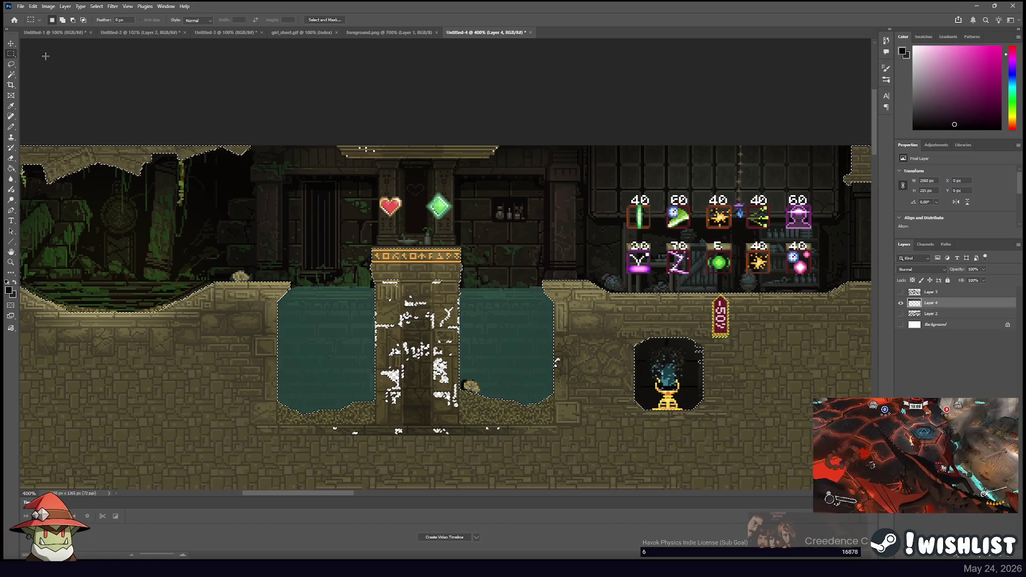
pyautogui.click(13, 74)
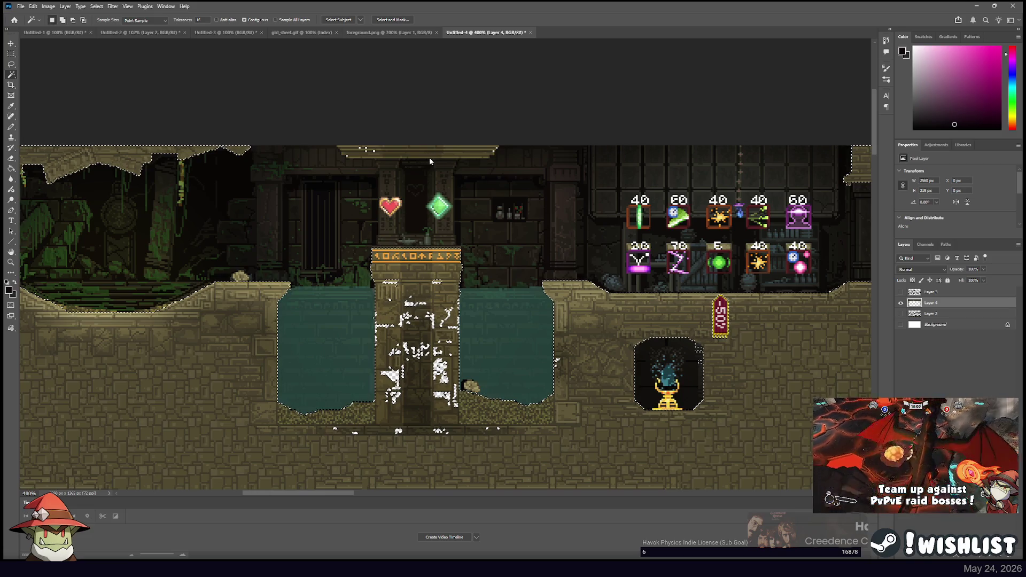
pyautogui.doubleClick(199, 20)
pyautogui.write('32')
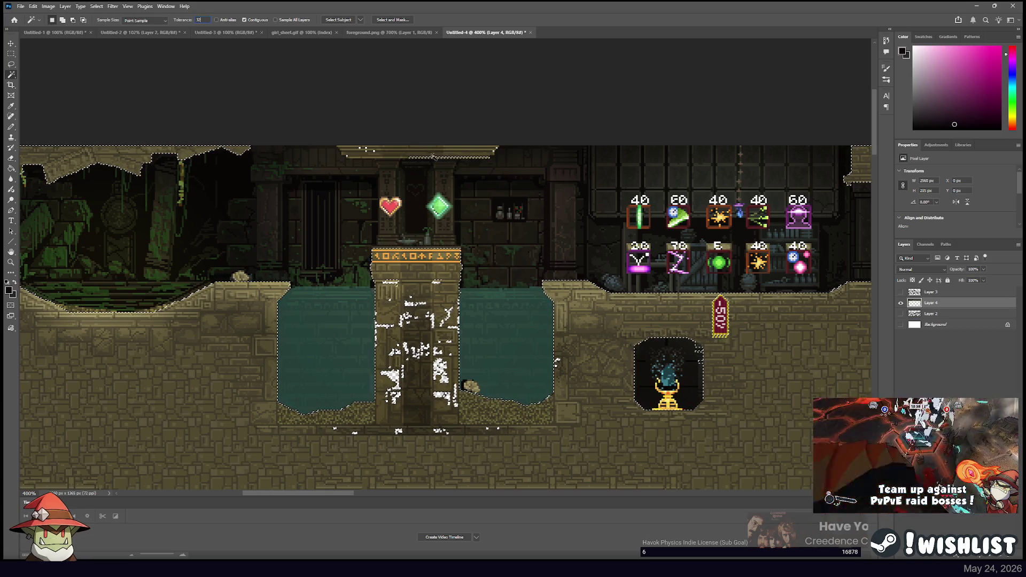
pyautogui.keyDown('shift'); pyautogui.click(409, 152); pyautogui.keyUp('shift')
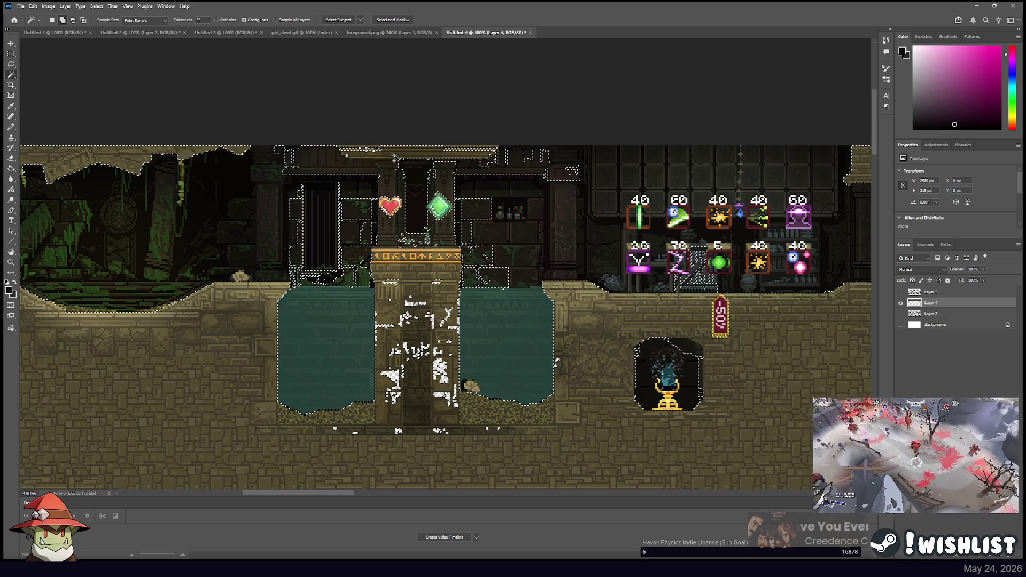
pyautogui.write('24')
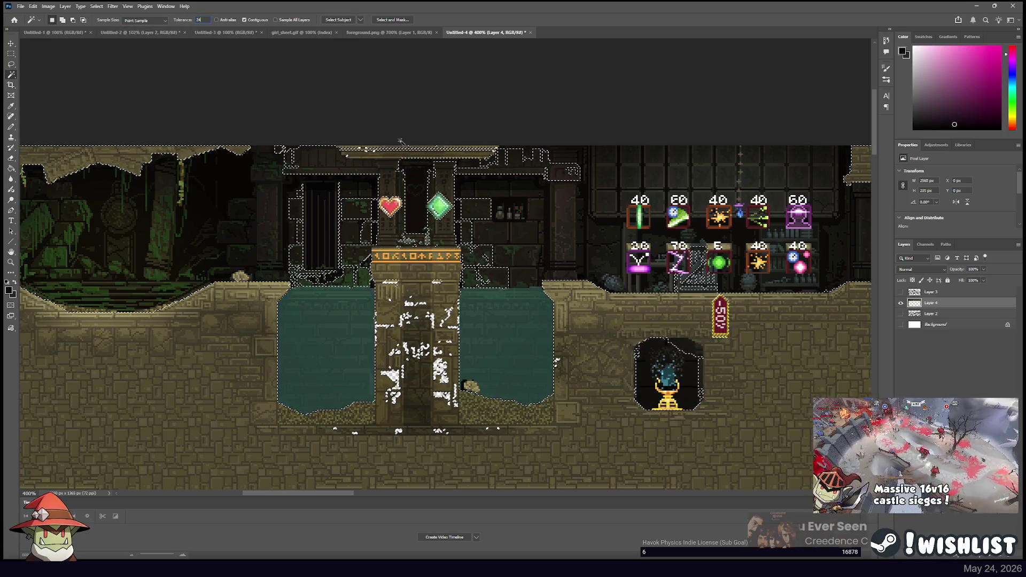
pyautogui.hotkey('ctrl', 'z')
pyautogui.keyDown('shift'); pyautogui.click(376, 154); pyautogui.keyUp('shift')
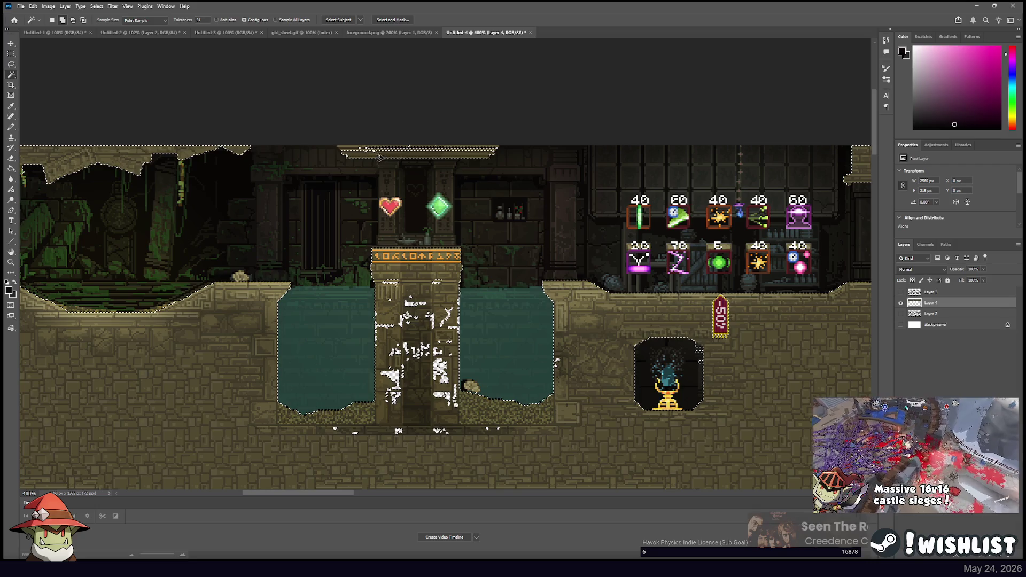
pyautogui.keyDown('shift'); pyautogui.click(362, 150); pyautogui.keyUp('shift')
pyautogui.hotkey('ctrl', 'z')
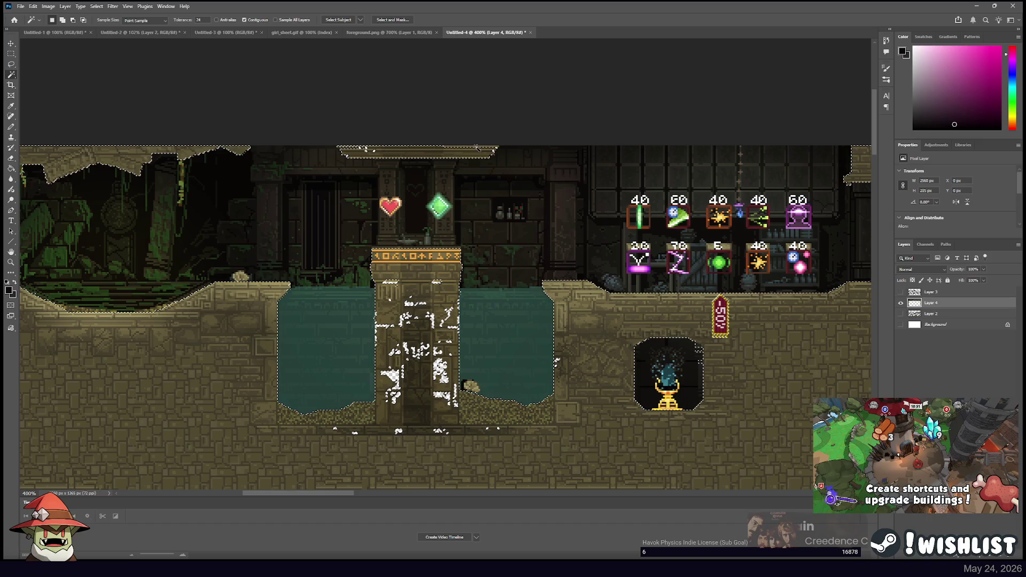
# Add a marquee strip along the top ledge and move the selected walls onto new Layer 5
pyautogui.press('m')
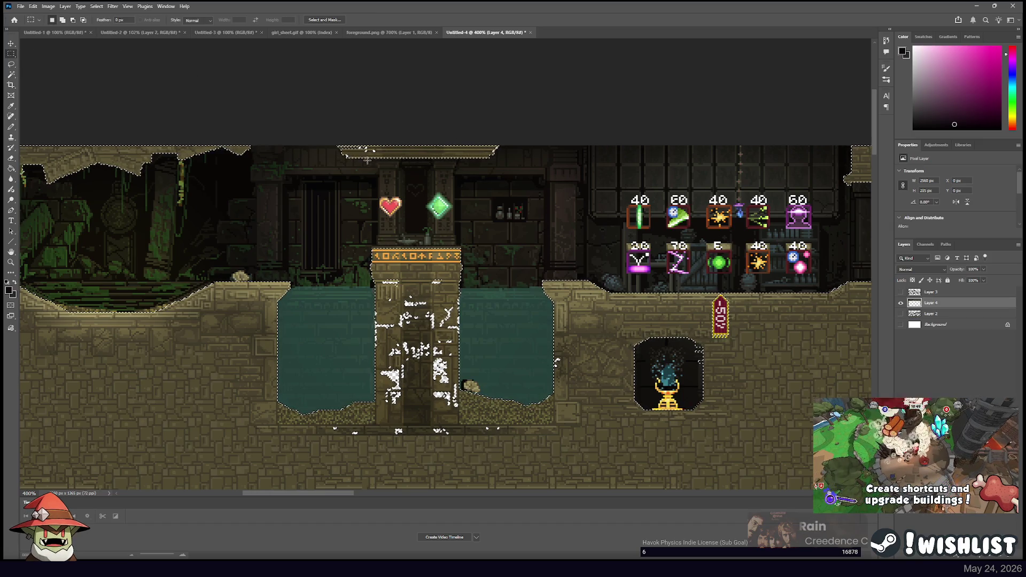
pyautogui.moveTo(340, 145)
pyautogui.mouseDown()
pyautogui.moveTo(386, 151)
pyautogui.moveTo(362, 149)
pyautogui.mouseUp()
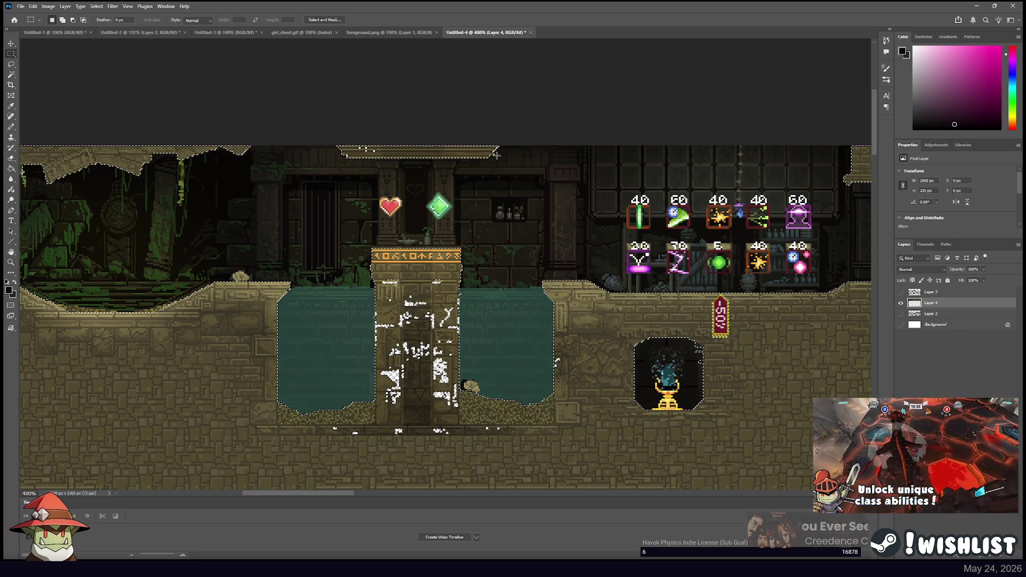
pyautogui.moveTo(257, 151)
pyautogui.mouseDown()
pyautogui.moveTo(555, 152)
pyautogui.moveTo(342, 123)
pyautogui.mouseUp()
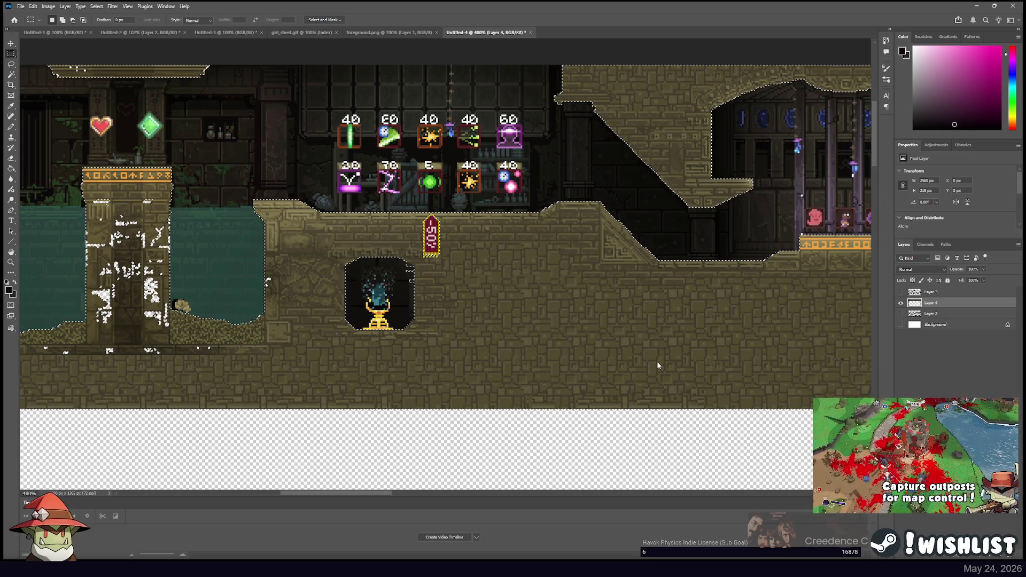
pyautogui.hotkey('ctrl', 'j')
# Toggle visibility of Layers 5, 2, 3 and 4 to check the cut, leaving Layer 5 hidden
pyautogui.click(901, 303)
pyautogui.click(901, 303)
pyautogui.click(901, 303)
pyautogui.click(901, 324)
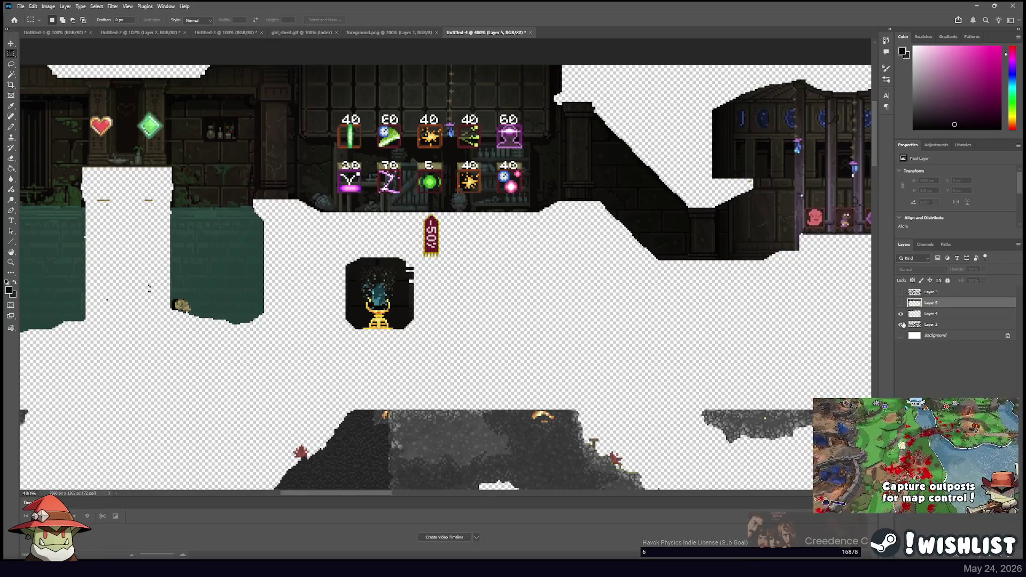
pyautogui.click(901, 324)
pyautogui.click(902, 315)
pyautogui.click(902, 315)
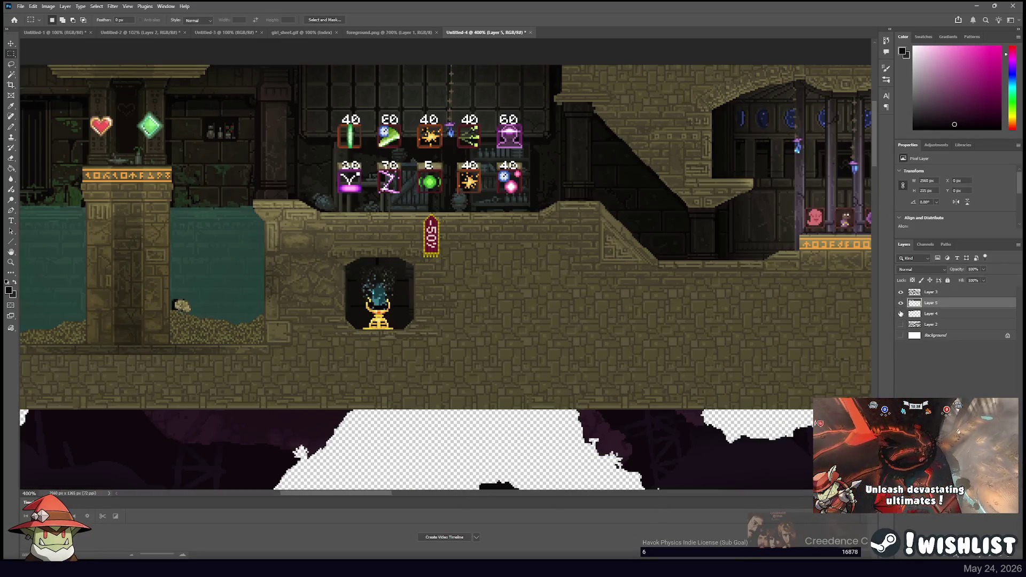
pyautogui.click(903, 315)
pyautogui.click(902, 315)
pyautogui.click(901, 304)
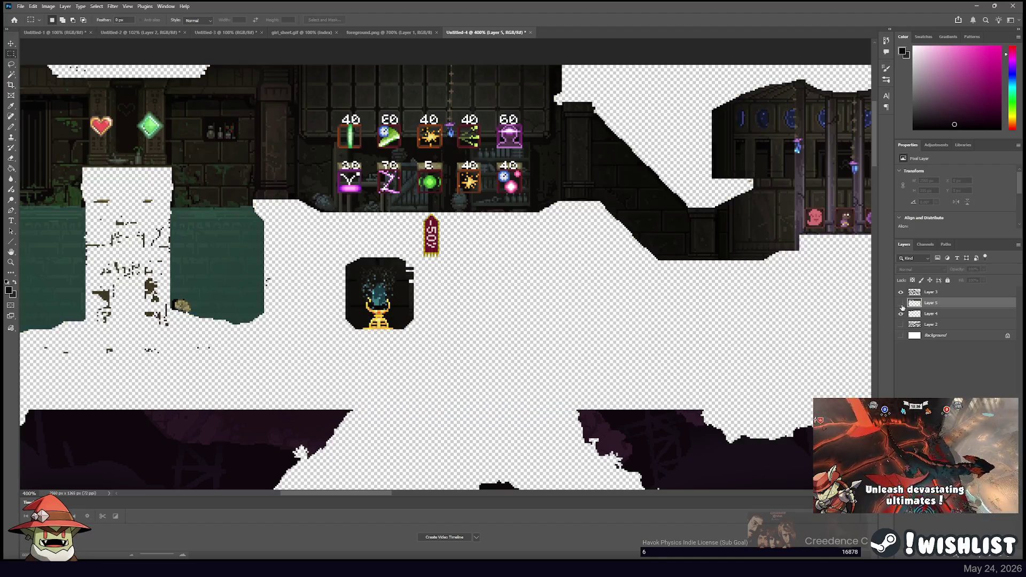
# Move Layer 4 above Layer 5, merge it into Layer 3, and load Layer 3's pixels as a selection
pyautogui.scroll(-5, 695, 310)
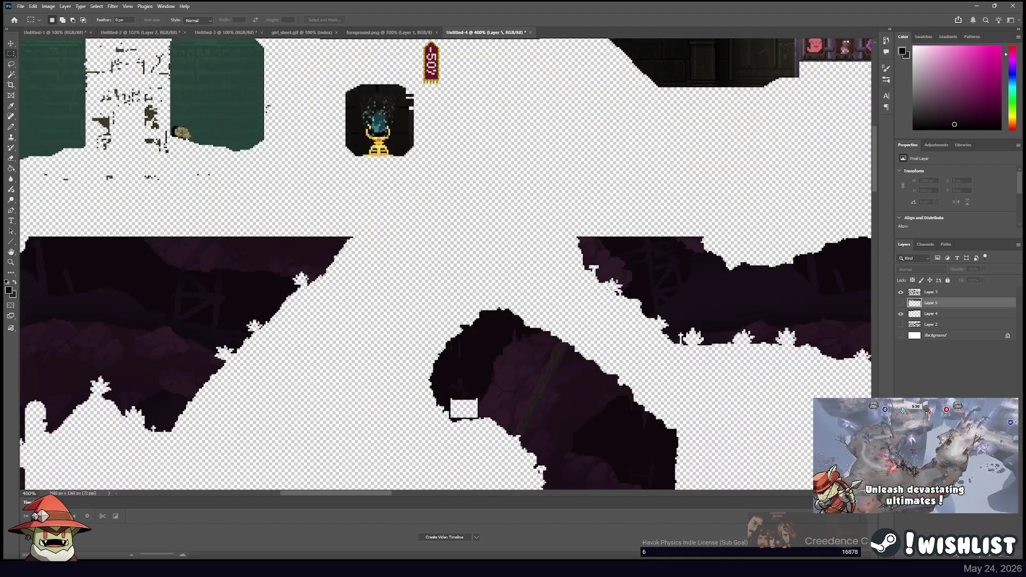
pyautogui.hotkey('ctrl', '-')
pyautogui.hotkey('ctrl', '-')
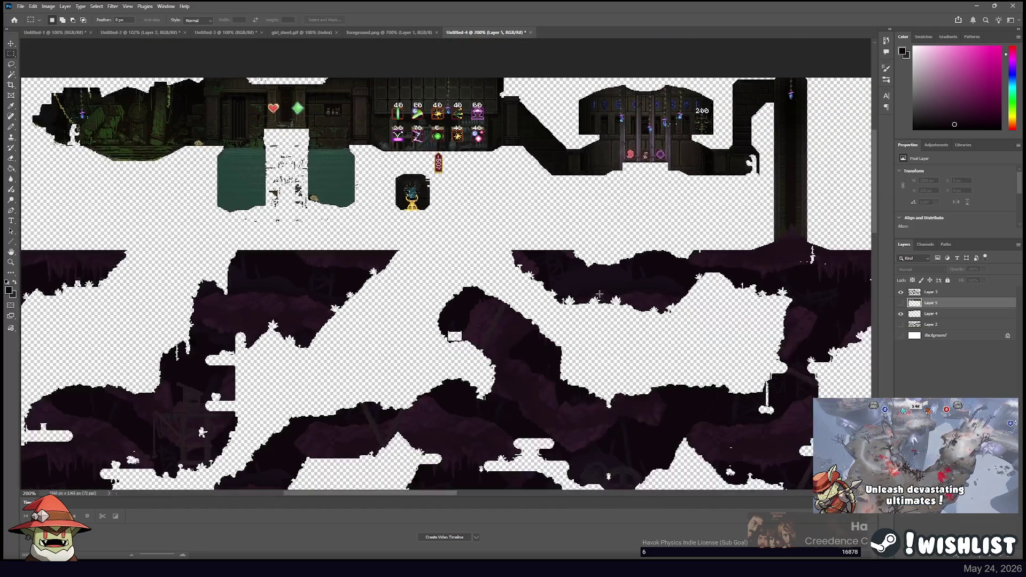
pyautogui.moveTo(202, 432); pyautogui.dragTo(111, 373)
pyautogui.hotkey('ctrl', '+')
pyautogui.moveTo(225, 73)
pyautogui.mouseDown()
pyautogui.moveTo(527, 223)
pyautogui.moveTo(522, 234)
pyautogui.mouseUp()
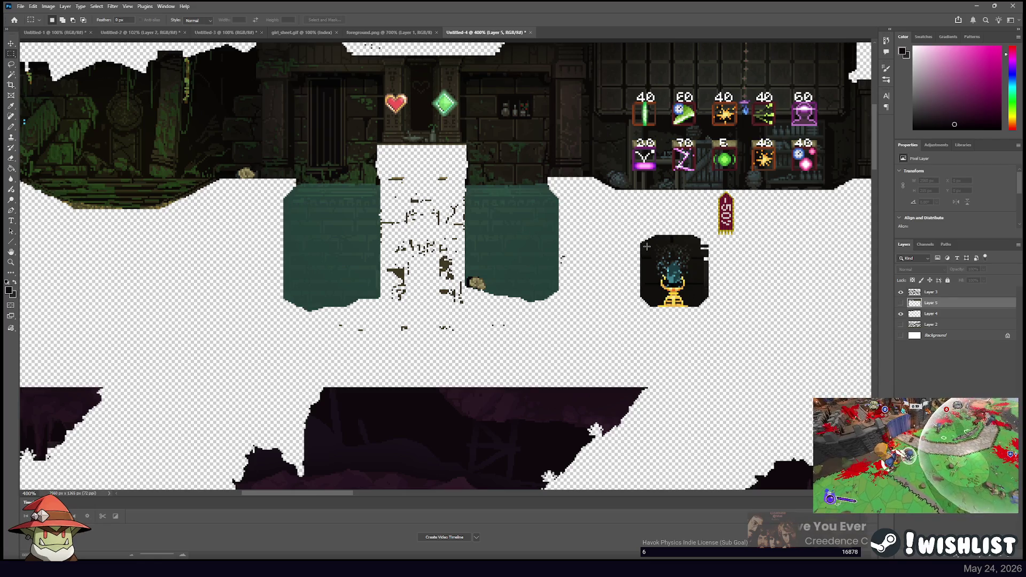
pyautogui.moveTo(938, 309); pyautogui.dragTo(944, 297)
pyautogui.keyDown('ctrl'); pyautogui.click(946, 293); pyautogui.keyUp('ctrl')
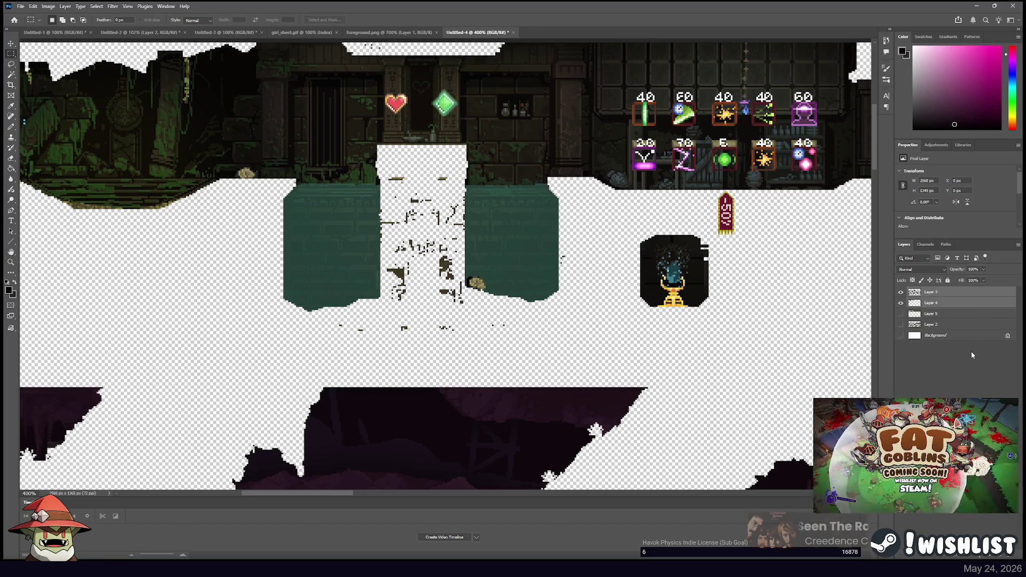
pyautogui.hotkey('ctrl', 'e')
pyautogui.keyDown('ctrl'); pyautogui.click(915, 291); pyautogui.keyUp('ctrl')
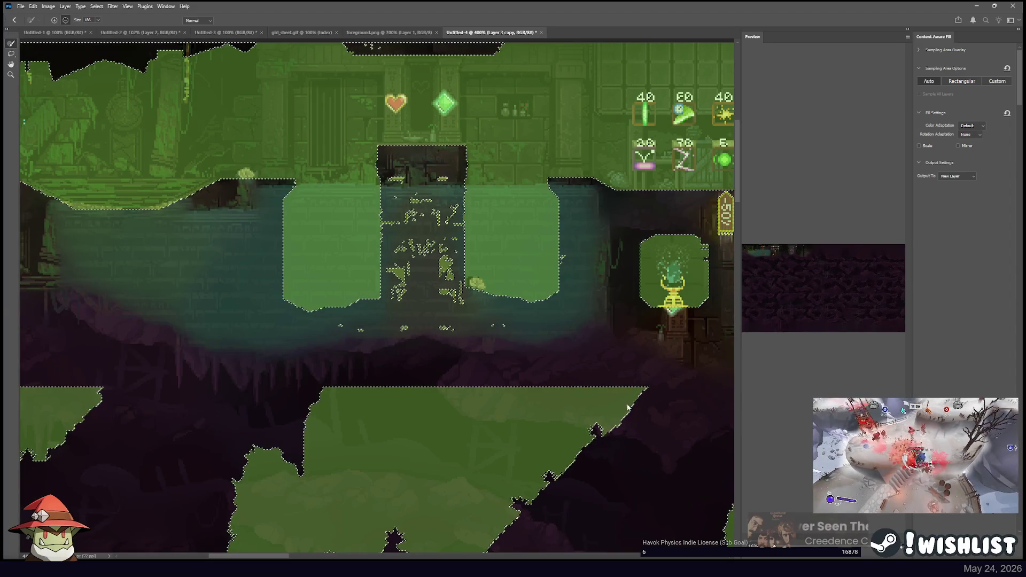
# Apply Content-Aware Fill to a new Layer 3 copy and zoom out to view the filled map
pyautogui.press('Return')
pyautogui.moveTo(343, 233)
pyautogui.mouseDown()
pyautogui.moveTo(522, 243)
pyautogui.moveTo(561, 195)
pyautogui.moveTo(451, 241)
pyautogui.moveTo(639, 289)
pyautogui.mouseUp()
pyautogui.scroll(-5, 490, 250)
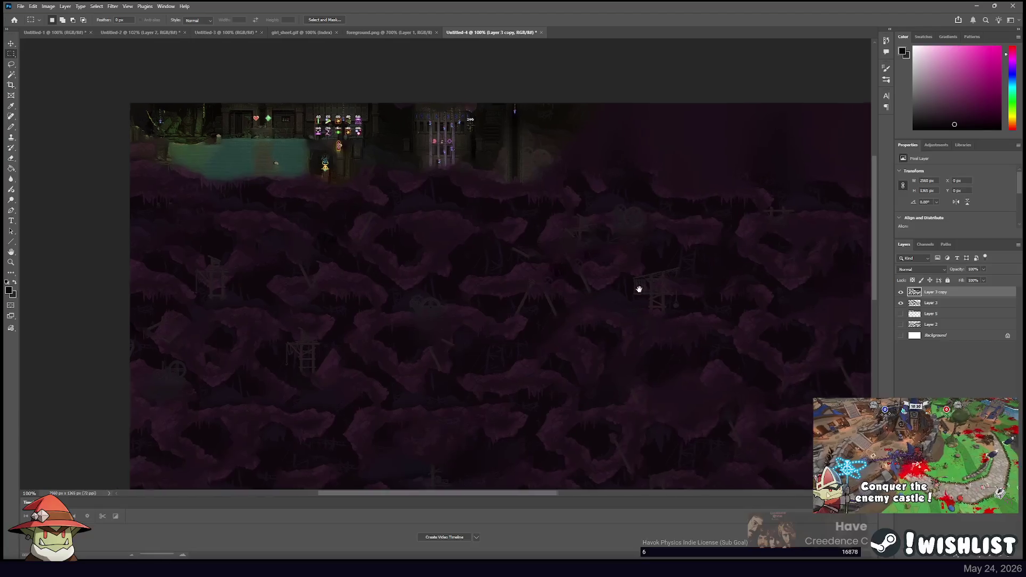
# Compare the filled Layer 3 copy with the original, then remove the copy
pyautogui.scroll(3, 545, 265)
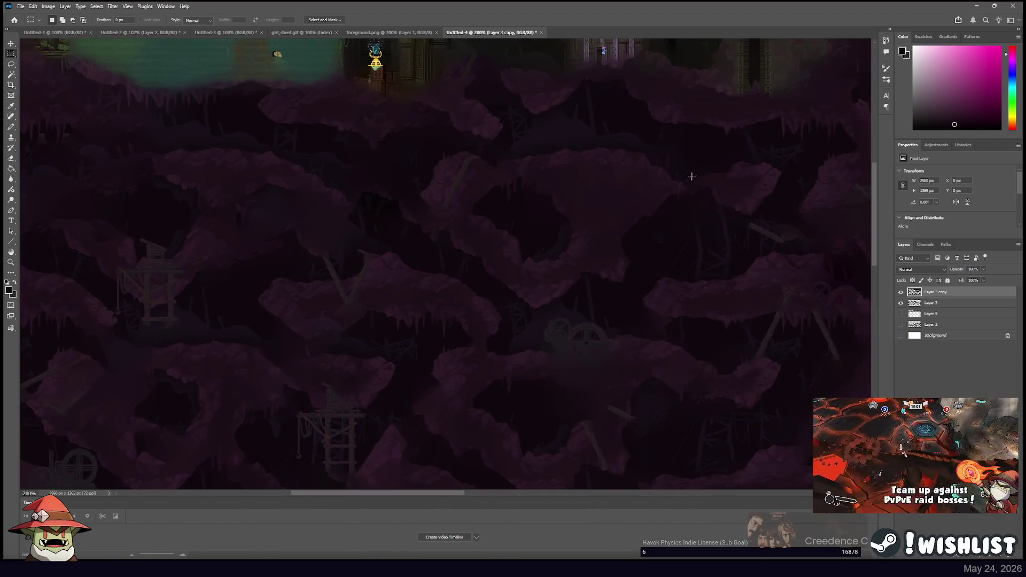
pyautogui.click(901, 292)
pyautogui.click(901, 292)
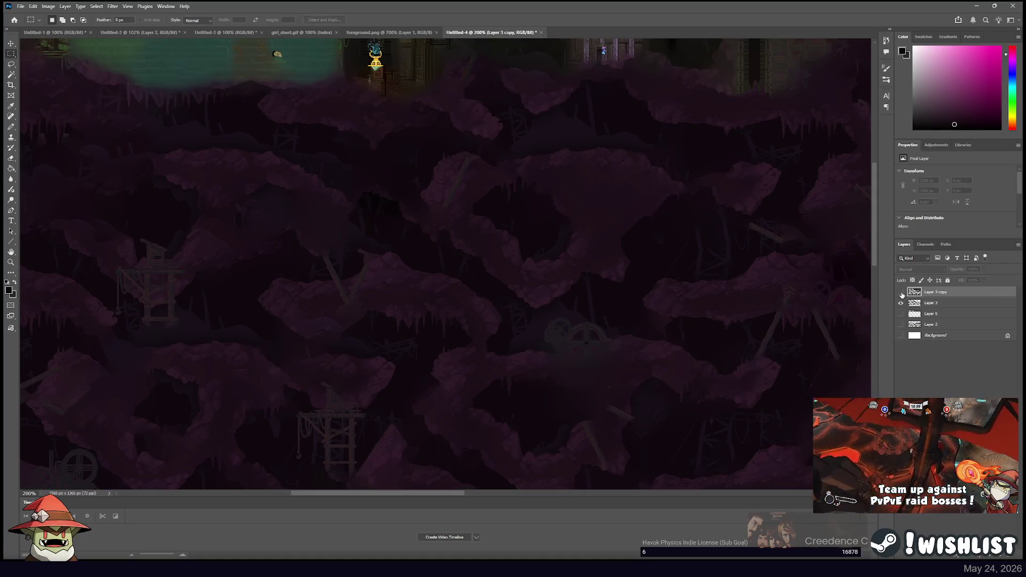
pyautogui.click(901, 292)
pyautogui.click(901, 292)
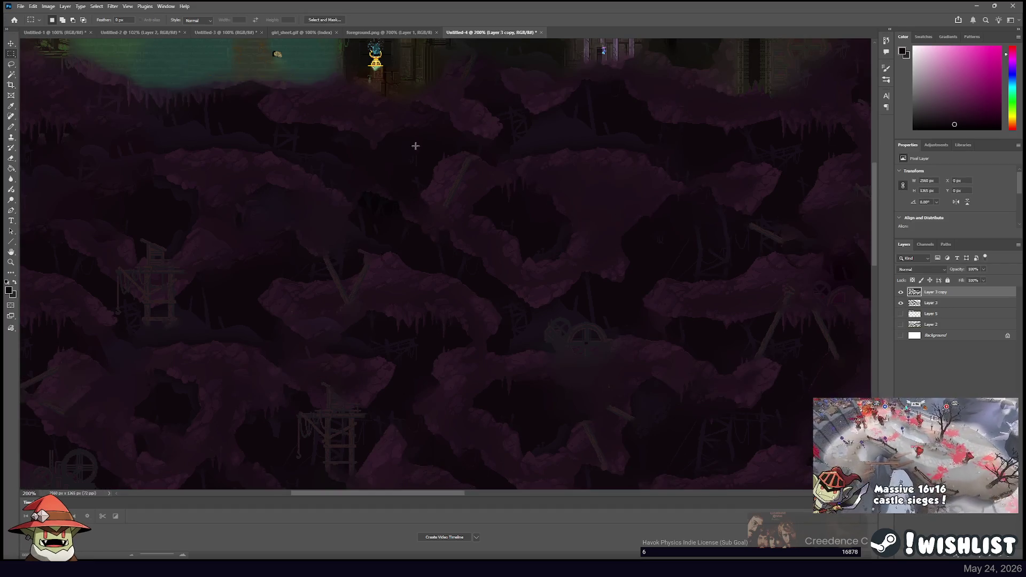
pyautogui.moveTo(426, 151); pyautogui.dragTo(577, 254)
pyautogui.hotkey('ctrl', ',')
pyautogui.hotkey('ctrl', ',')
pyautogui.hotkey('ctrl', ',')
pyautogui.hotkey('ctrl', ',')
pyautogui.hotkey('ctrl', 'z')
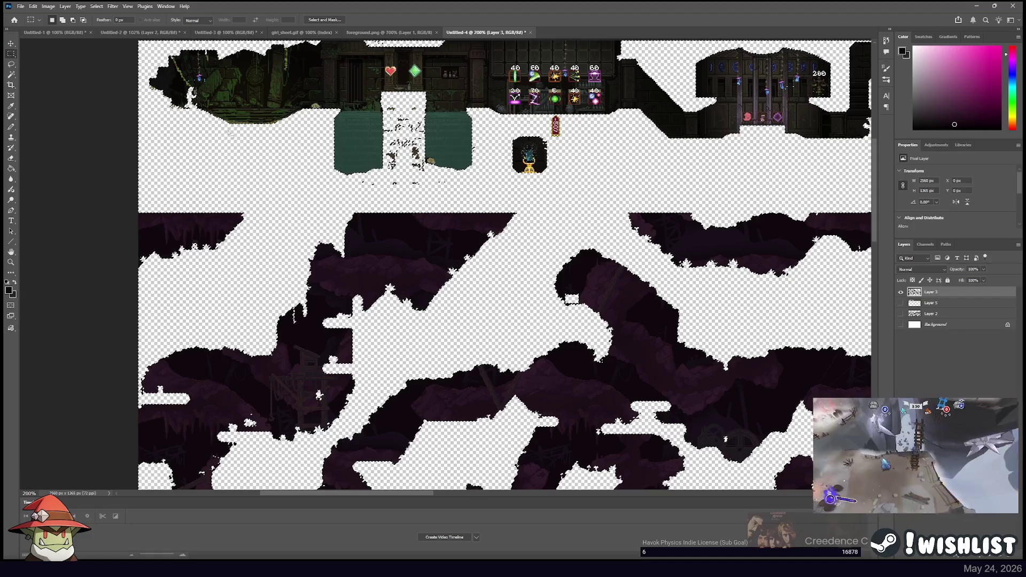
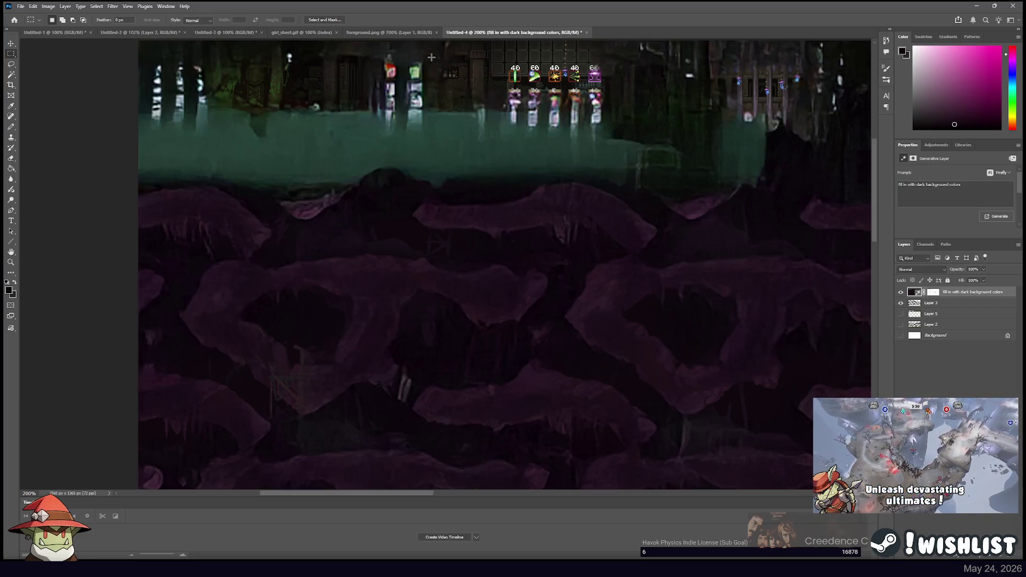
# Undo the generative fill, Content-Aware Fill the selected holes onto a new layer, then deselect
pyautogui.moveTo(565, 190)
pyautogui.mouseDown()
pyautogui.moveTo(517, 138)
pyautogui.moveTo(471, 117)
pyautogui.mouseUp()
pyautogui.hotkey('ctrl', 'z')
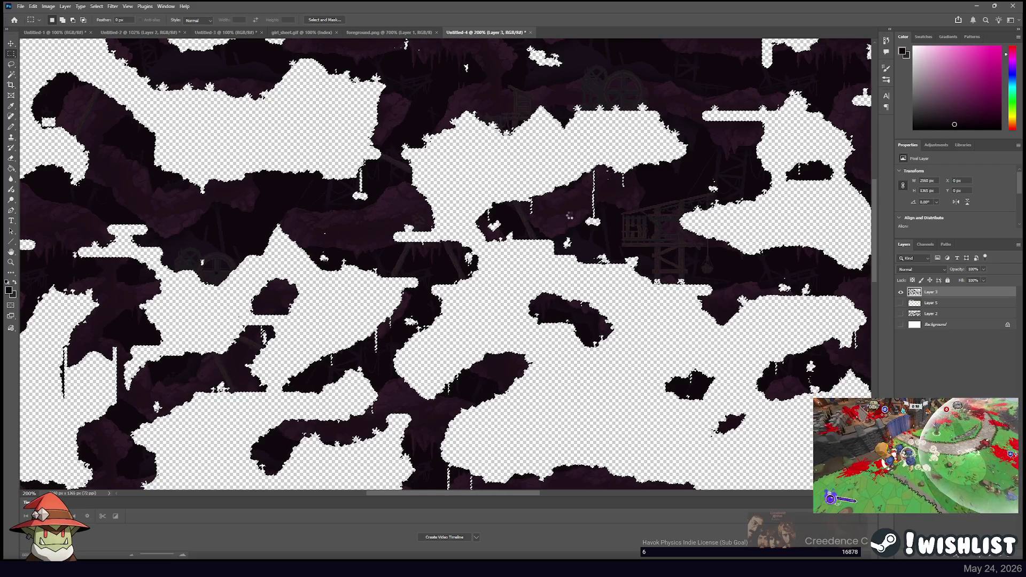
pyautogui.hotkey('shift', 'F5')
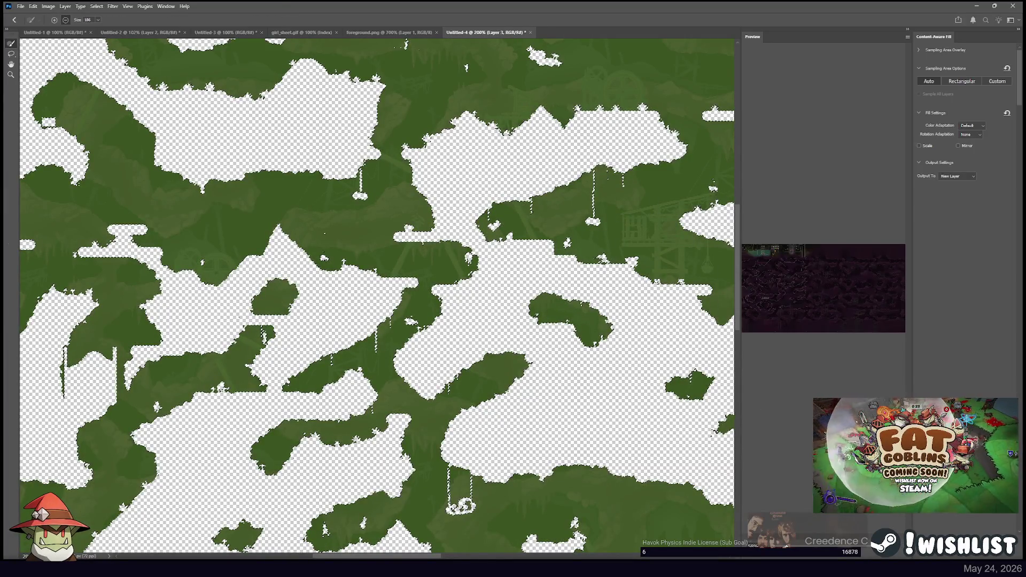
pyautogui.press('Return')
pyautogui.hotkey('ctrl', 'd')
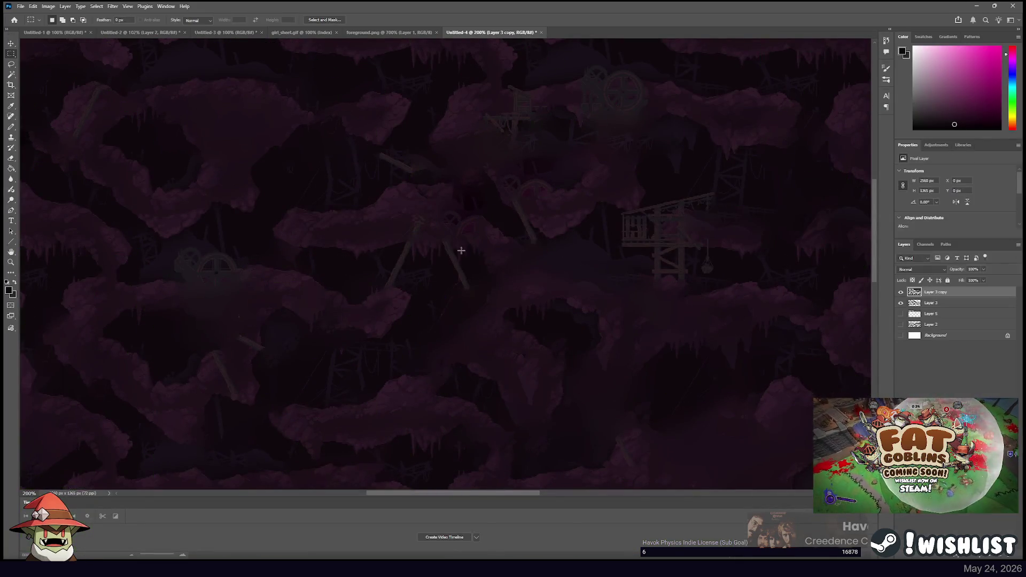
# Merge Layer 3 with its copy, move it below Layer 2, hide it, and show Layers 5 and 2
pyautogui.keyDown('shift'); pyautogui.click(934, 304); pyautogui.keyUp('shift')
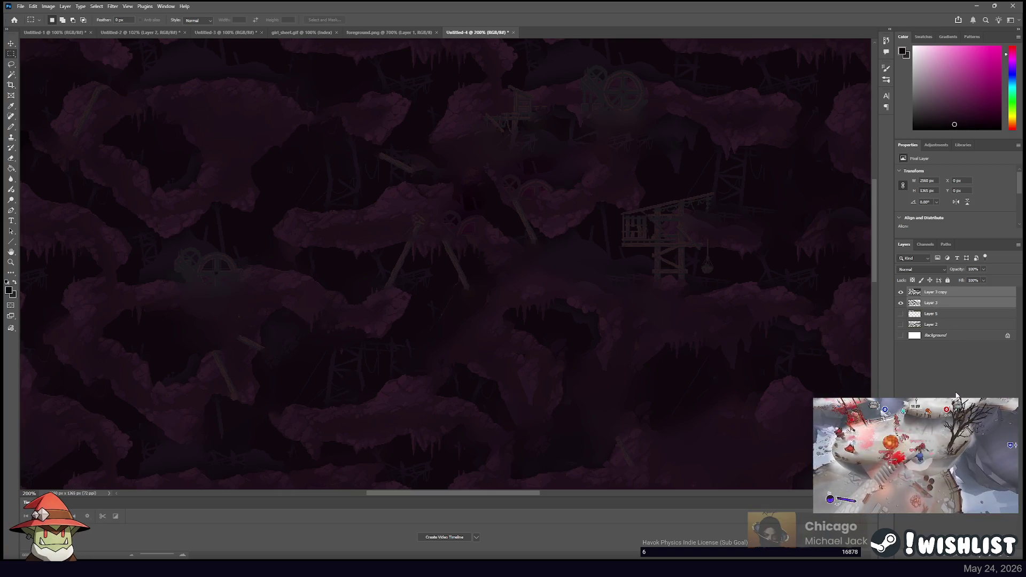
pyautogui.hotkey('ctrl', 'e')
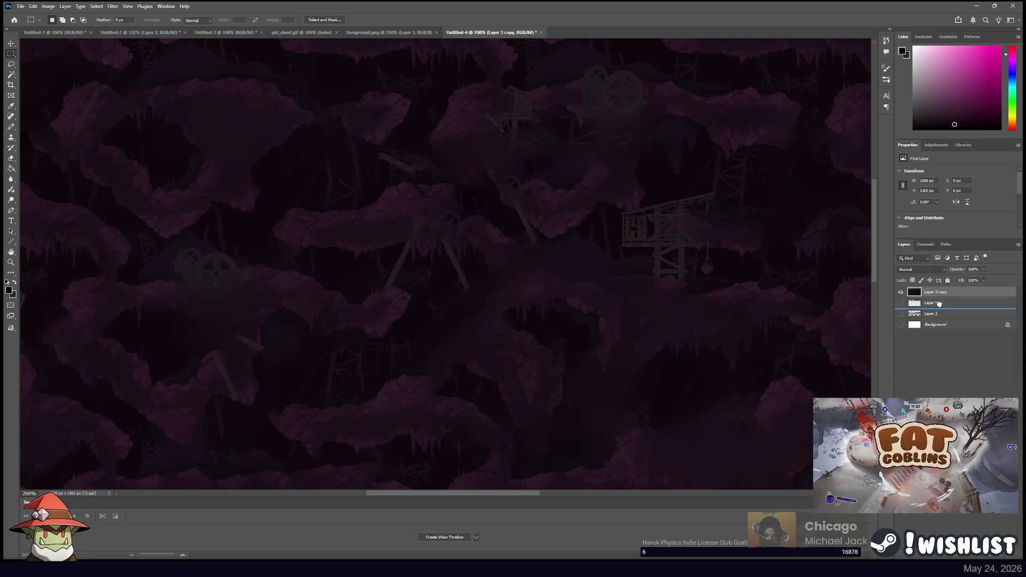
pyautogui.moveTo(937, 302); pyautogui.dragTo(938, 319)
pyautogui.click(901, 292)
pyautogui.click(901, 304)
pyautogui.click(902, 314)
# Zoom in to 400% on the portal area of the level
pyautogui.moveTo(486, 171)
pyautogui.mouseDown()
pyautogui.moveTo(489, 235)
pyautogui.moveTo(548, 254)
pyautogui.mouseUp()
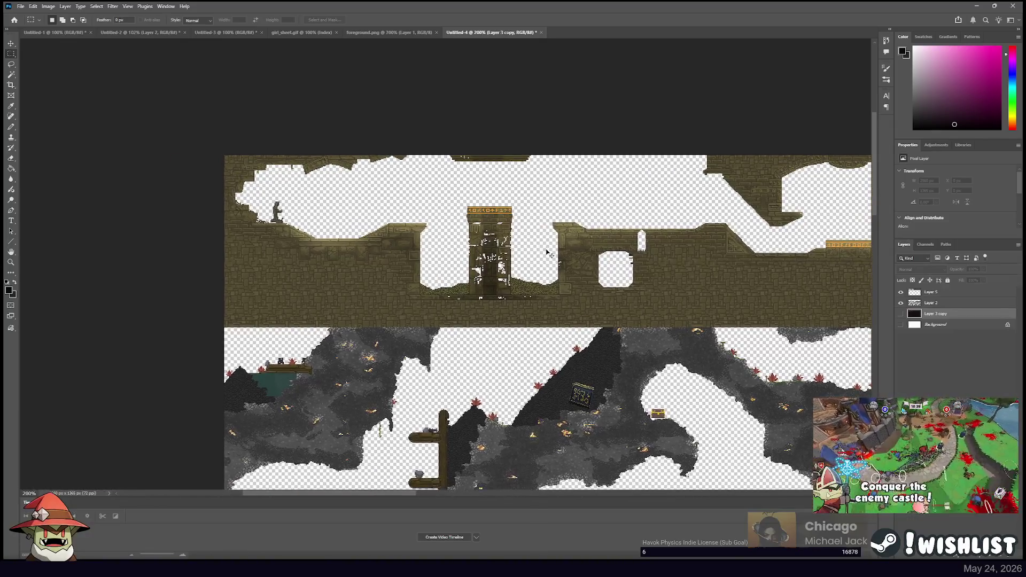
pyautogui.hotkey('ctrl', '+')
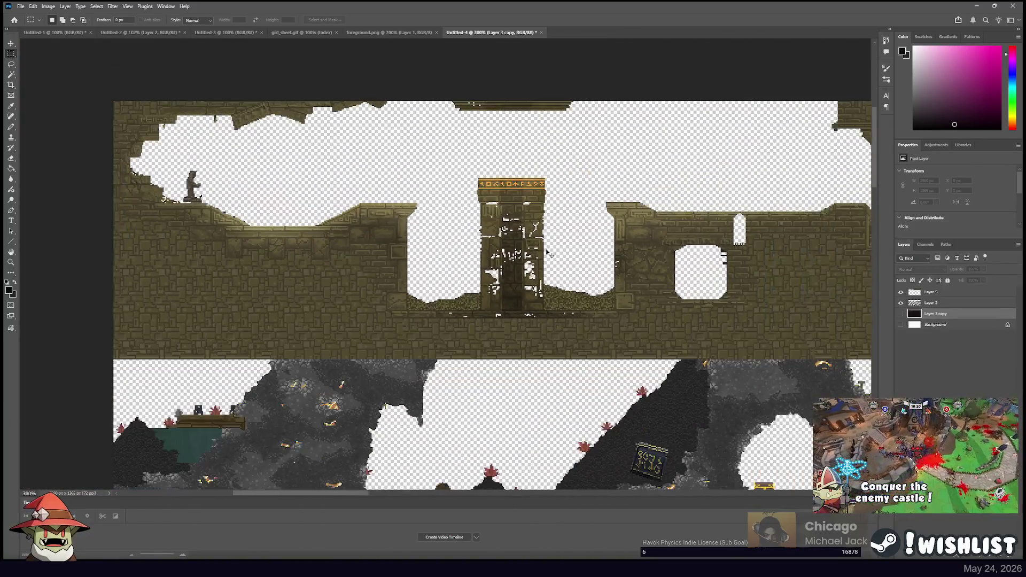
pyautogui.hotkey('ctrl', '+')
pyautogui.moveTo(690, 291)
pyautogui.mouseDown()
pyautogui.moveTo(617, 256)
pyautogui.moveTo(472, 148)
pyautogui.moveTo(610, 149)
pyautogui.moveTo(299, 336)
pyautogui.moveTo(420, 195)
pyautogui.moveTo(463, 179)
pyautogui.mouseUp()
# Add a new layer above Background and fill it with solid red
pyautogui.click(935, 324)
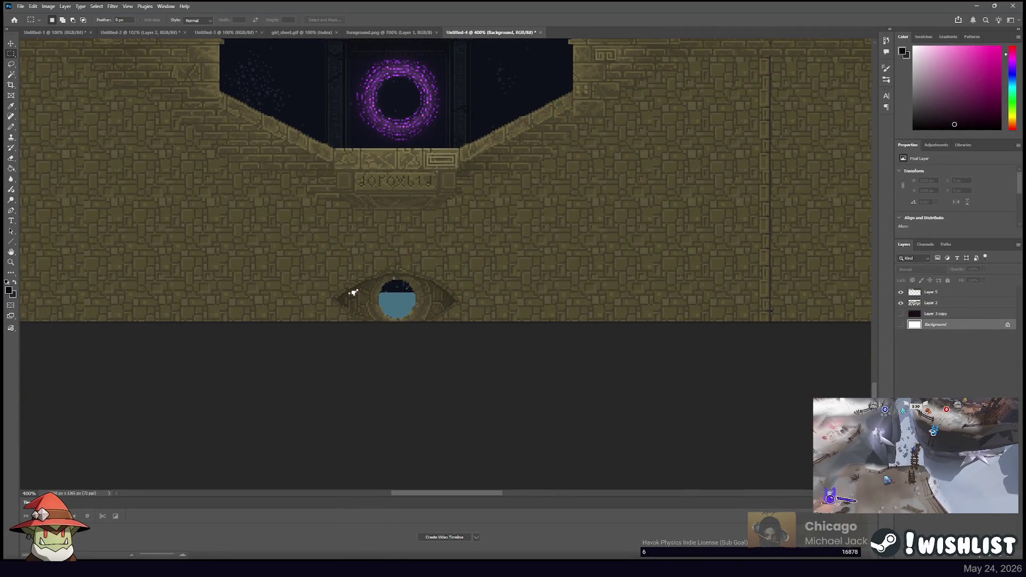
pyautogui.hotkey('ctrl', 'shift', 'alt', 'n')
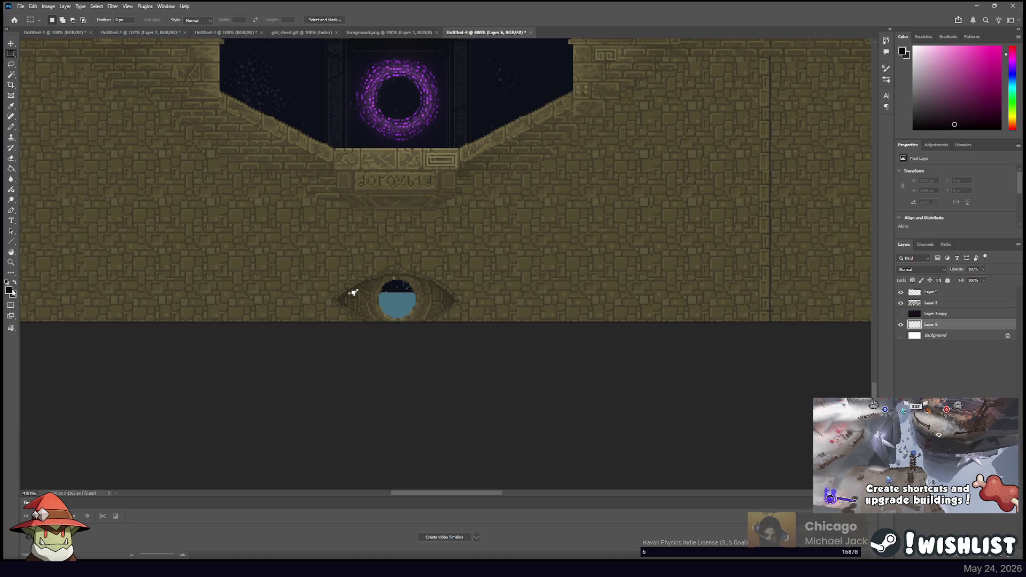
pyautogui.press('i')
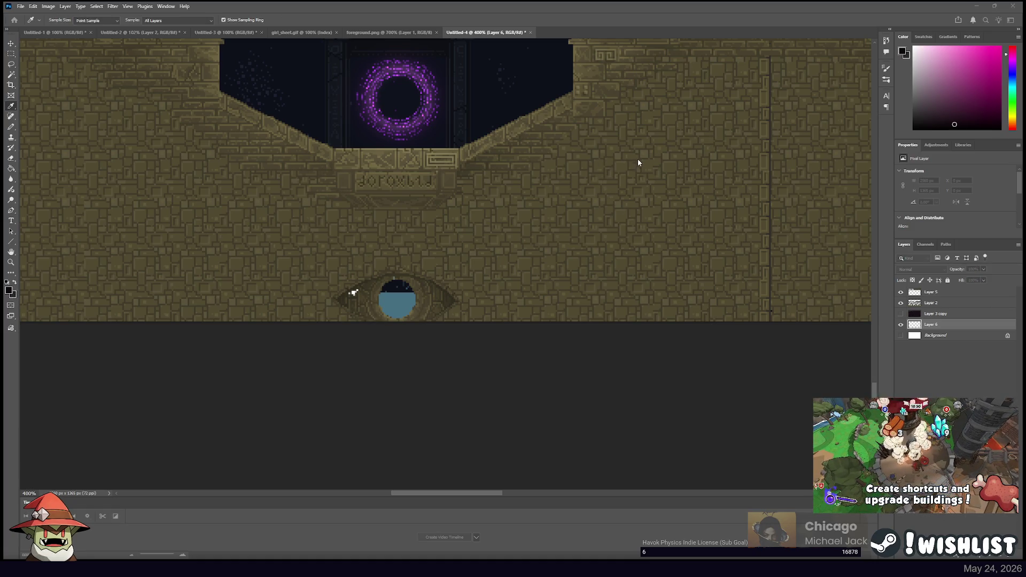
pyautogui.press('g')
pyautogui.press('m')
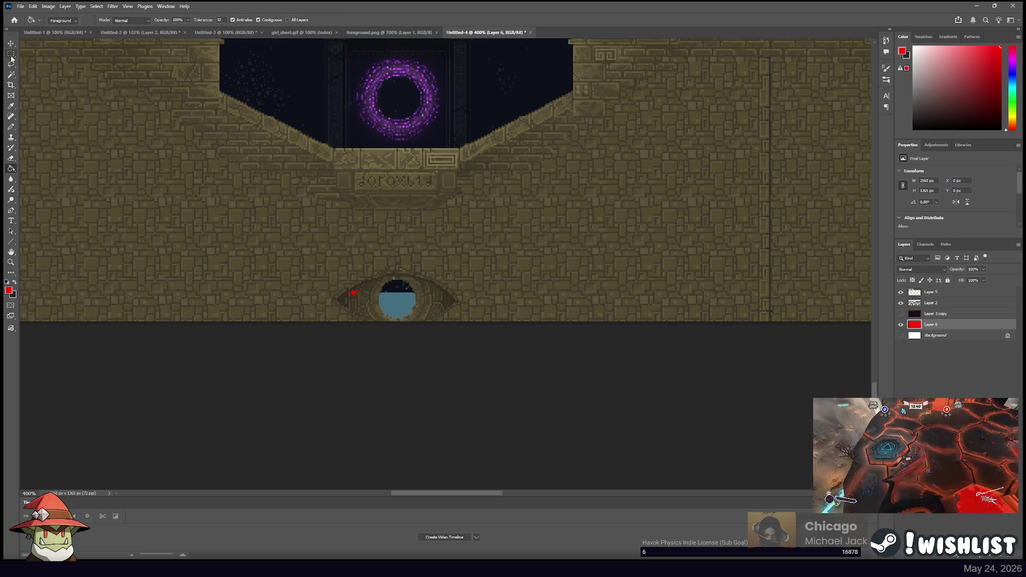
# Merge Layer 2 into Layer 5 and select the whole canvas
pyautogui.click(923, 293)
pyautogui.keyDown('shift'); pyautogui.click(944, 303); pyautogui.keyUp('shift')
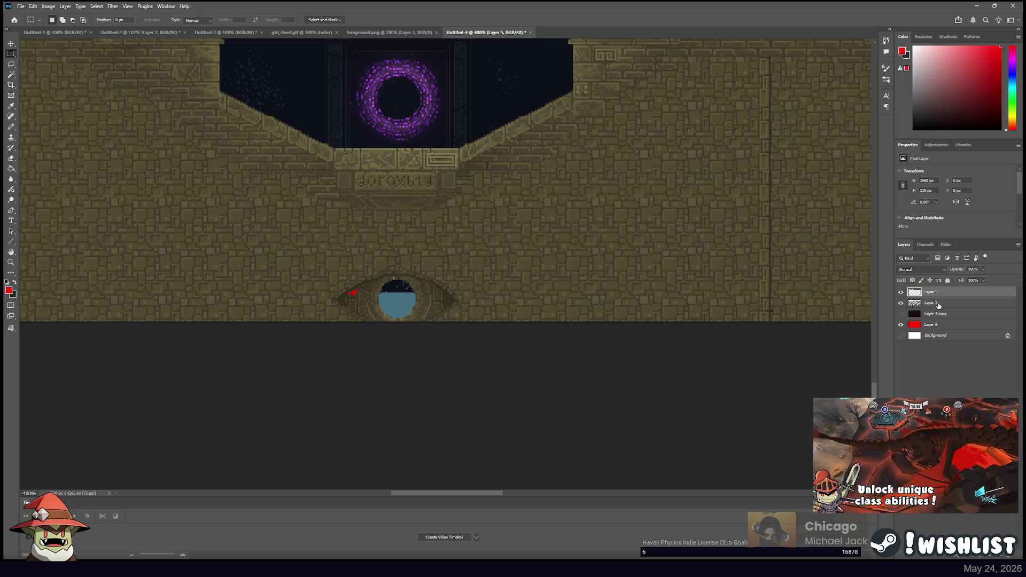
pyautogui.hotkey('ctrl', 'e')
pyautogui.hotkey('ctrl', 'a')
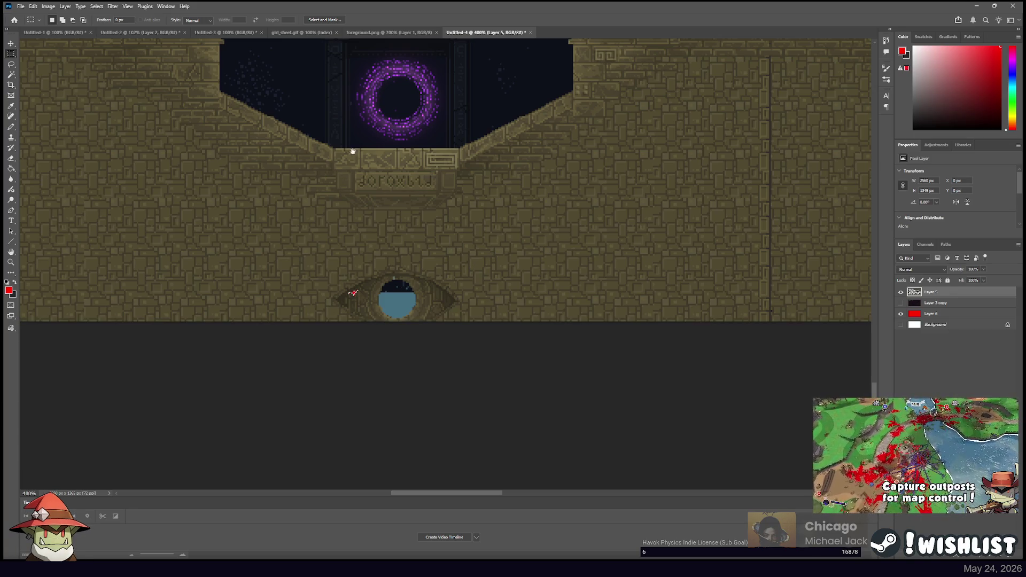
pyautogui.moveTo(350, 153); pyautogui.dragTo(421, 268)
pyautogui.scroll(-5, 421, 269)
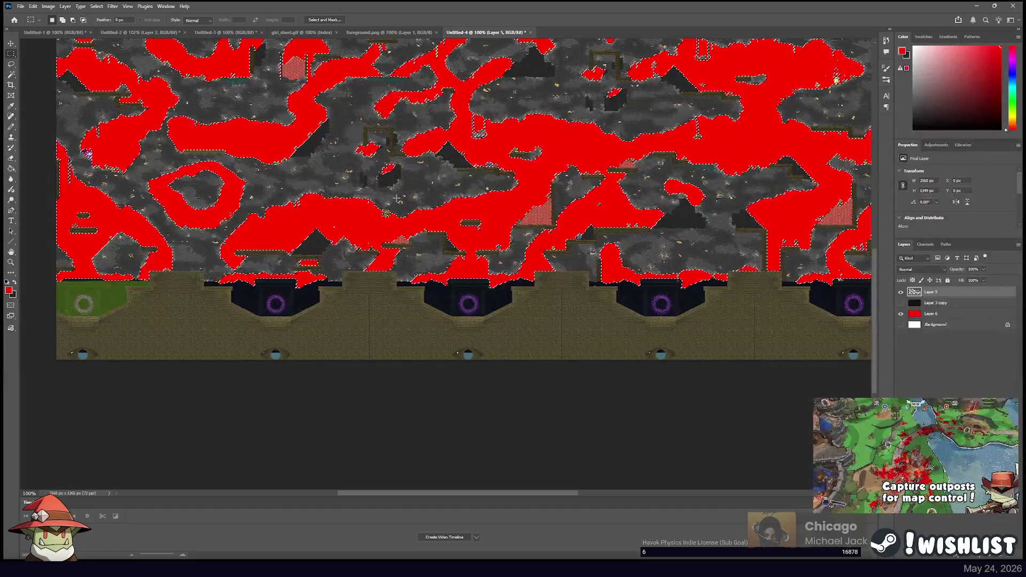
# Deselect, then marquee the eye ornaments along the bottom of the temple sections
pyautogui.moveTo(340, 224)
pyautogui.mouseDown()
pyautogui.moveTo(454, 225)
pyautogui.moveTo(457, 210)
pyautogui.mouseUp()
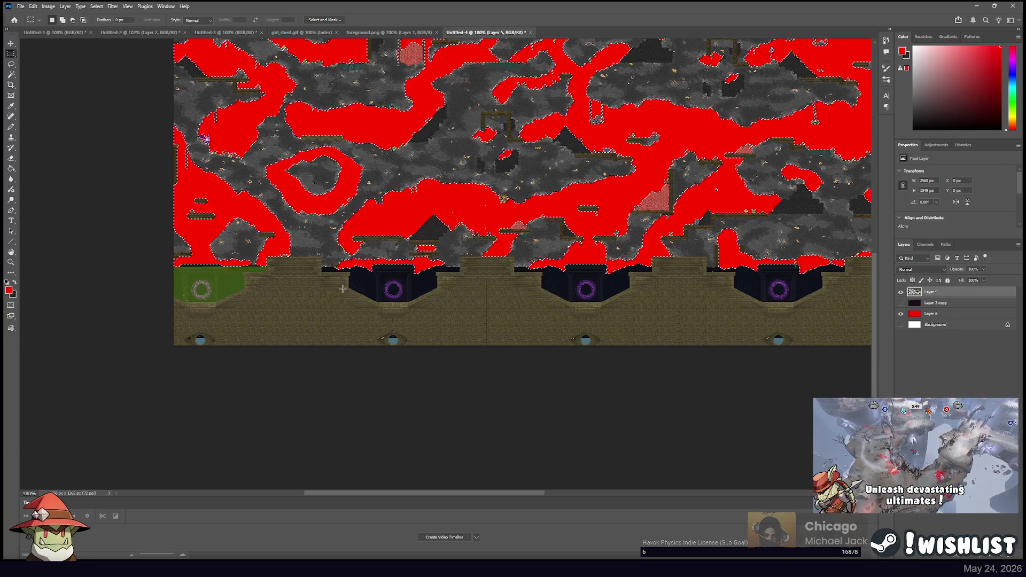
pyautogui.hotkey('ctrl', 'd')
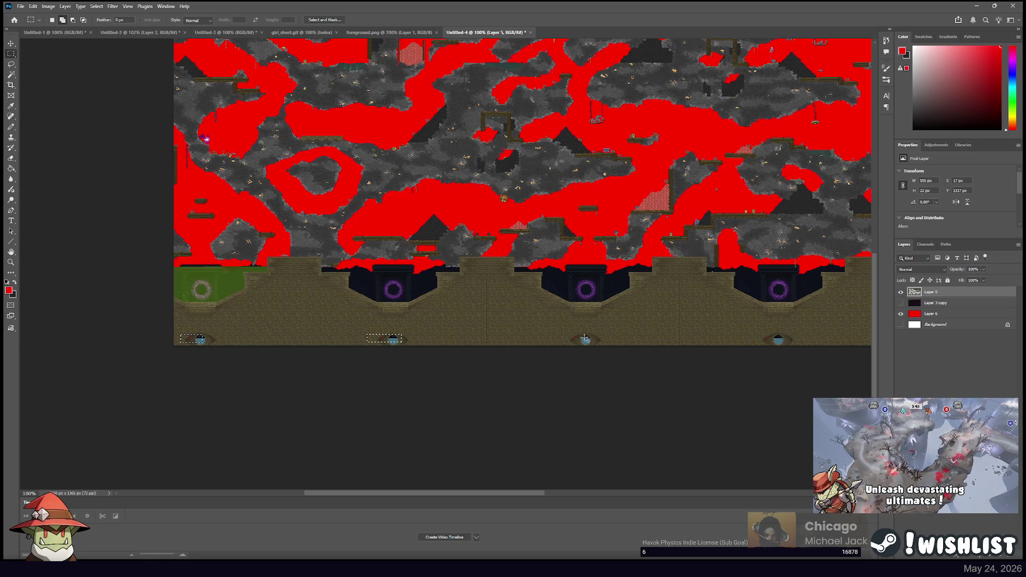
pyautogui.moveTo(795, 346); pyautogui.dragTo(536, 312)
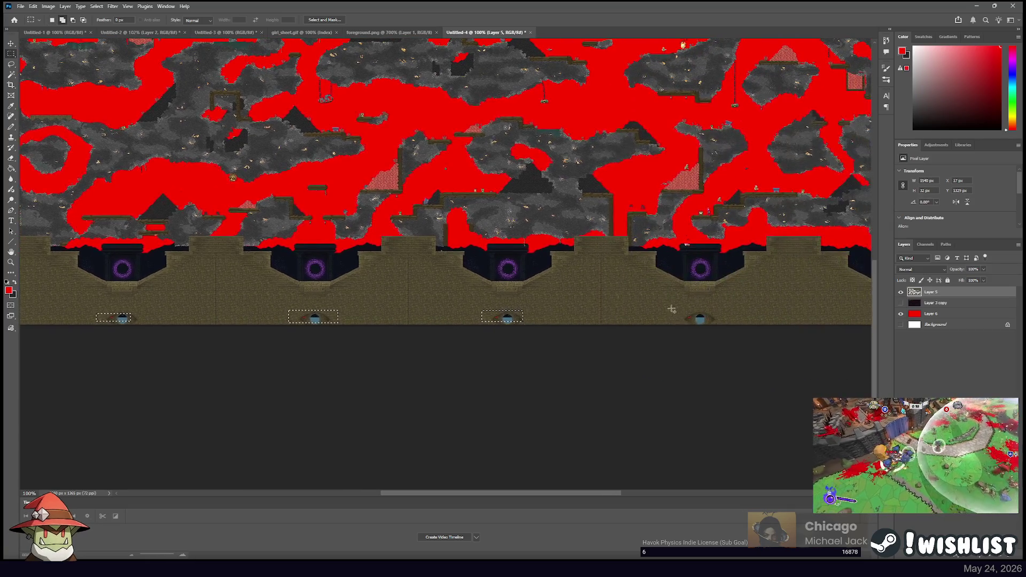
pyautogui.moveTo(723, 307); pyautogui.dragTo(641, 297)
pyautogui.moveTo(593, 294); pyautogui.dragTo(647, 312)
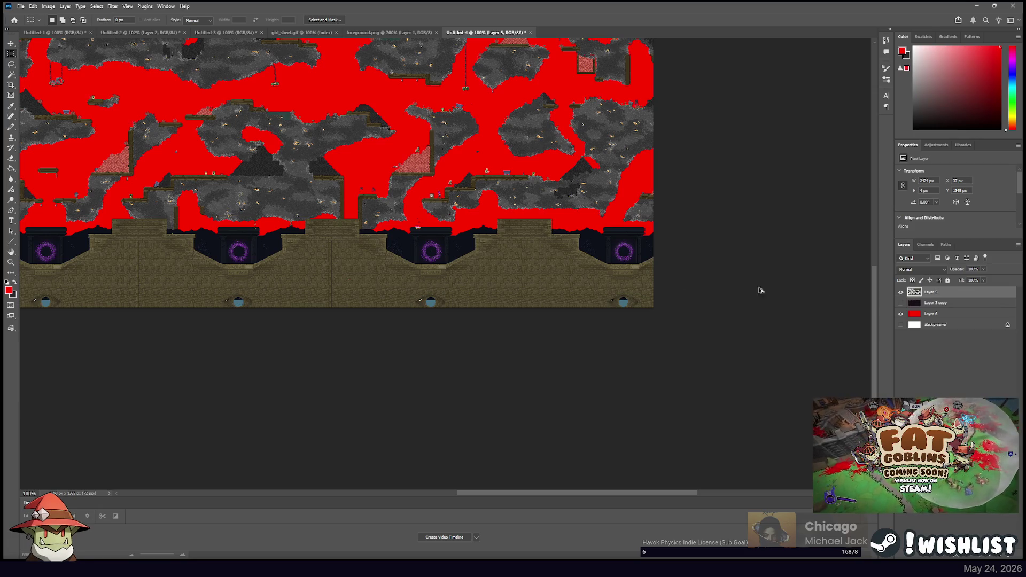
pyautogui.scroll(3, 417, 286)
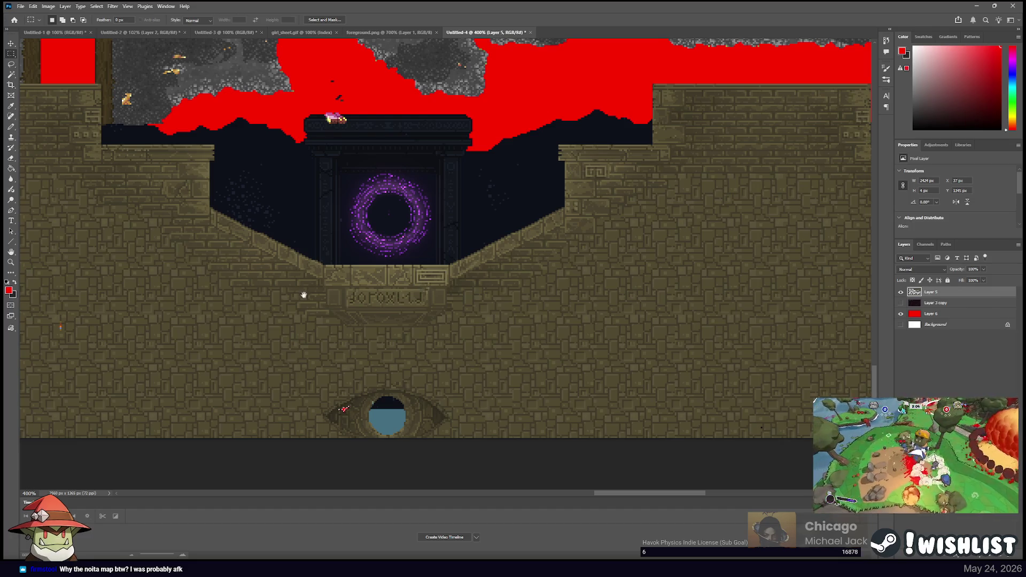
pyautogui.scroll(-2, 412, 350)
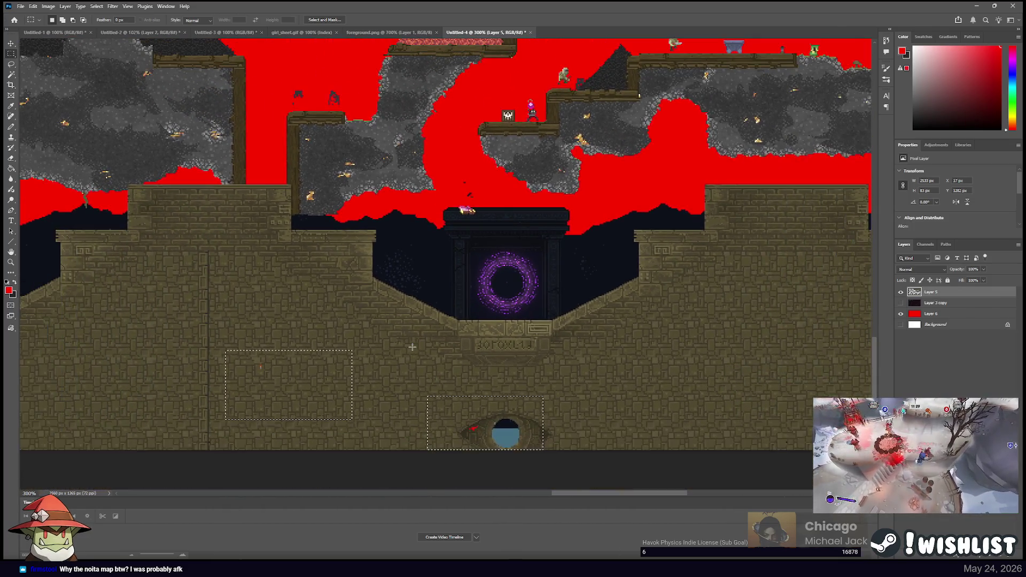
pyautogui.moveTo(412, 347); pyautogui.dragTo(566, 328)
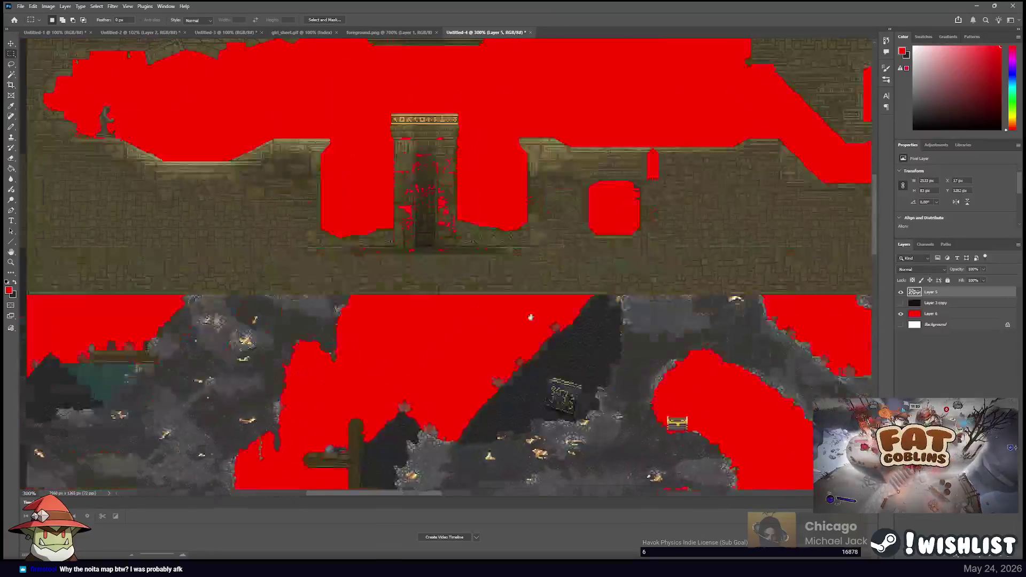
# Pan across the map and zoom in on the top-left temple area
pyautogui.scroll(5, 566, 329)
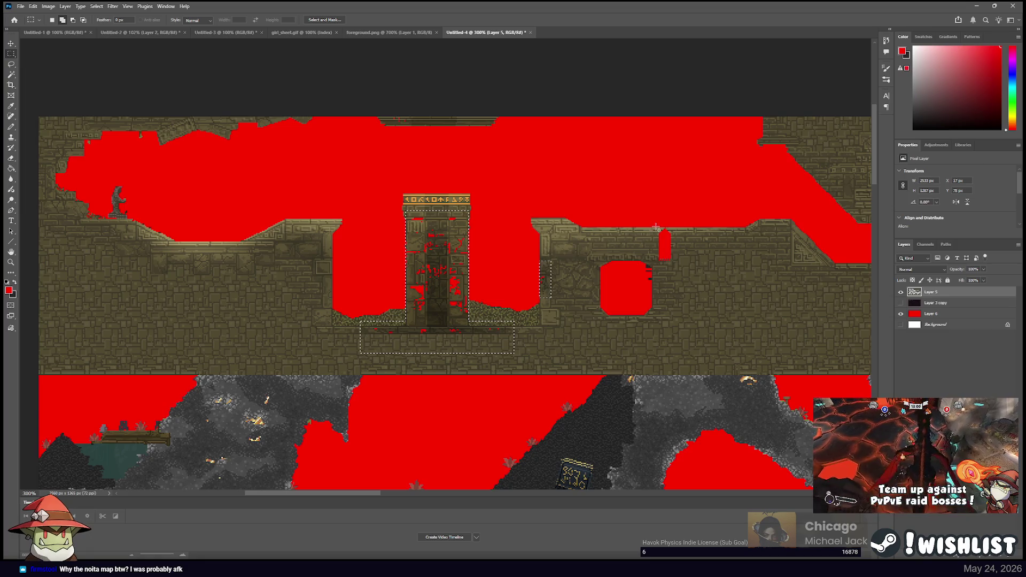
pyautogui.moveTo(691, 273)
pyautogui.mouseDown()
pyautogui.moveTo(299, 273)
pyautogui.moveTo(401, 251)
pyautogui.moveTo(450, 263)
pyautogui.moveTo(668, 164)
pyautogui.moveTo(641, 86)
pyautogui.mouseUp()
pyautogui.moveTo(293, 188)
pyautogui.mouseDown()
pyautogui.moveTo(574, 188)
pyautogui.moveTo(582, 171)
pyautogui.moveTo(481, 267)
pyautogui.moveTo(472, 197)
pyautogui.mouseUp()
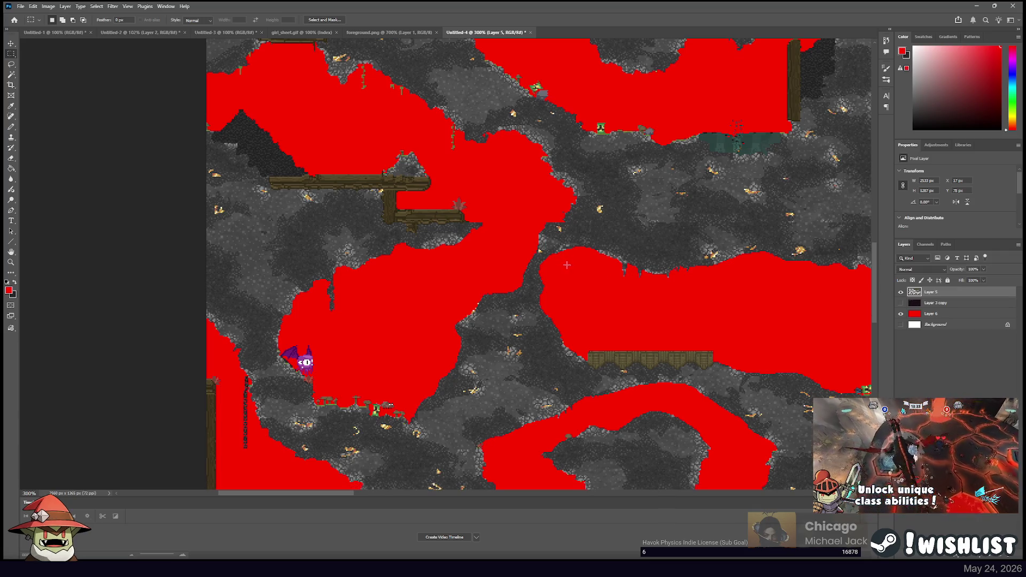
pyautogui.moveTo(644, 236); pyautogui.dragTo(502, 328)
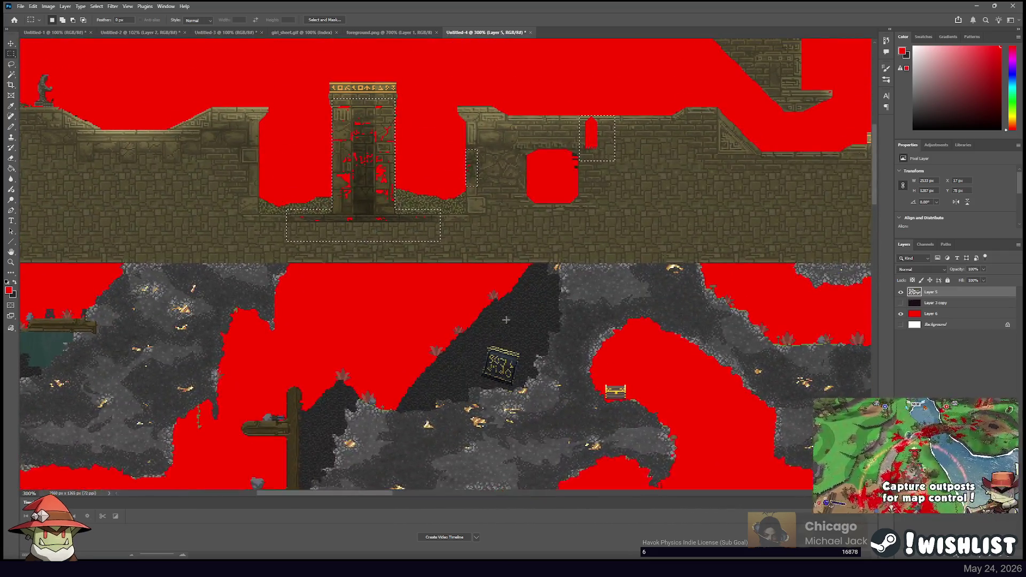
pyautogui.moveTo(333, 233); pyautogui.dragTo(545, 380)
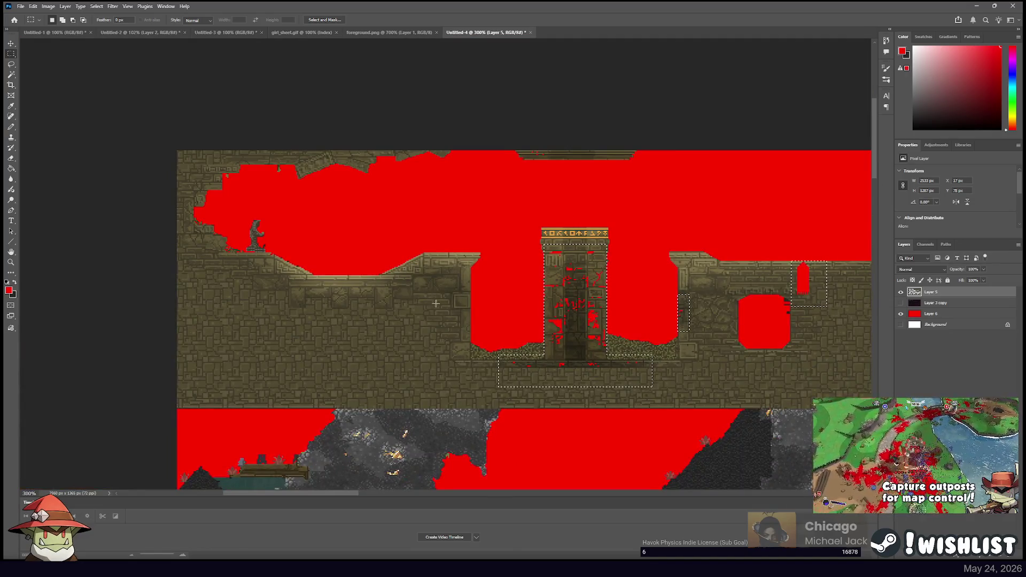
pyautogui.hotkey('ctrl', '+')
pyautogui.hotkey('ctrl', '+')
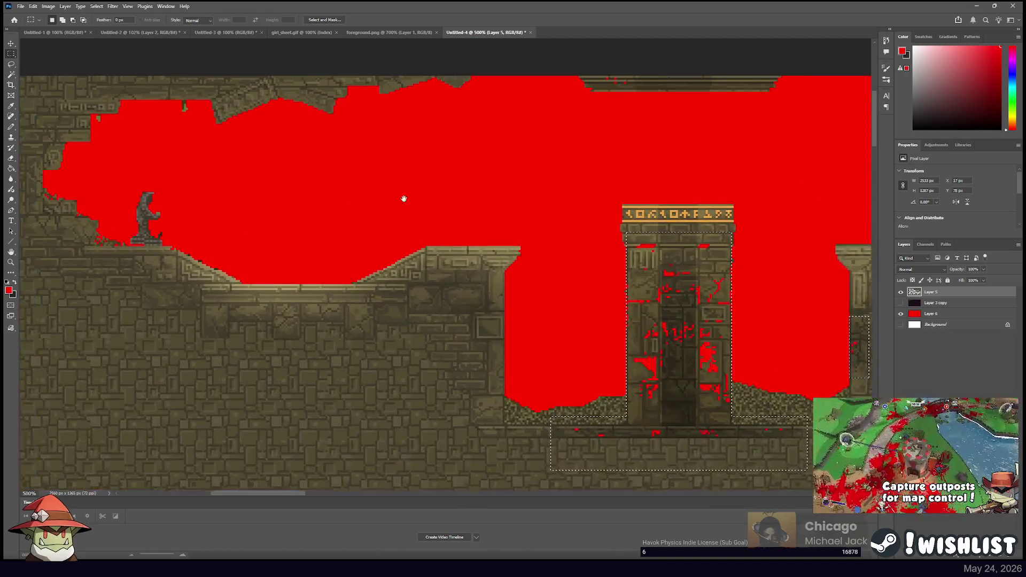
pyautogui.moveTo(380, 195); pyautogui.dragTo(565, 186)
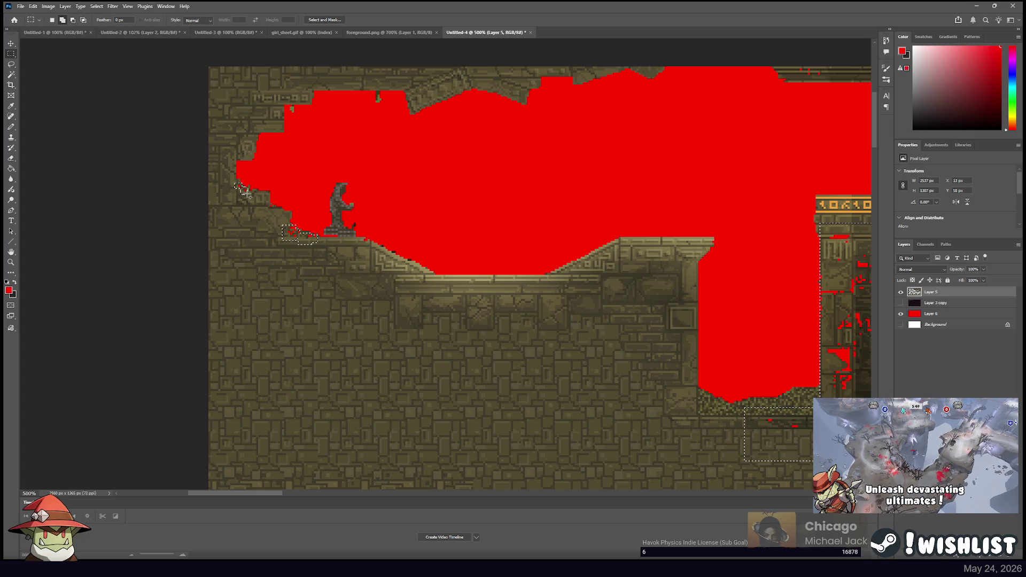
# Scroll down to the lower caves and set the marquee to Add to Selection
pyautogui.hscroll(10, 401, 183)
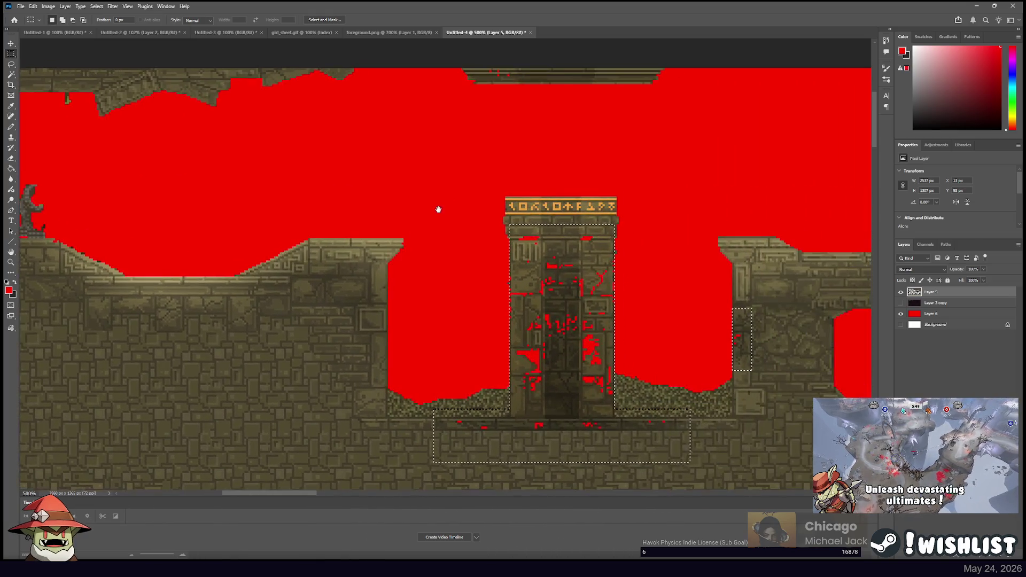
pyautogui.hscroll(12, 344, 190)
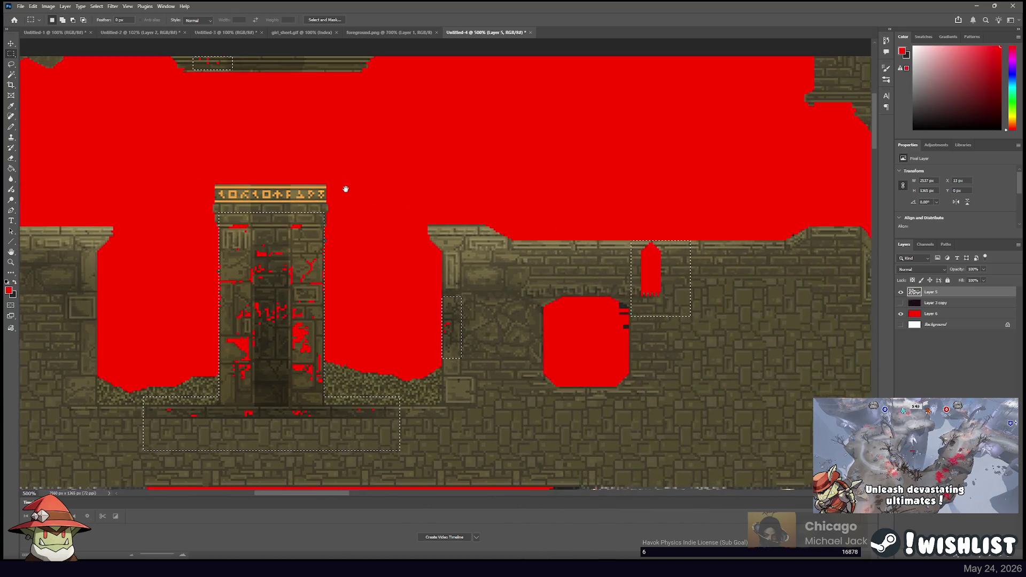
pyautogui.hscroll(15, 451, 217)
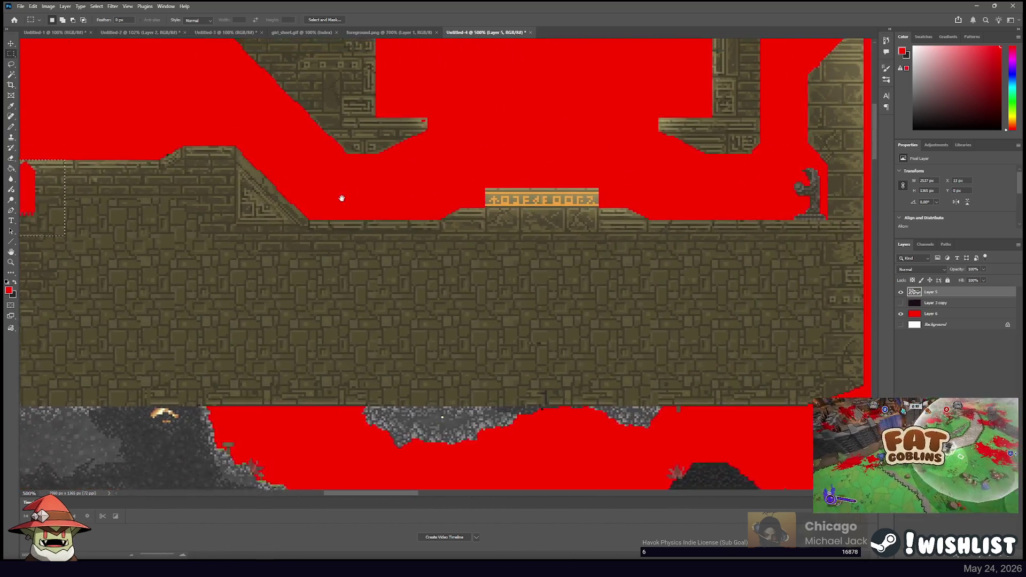
pyautogui.scroll(3, 345, 195)
pyautogui.hscroll(15, 298, 218)
pyautogui.scroll(-8, 298, 219)
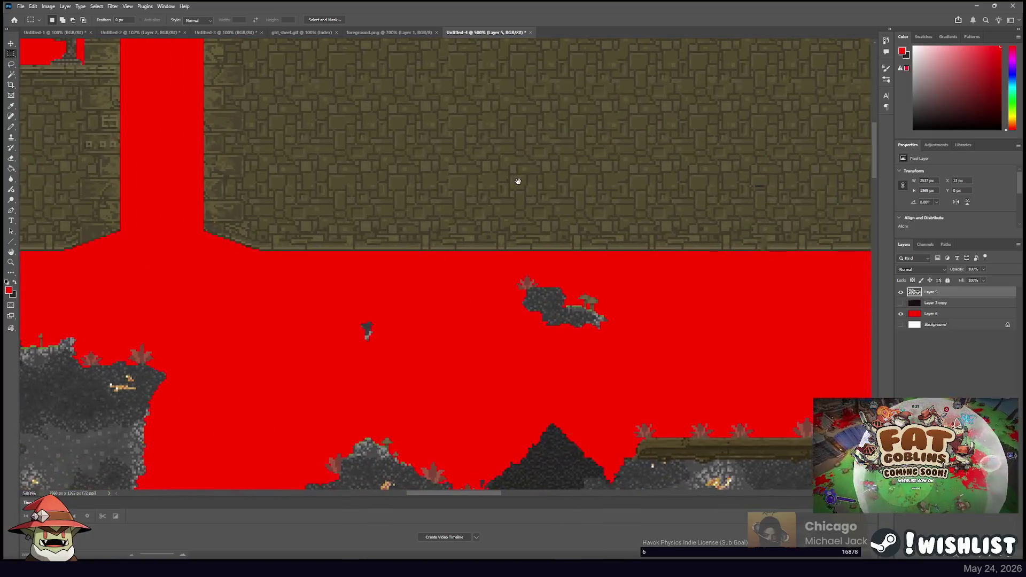
pyautogui.scroll(-1, 480, 219)
pyautogui.scroll(-3, 551, 176)
pyautogui.hscroll(-5, 550, 177)
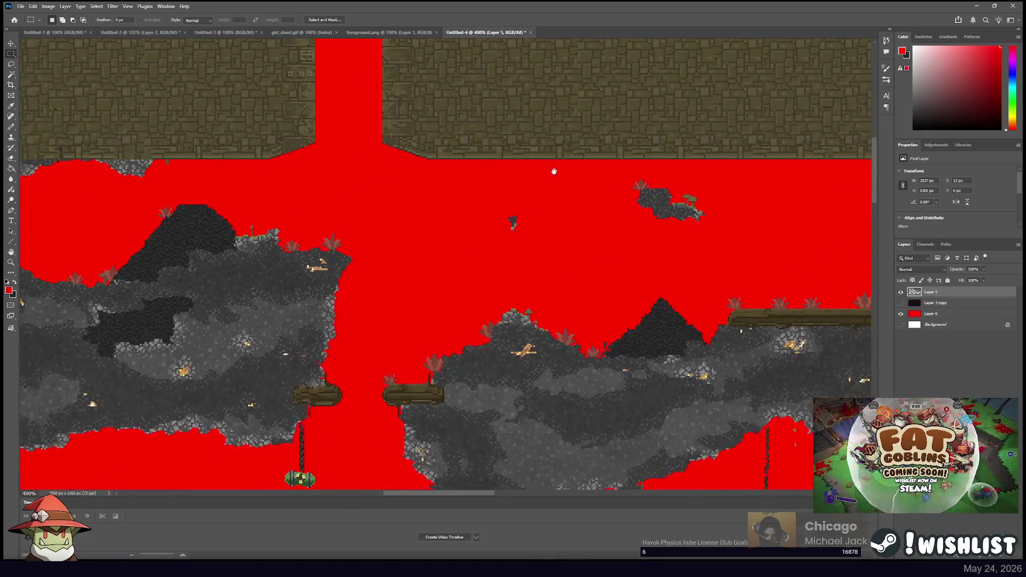
pyautogui.press('shift')
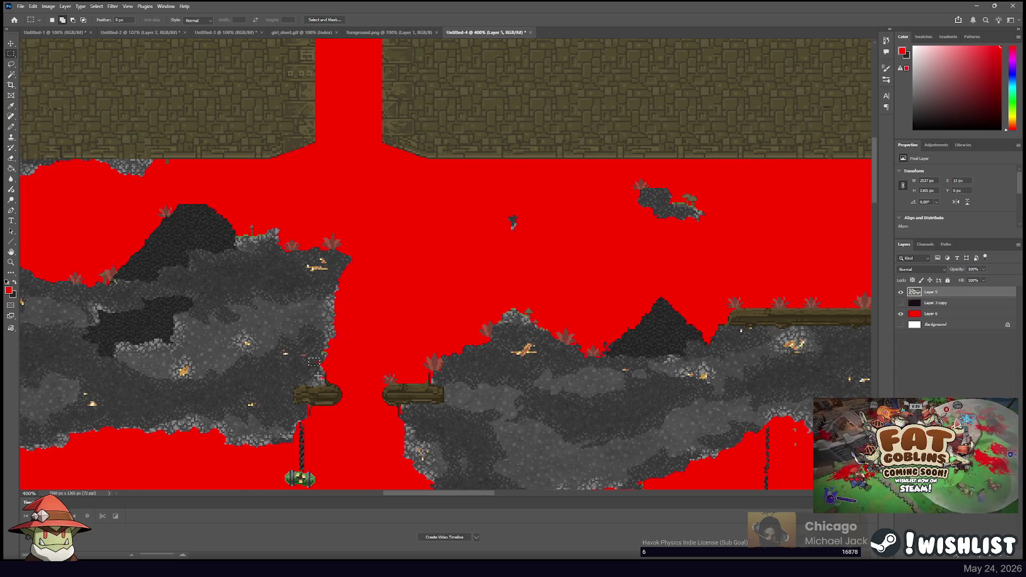
# Pan through the lower caves and wooden frame area toward the teal pool
pyautogui.moveTo(322, 380)
pyautogui.mouseDown()
pyautogui.moveTo(644, 263)
pyautogui.moveTo(577, 216)
pyautogui.mouseUp()
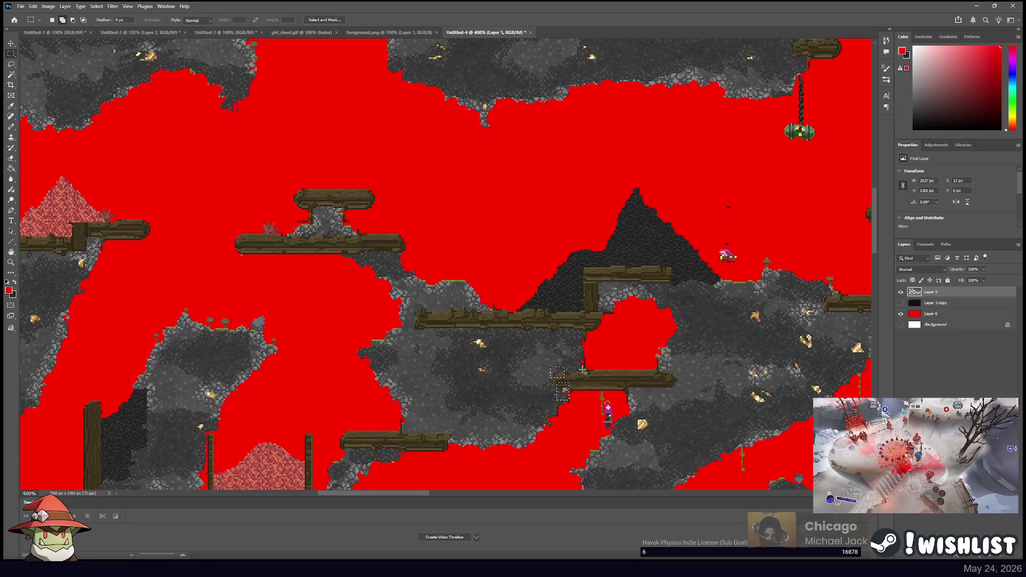
pyautogui.moveTo(694, 337); pyautogui.dragTo(401, 263)
pyautogui.moveTo(509, 257)
pyautogui.mouseDown()
pyautogui.moveTo(695, 160)
pyautogui.moveTo(641, 367)
pyautogui.moveTo(635, 308)
pyautogui.moveTo(448, 196)
pyautogui.moveTo(594, 171)
pyautogui.moveTo(534, 160)
pyautogui.moveTo(584, 195)
pyautogui.moveTo(544, 196)
pyautogui.moveTo(458, 241)
pyautogui.moveTo(428, 225)
pyautogui.moveTo(428, 267)
pyautogui.moveTo(405, 275)
pyautogui.moveTo(400, 404)
pyautogui.mouseUp()
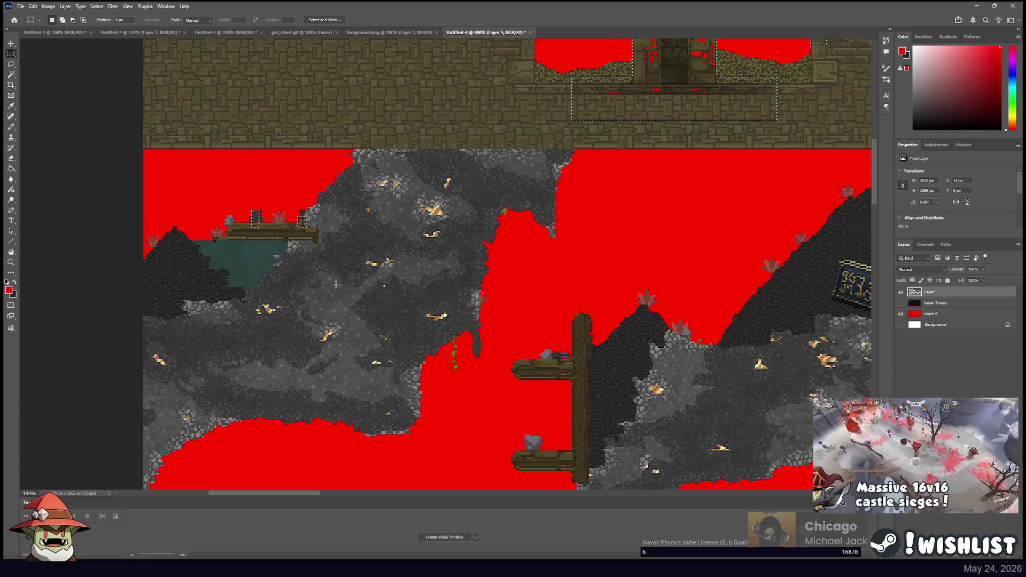
pyautogui.moveTo(499, 360)
pyautogui.mouseDown()
pyautogui.moveTo(299, 242)
pyautogui.moveTo(230, 248)
pyautogui.mouseUp()
pyautogui.moveTo(829, 217)
pyautogui.mouseDown()
pyautogui.moveTo(600, 297)
pyautogui.moveTo(542, 304)
pyautogui.moveTo(458, 453)
pyautogui.moveTo(481, 480)
pyautogui.moveTo(203, 279)
pyautogui.moveTo(240, 247)
pyautogui.moveTo(614, 315)
pyautogui.moveTo(504, 308)
pyautogui.mouseUp()
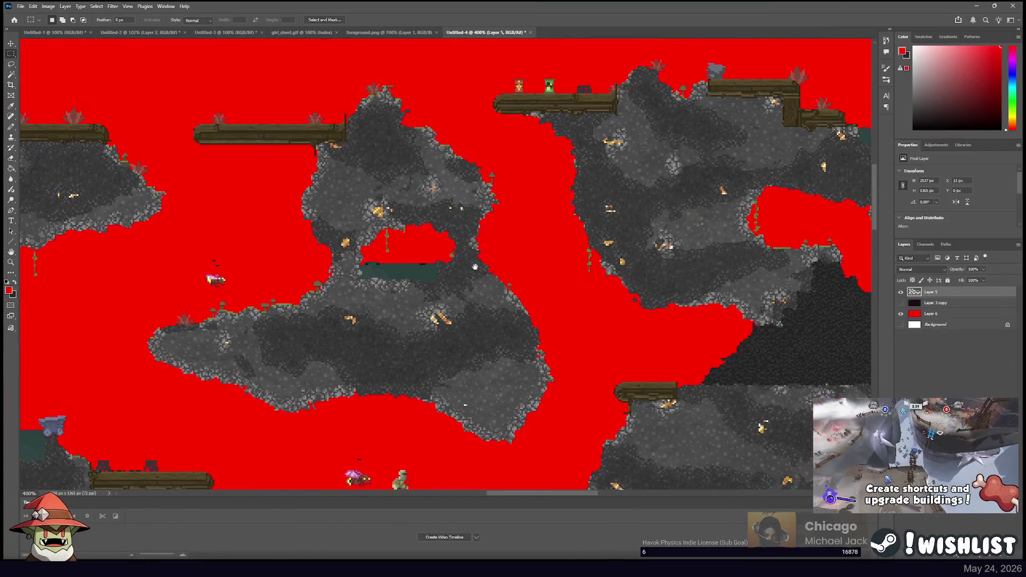
# Add a small marquee around a spot at the red hole's edge near the pool
pyautogui.hscroll(10, 469, 265)
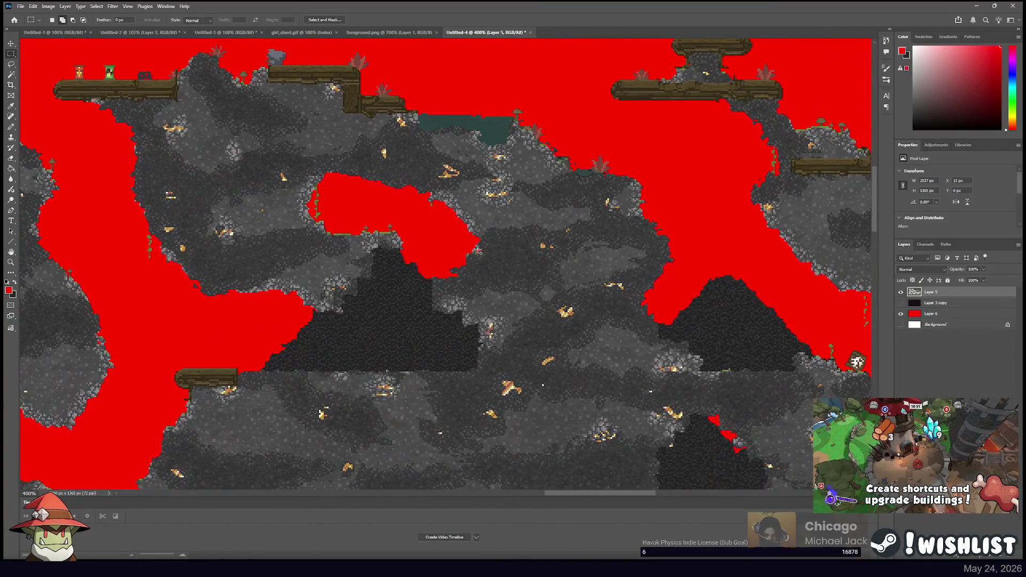
pyautogui.moveTo(475, 247); pyautogui.dragTo(491, 271)
pyautogui.hscroll(6, 470, 300)
pyautogui.scroll(-2, 470, 299)
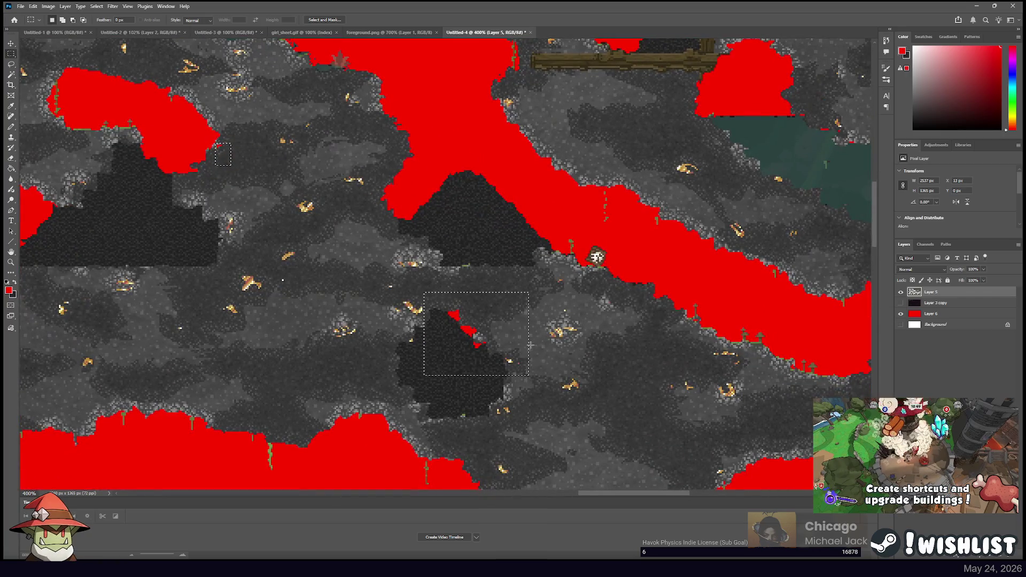
pyautogui.hscroll(-6, 532, 349)
pyautogui.scroll(5, 532, 349)
pyautogui.hscroll(5, 550, 306)
pyautogui.scroll(2, 550, 305)
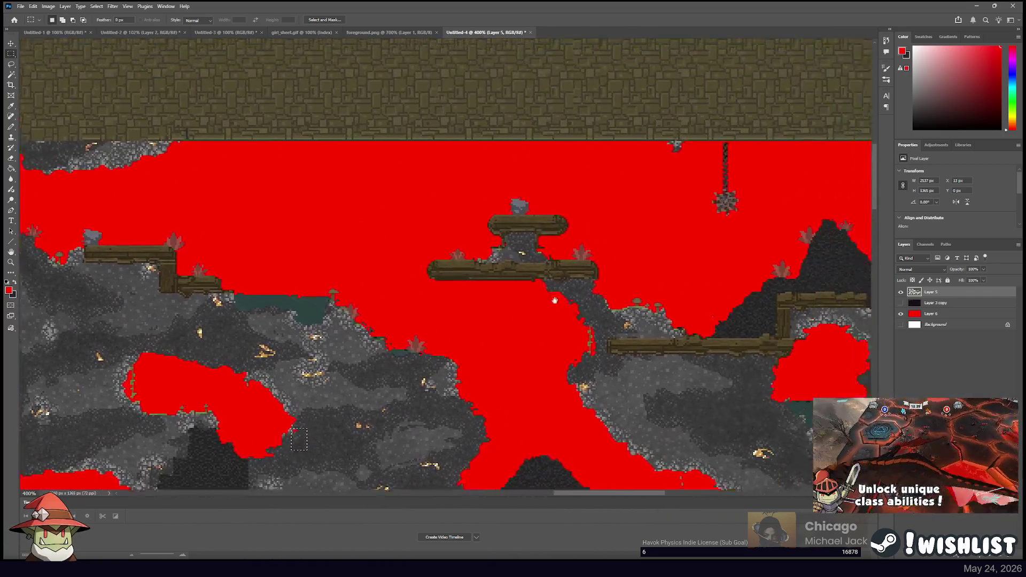
pyautogui.hscroll(9, 550, 306)
pyautogui.scroll(-2, 549, 306)
pyautogui.hscroll(-1, 294, 207)
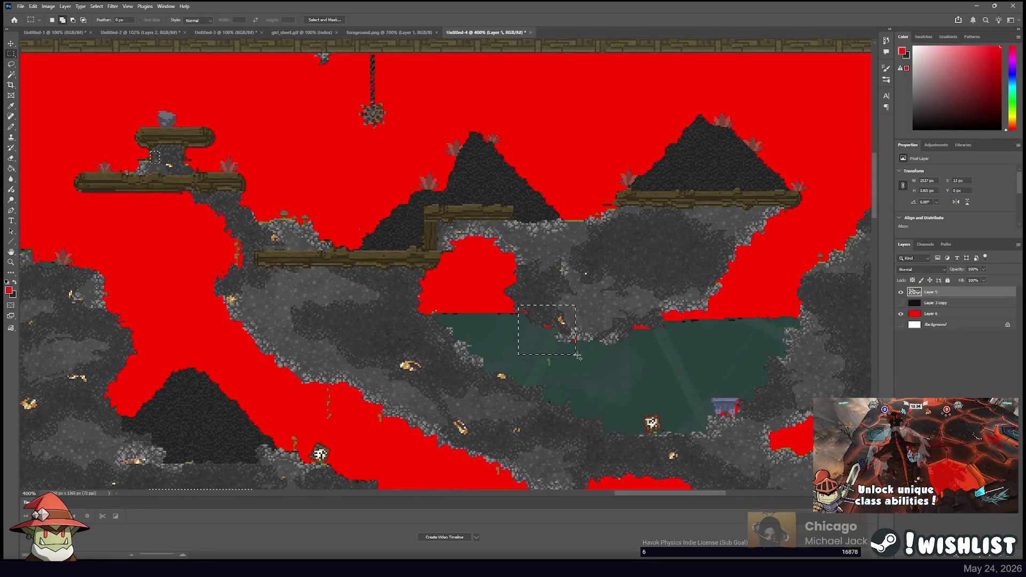
pyautogui.hscroll(10, 673, 342)
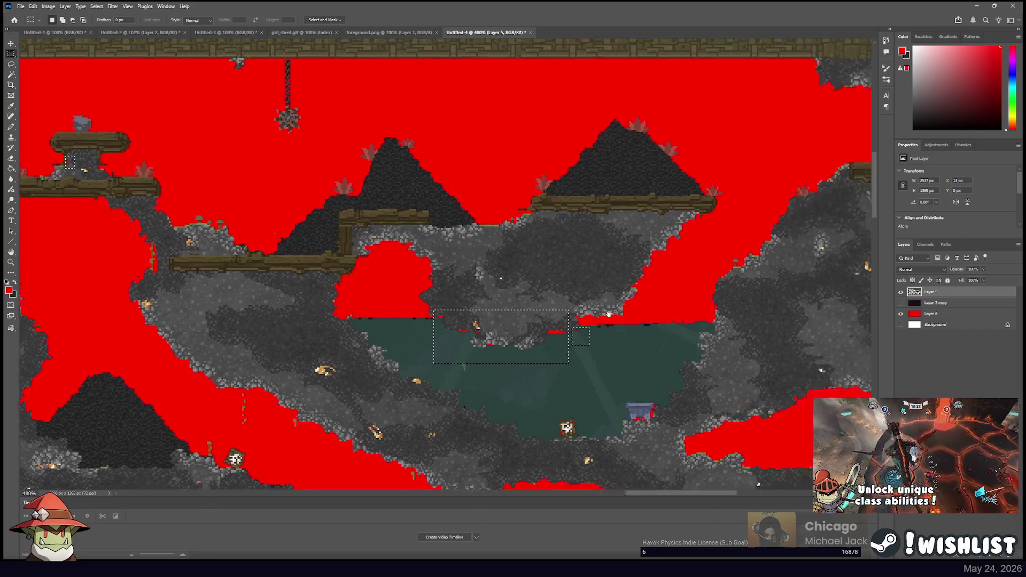
pyautogui.scroll(-2, 430, 316)
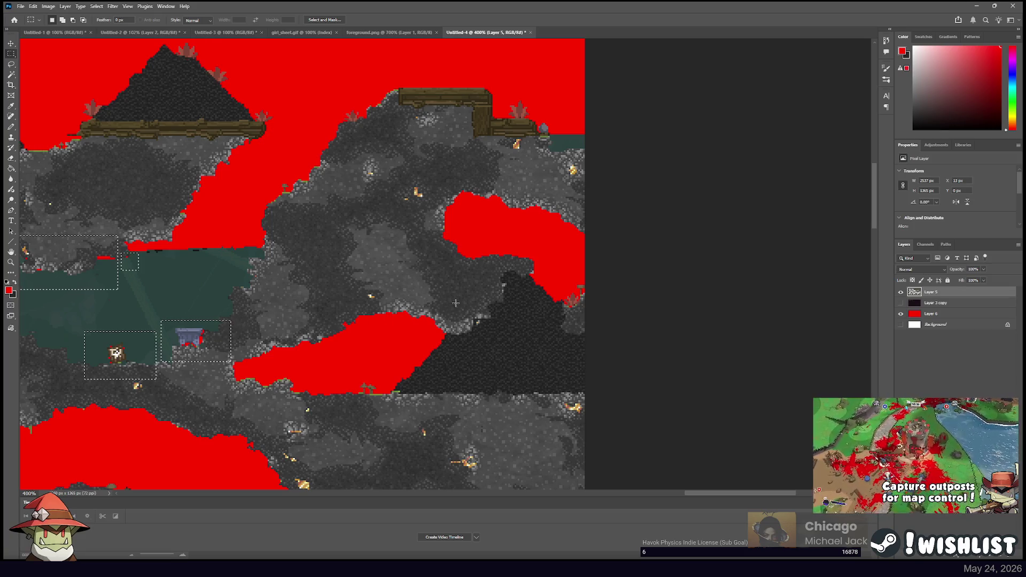
pyautogui.scroll(-10, 455, 305)
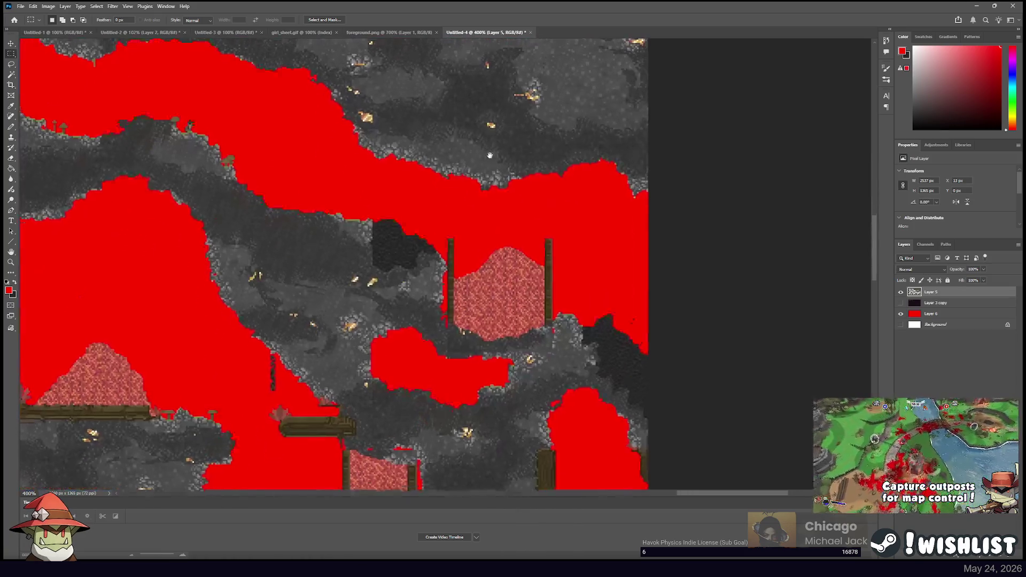
# Content-Aware Fill the marked spots onto a new layer
pyautogui.scroll(-5, 489, 158)
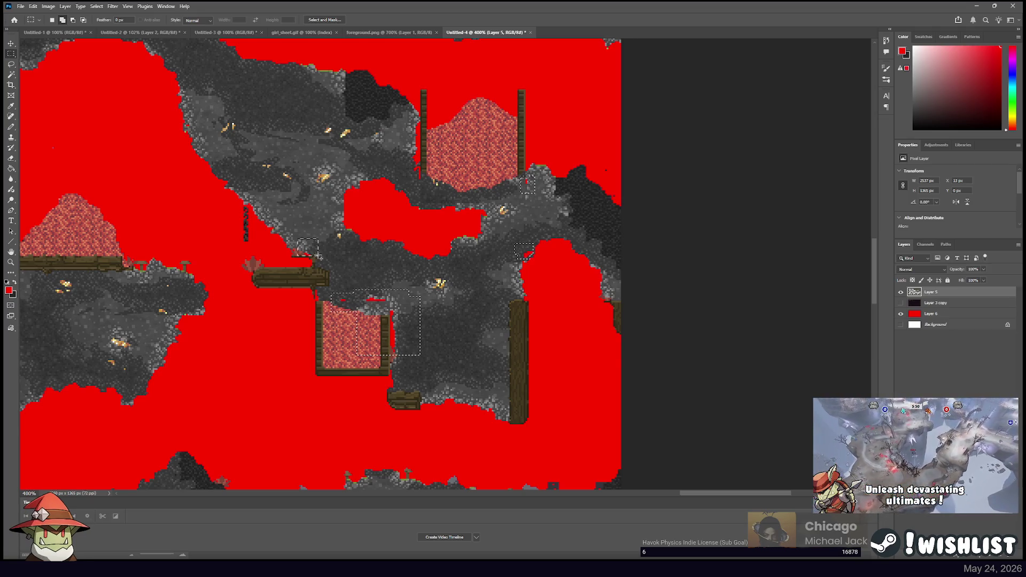
pyautogui.moveTo(309, 192); pyautogui.dragTo(479, 140)
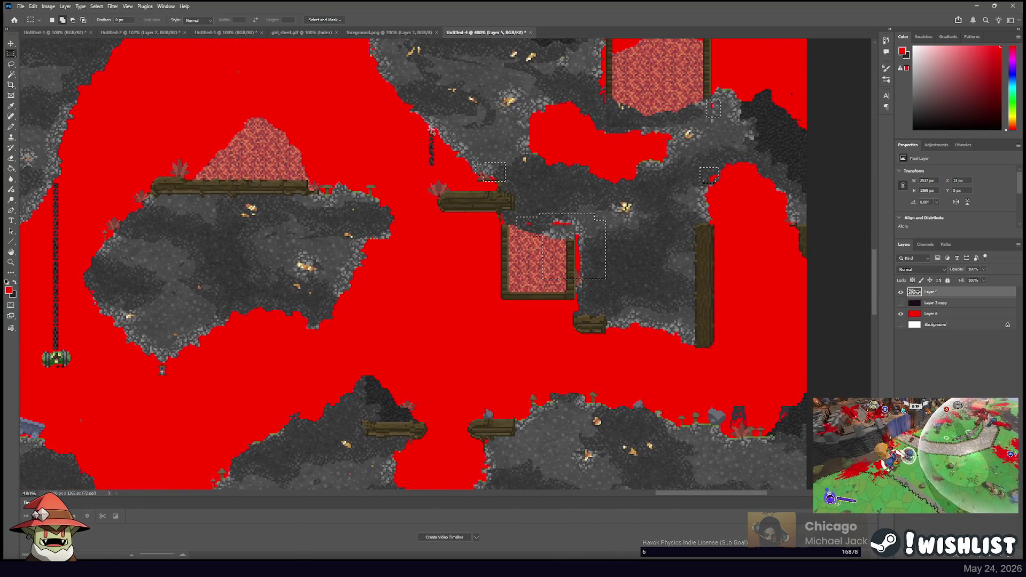
pyautogui.moveTo(594, 371)
pyautogui.mouseDown()
pyautogui.moveTo(356, 210)
pyautogui.moveTo(474, 155)
pyautogui.moveTo(427, 126)
pyautogui.moveTo(401, 54)
pyautogui.moveTo(620, 48)
pyautogui.moveTo(444, 161)
pyautogui.moveTo(367, 270)
pyautogui.moveTo(394, 249)
pyautogui.moveTo(331, 190)
pyautogui.moveTo(424, 243)
pyautogui.moveTo(438, 271)
pyautogui.moveTo(390, 295)
pyautogui.moveTo(442, 227)
pyautogui.moveTo(342, 224)
pyautogui.moveTo(299, 299)
pyautogui.moveTo(320, 375)
pyautogui.moveTo(508, 212)
pyautogui.moveTo(427, 241)
pyautogui.moveTo(335, 213)
pyautogui.moveTo(368, 219)
pyautogui.moveTo(509, 143)
pyautogui.moveTo(424, 206)
pyautogui.moveTo(550, 235)
pyautogui.moveTo(484, 220)
pyautogui.mouseUp()
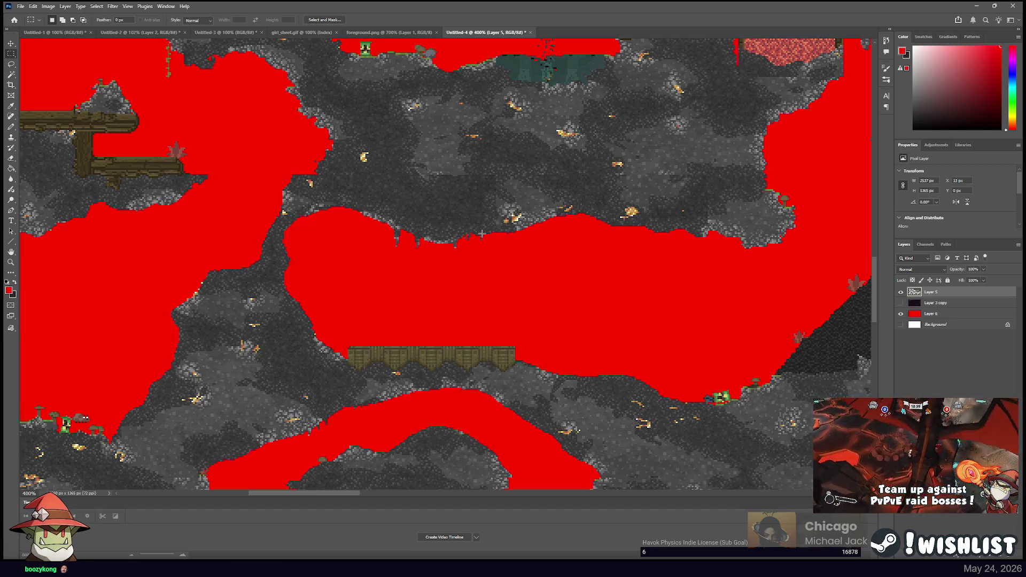
pyautogui.moveTo(422, 266)
pyautogui.mouseDown()
pyautogui.moveTo(646, 277)
pyautogui.moveTo(744, 271)
pyautogui.mouseUp()
pyautogui.moveTo(569, 172)
pyautogui.mouseDown()
pyautogui.moveTo(550, 206)
pyautogui.moveTo(561, 167)
pyautogui.moveTo(508, 229)
pyautogui.moveTo(435, 415)
pyautogui.mouseUp()
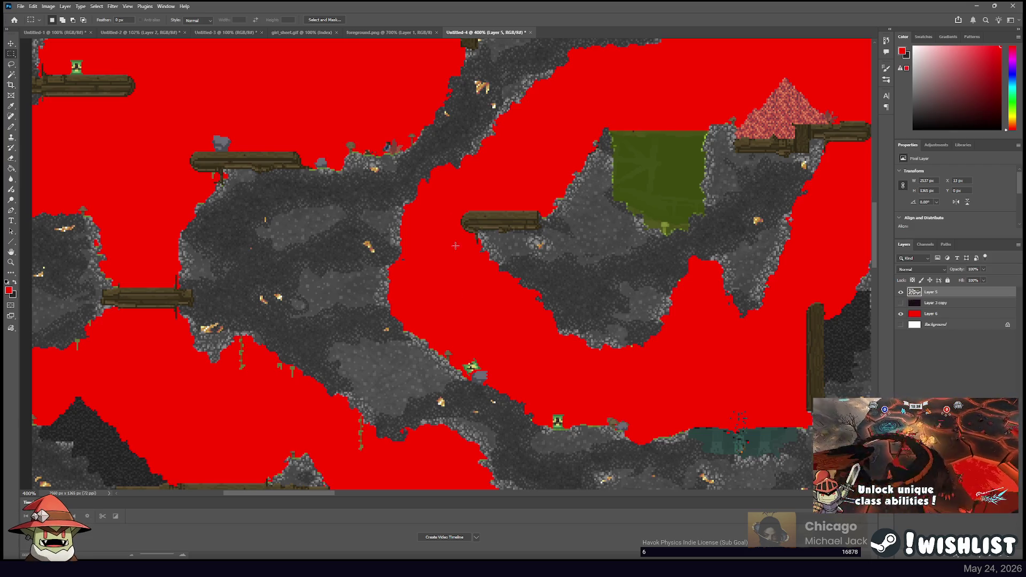
pyautogui.moveTo(469, 178); pyautogui.dragTo(444, 243)
pyautogui.moveTo(802, 236); pyautogui.dragTo(324, 251)
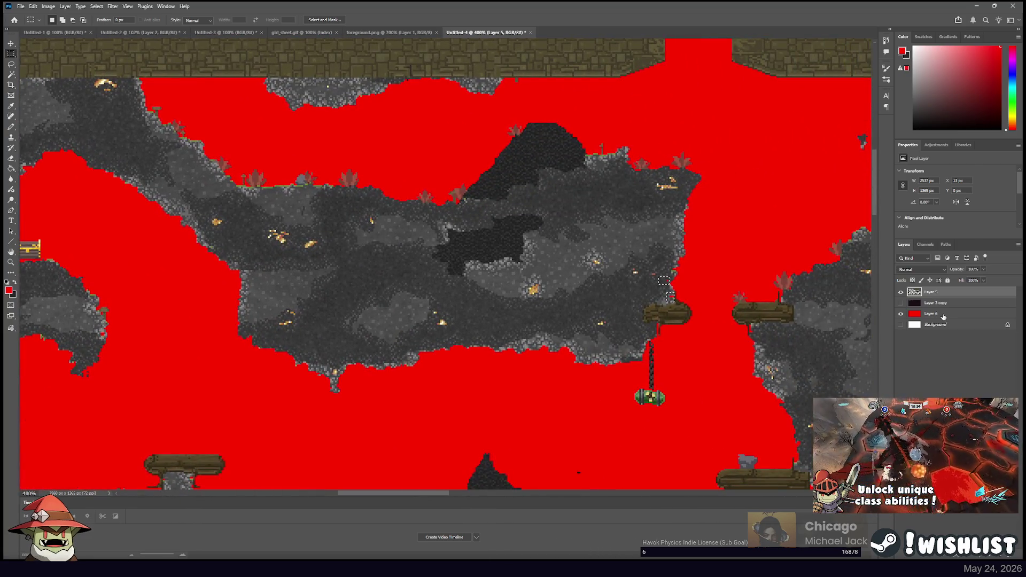
pyautogui.click(663, 280)
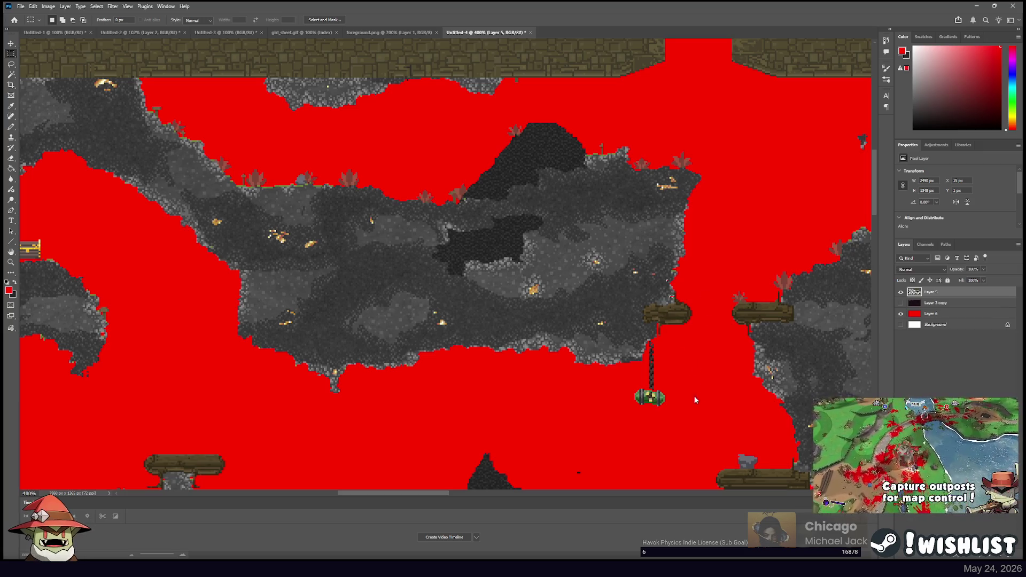
pyautogui.hotkey('shift', 'F5')
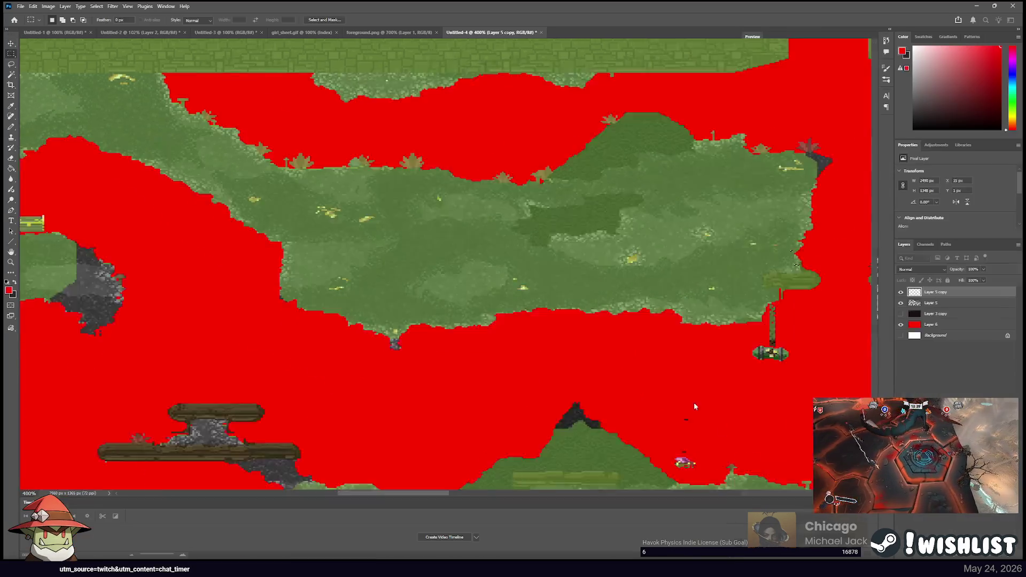
pyautogui.press('Return')
pyautogui.scroll(-3, 657, 304)
pyautogui.hscroll(3, 656, 304)
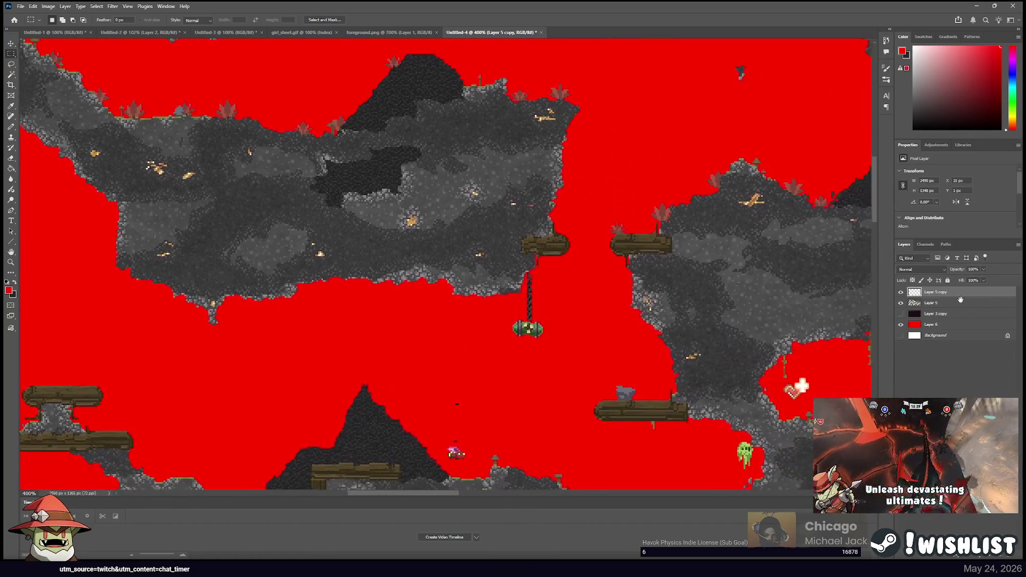
# Merge the fill layer into the Layer 5 map layer
pyautogui.keyDown('ctrl'); pyautogui.click(958, 305); pyautogui.keyUp('ctrl')
pyautogui.hotkey('ctrl', 'e')
pyautogui.scroll(10, 542, 290)
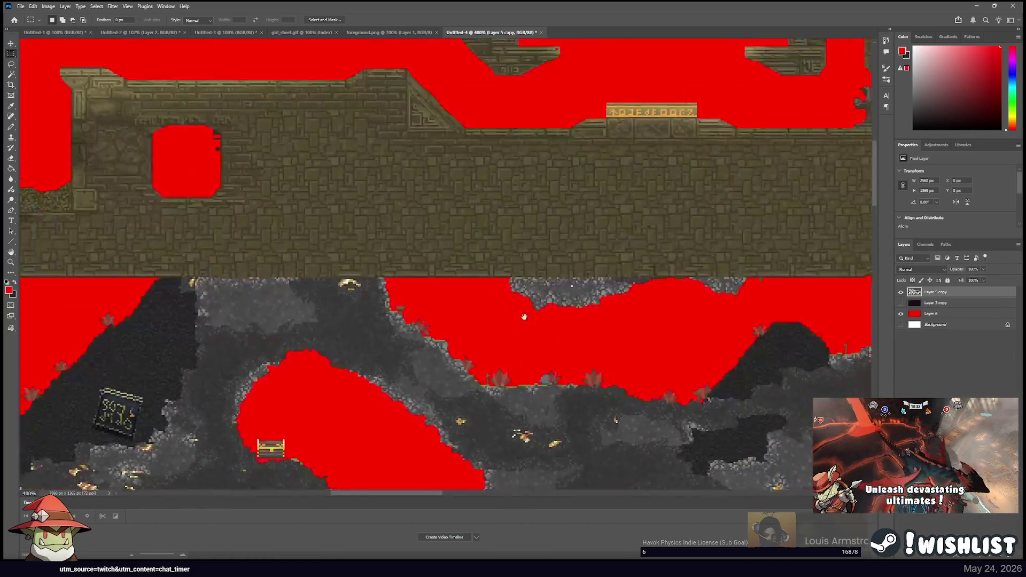
pyautogui.hscroll(-3, 543, 290)
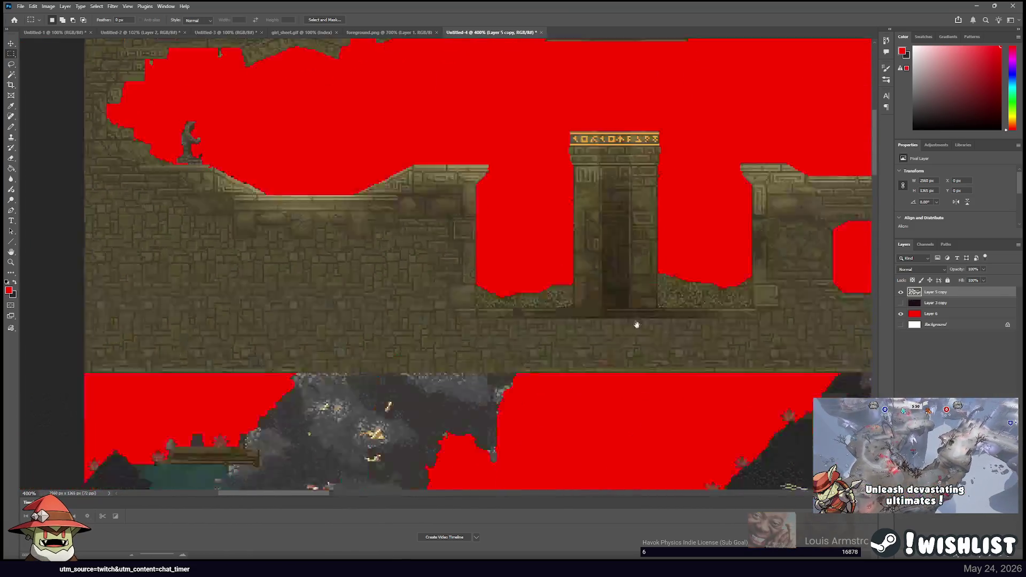
pyautogui.scroll(-10, 646, 298)
pyautogui.hscroll(5, 747, 154)
pyautogui.scroll(-5, 748, 154)
pyautogui.hscroll(2, 481, 208)
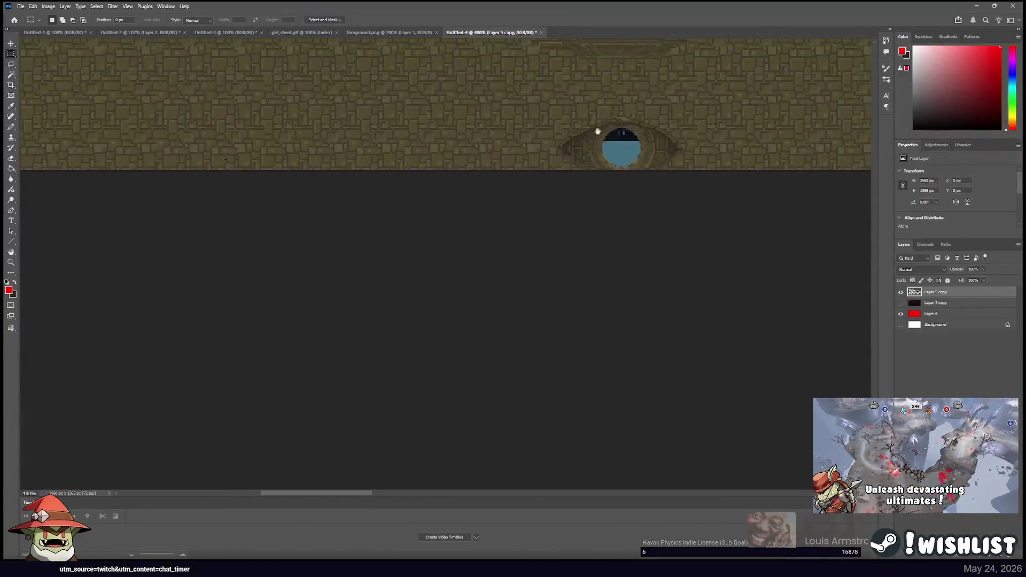
pyautogui.scroll(-2, 458, 290)
pyautogui.scroll(10, 463, 247)
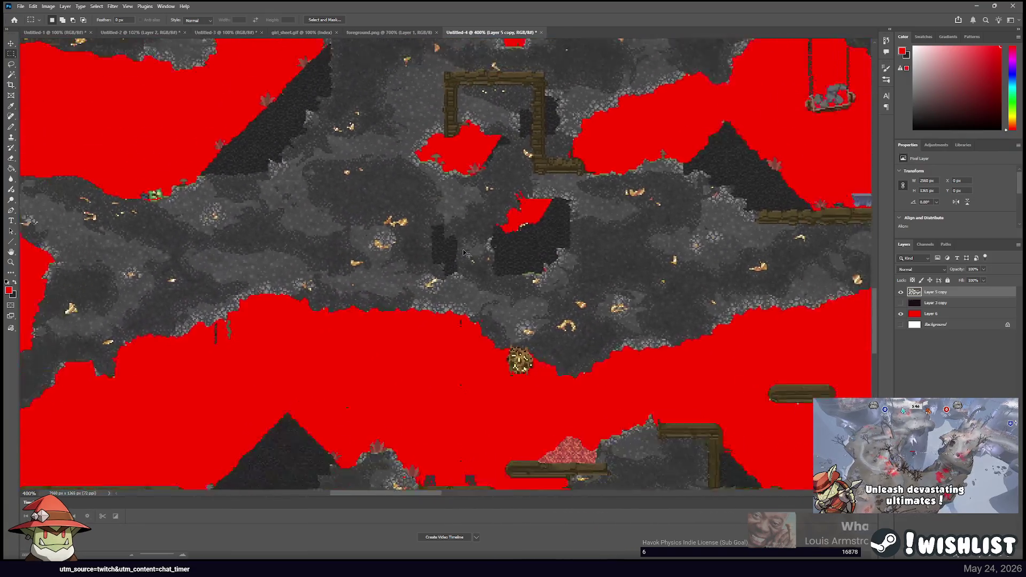
# Make Layer 3 copy visible to reveal the purple cave background, then select merged Layer 5 copy
pyautogui.click(11, 43)
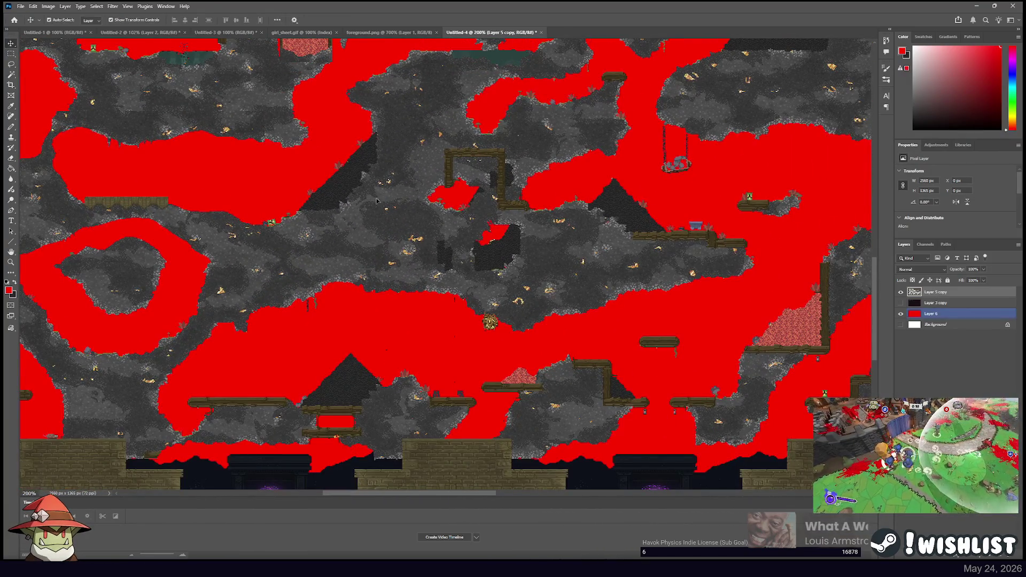
pyautogui.click(935, 303)
pyautogui.click(901, 303)
pyautogui.click(941, 292)
pyautogui.moveTo(360, 125)
pyautogui.mouseDown()
pyautogui.moveTo(592, 339)
pyautogui.moveTo(583, 483)
pyautogui.mouseUp()
pyautogui.moveTo(535, 214)
pyautogui.mouseDown()
pyautogui.moveTo(484, 344)
pyautogui.moveTo(447, 385)
pyautogui.mouseUp()
pyautogui.moveTo(504, 288); pyautogui.dragTo(423, 289)
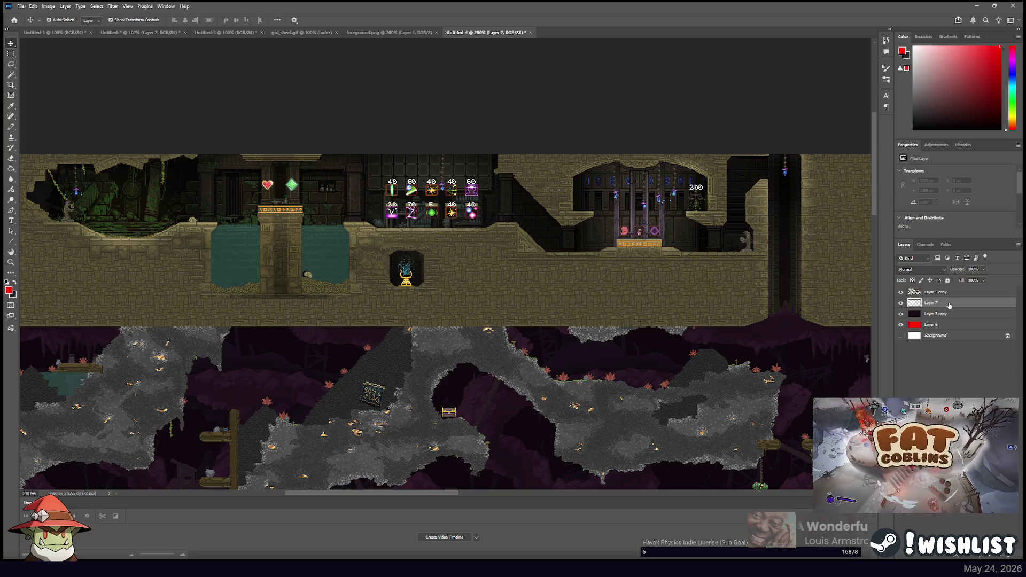
# Fill Layer 7 with solid black using the Paint Bucket
pyautogui.click(965, 307)
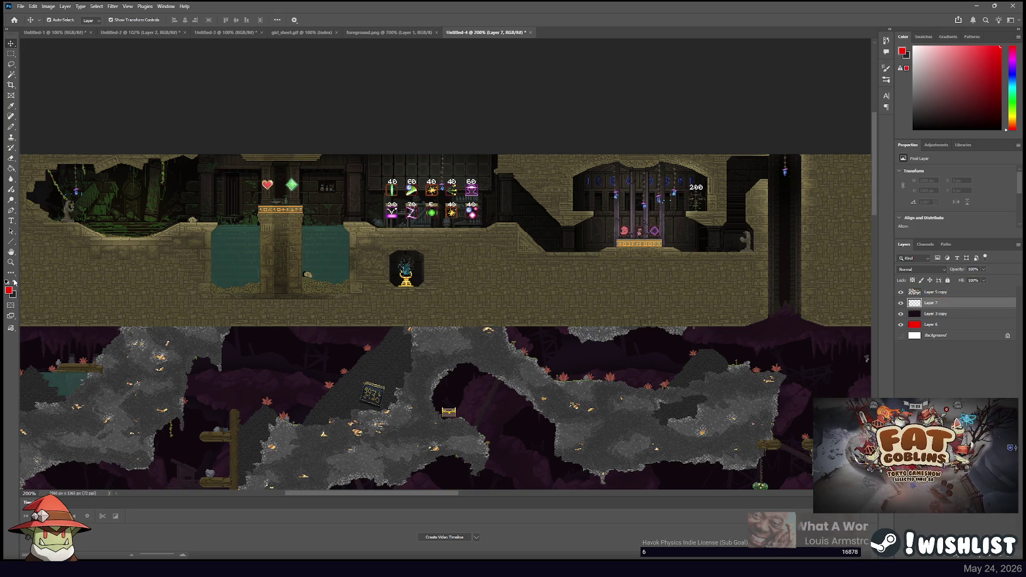
pyautogui.press('g')
pyautogui.click(369, 324)
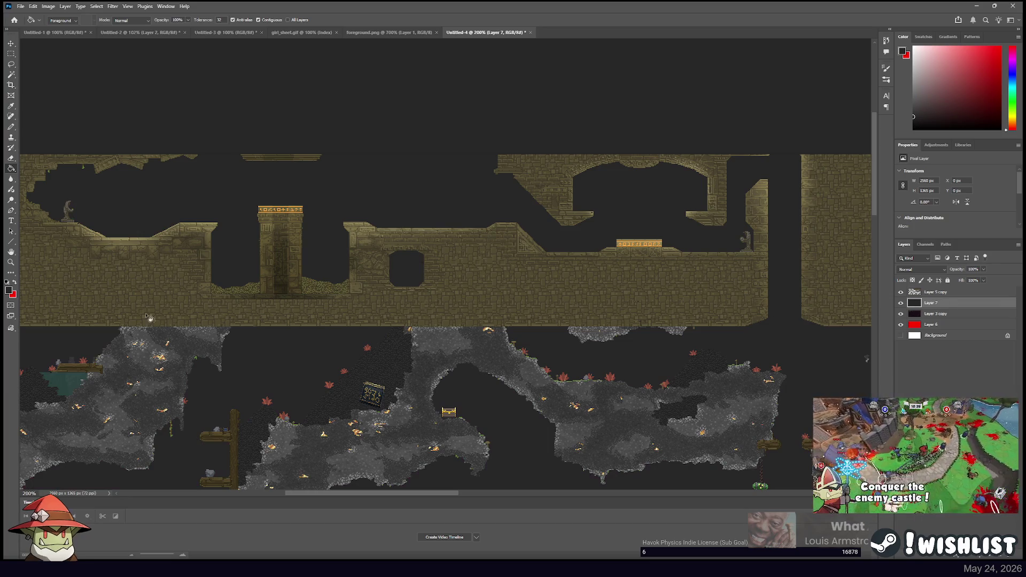
pyautogui.click(722, 159)
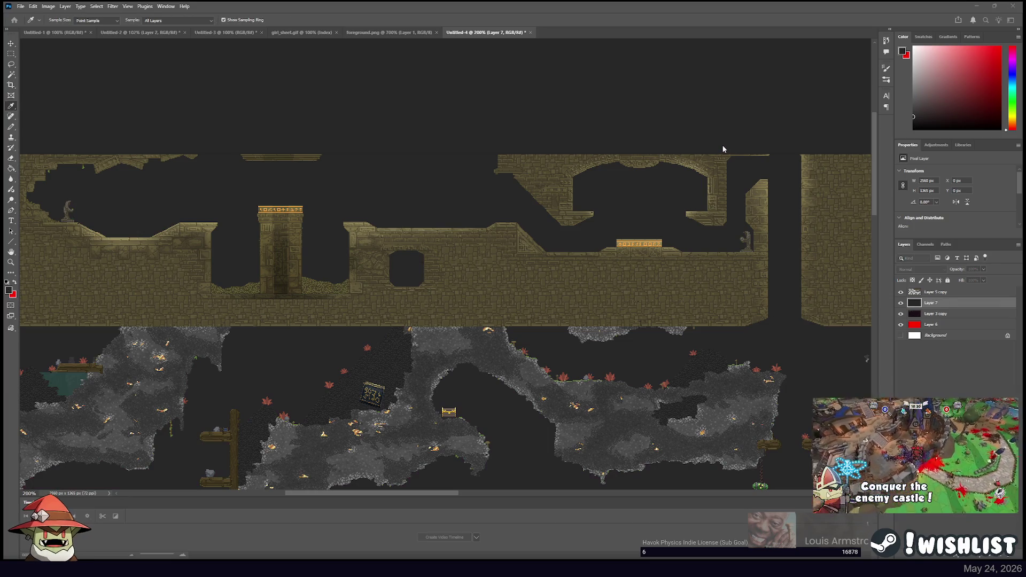
pyautogui.press('g')
pyautogui.click(746, 341)
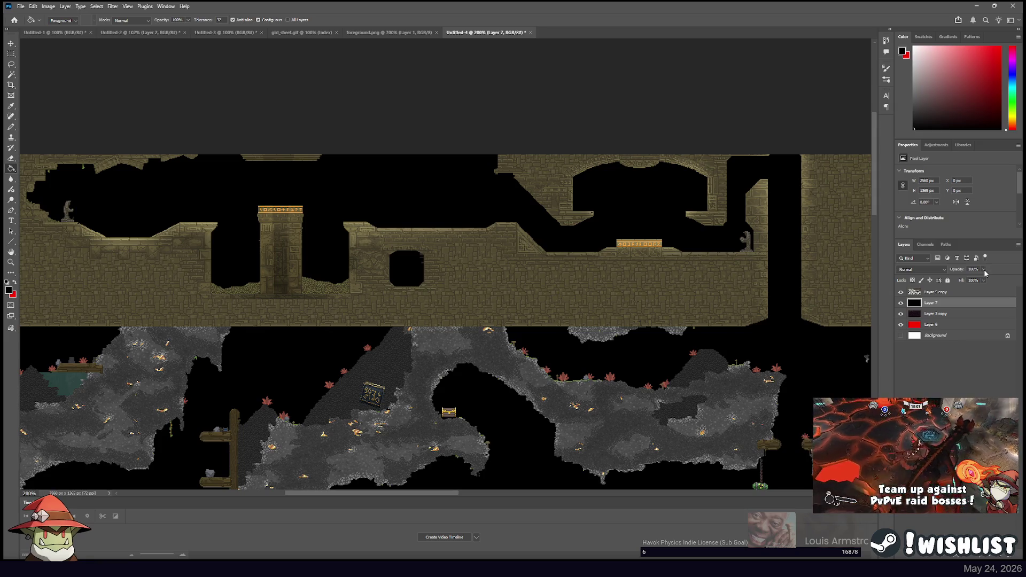
# Try 22% opacity and Screen blend, reset to Normal, then merge Layer 3 copy into Layer 7
pyautogui.moveTo(983, 269); pyautogui.dragTo(961, 283)
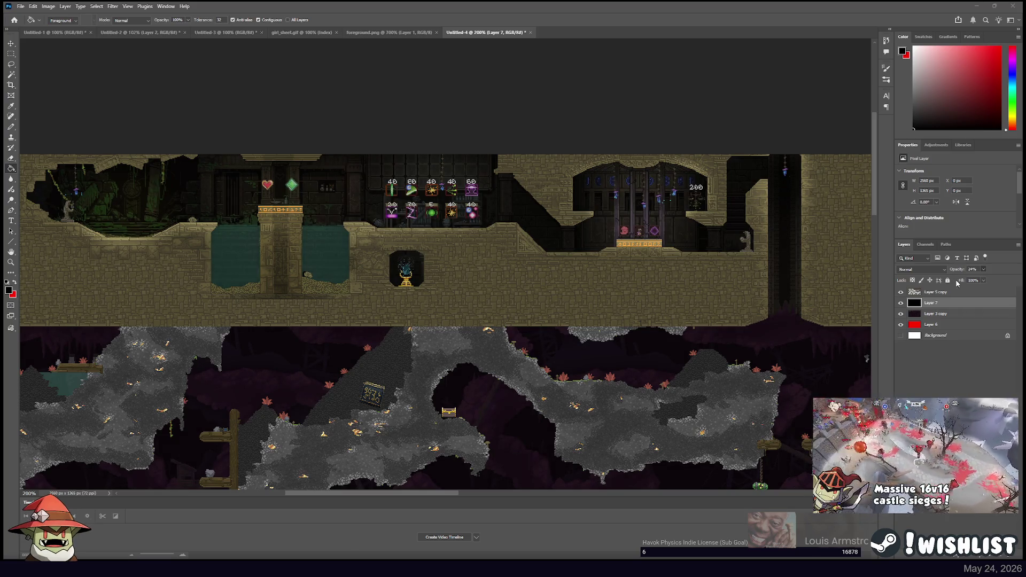
pyautogui.scroll(-6, 913, 271)
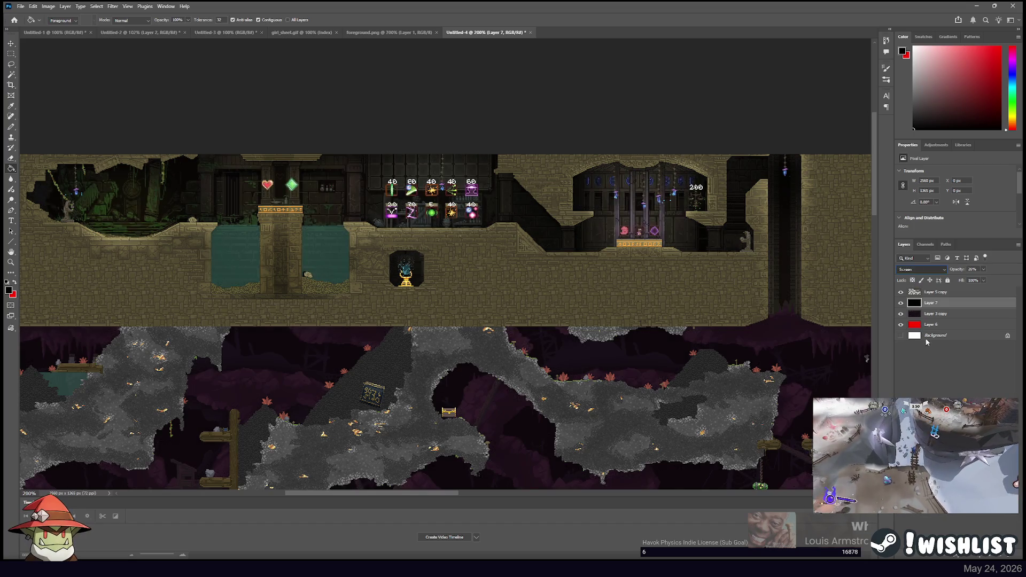
pyautogui.press('Down')
pyautogui.press('Down')
pyautogui.press('Down')
pyautogui.press('Down')
pyautogui.press('Down')
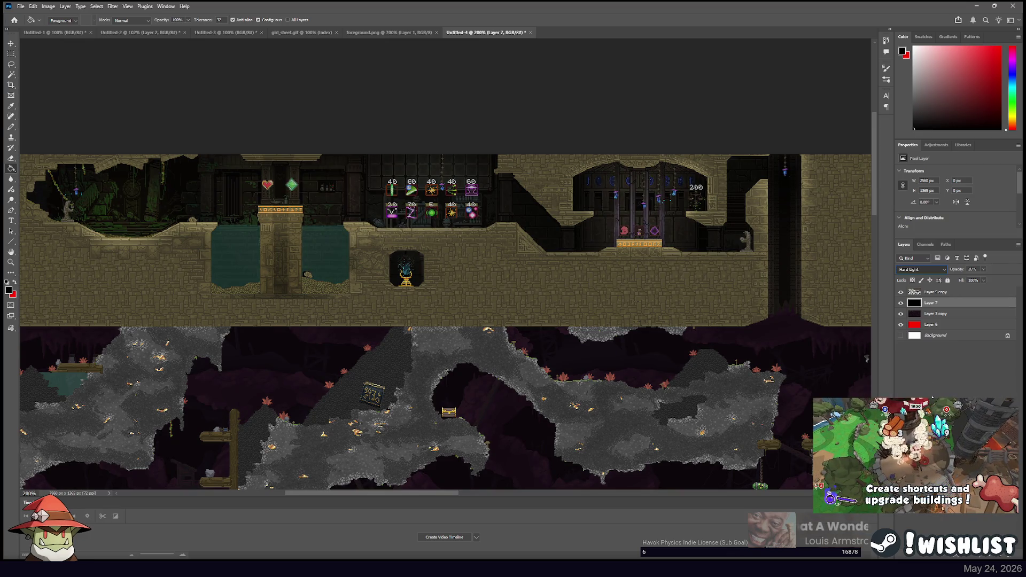
pyautogui.press('Up')
pyautogui.press('Up')
pyautogui.press('Up')
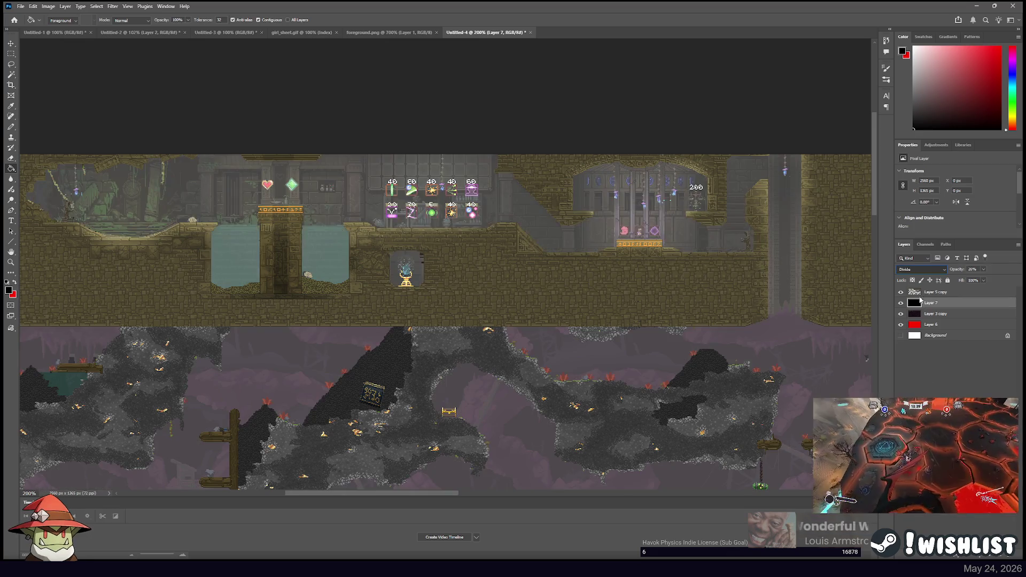
pyautogui.press('Return')
pyautogui.press('v')
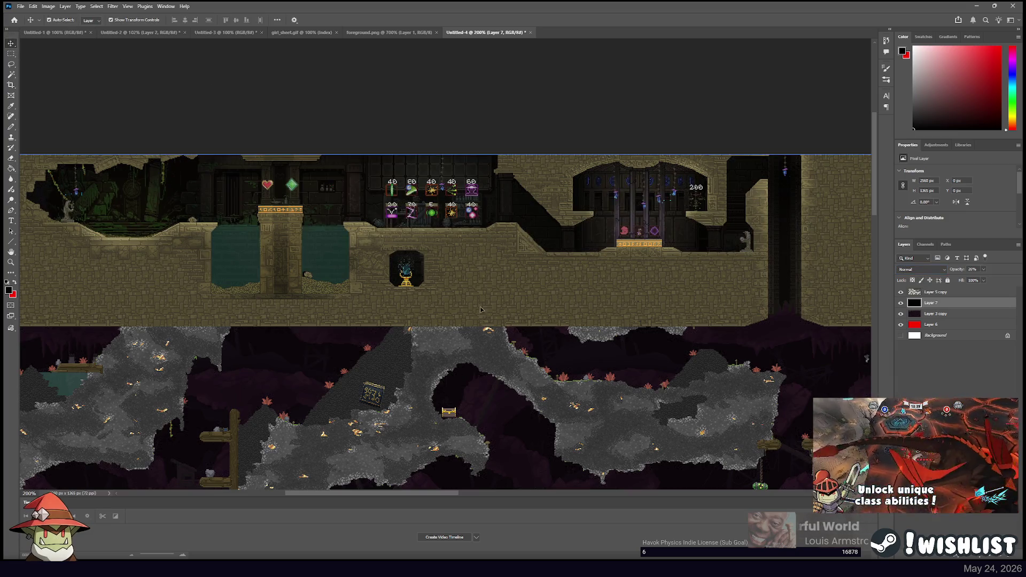
pyautogui.keyDown('shift'); pyautogui.click(948, 314); pyautogui.keyUp('shift')
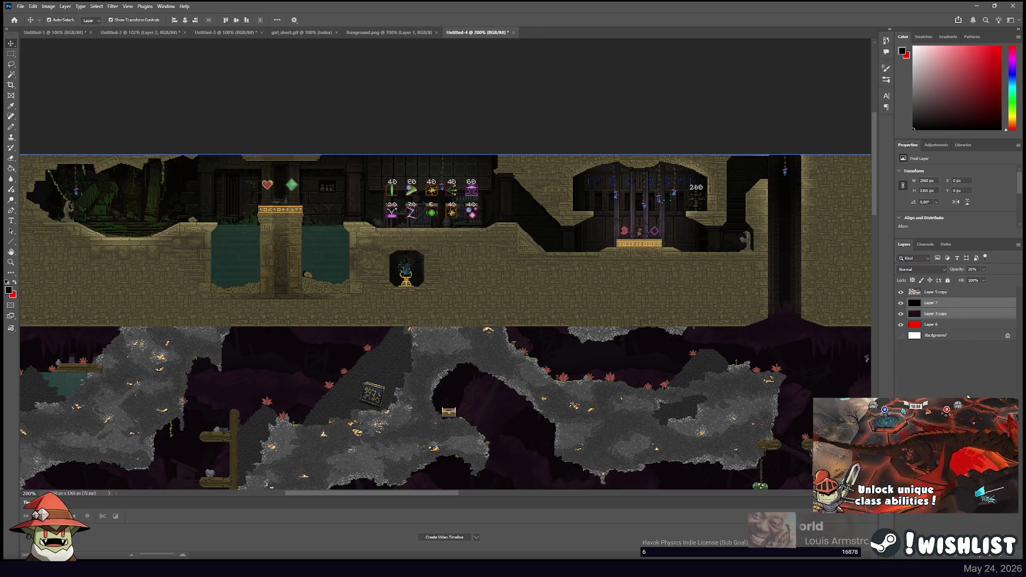
pyautogui.hotkey('ctrl', 'e')
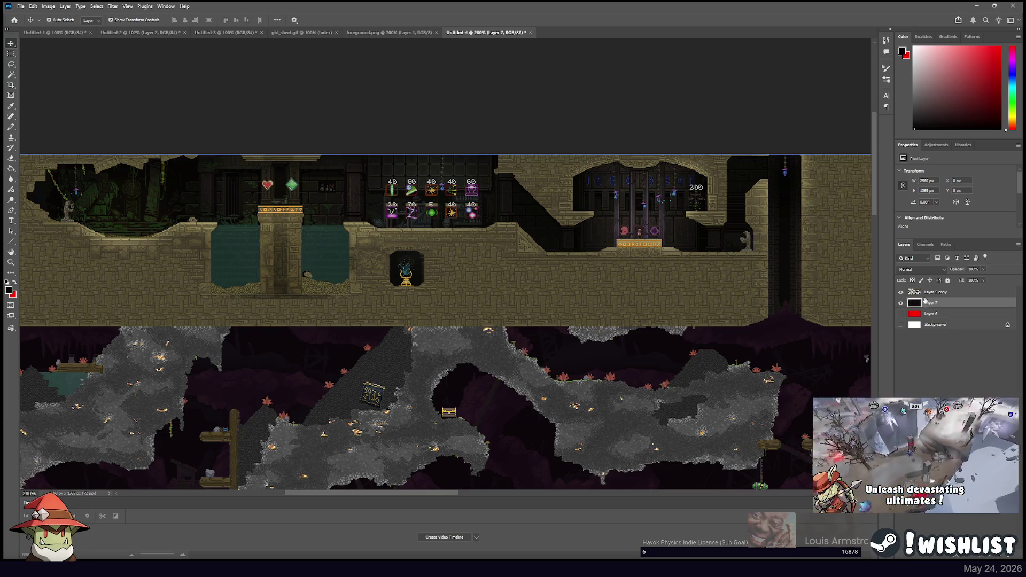
pyautogui.click(902, 304)
pyautogui.keyDown('alt'); pyautogui.click(901, 304); pyautogui.keyUp('alt')
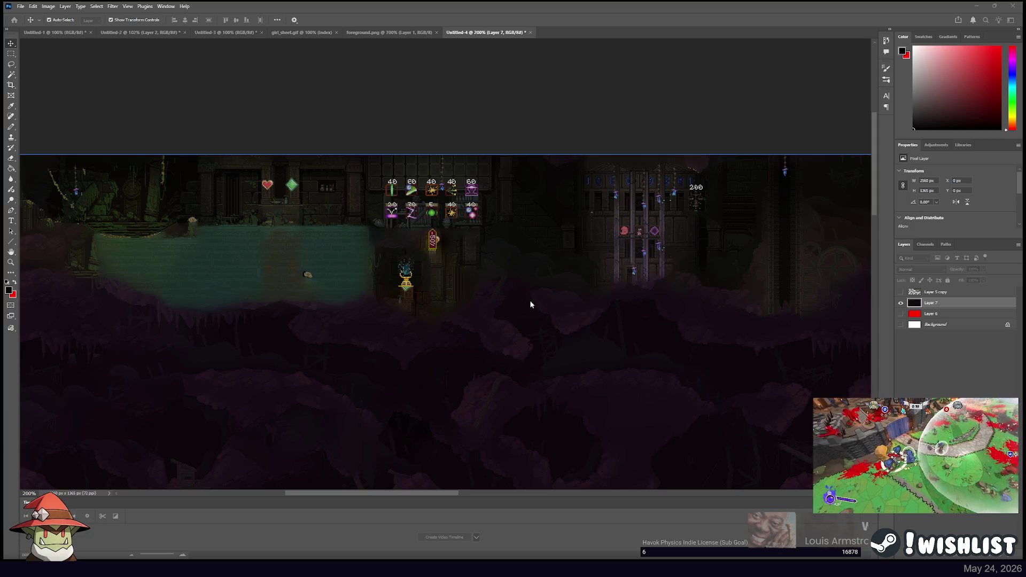
pyautogui.keyDown('alt'); pyautogui.click(901, 292); pyautogui.keyUp('alt')
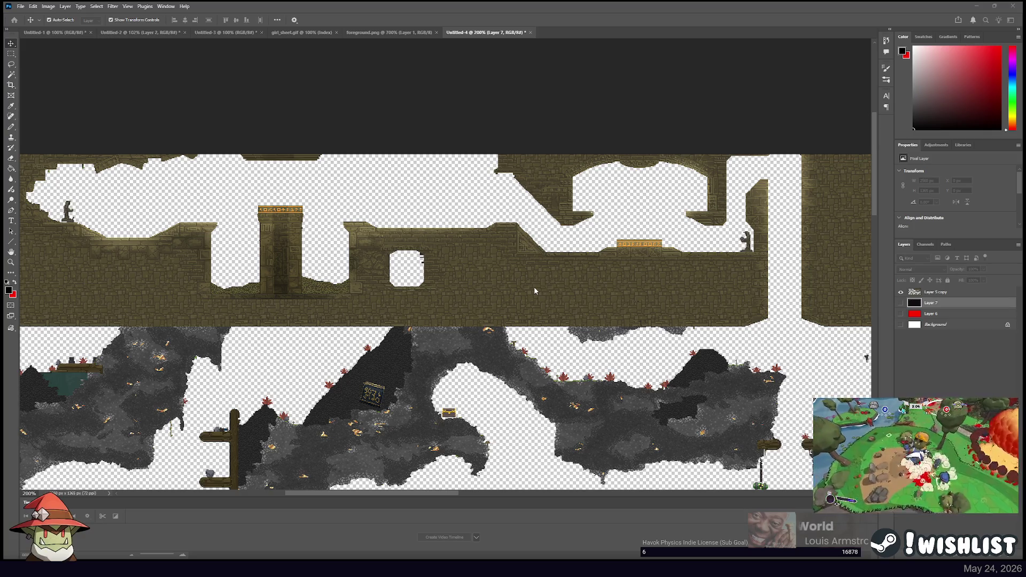
pyautogui.click(456, 236)
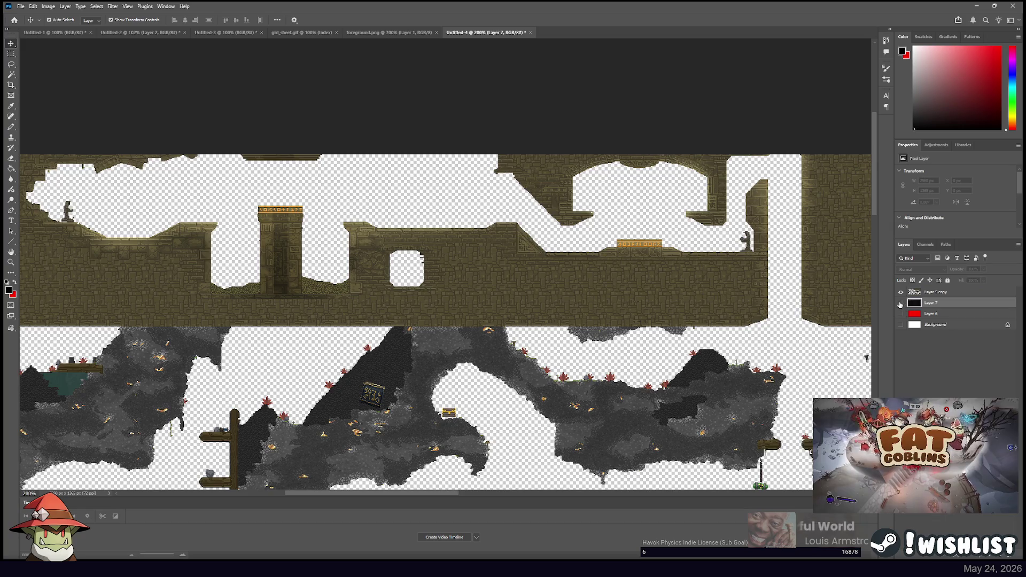
pyautogui.click(901, 303)
pyautogui.click(528, 259)
pyautogui.moveTo(406, 362); pyautogui.dragTo(491, 208)
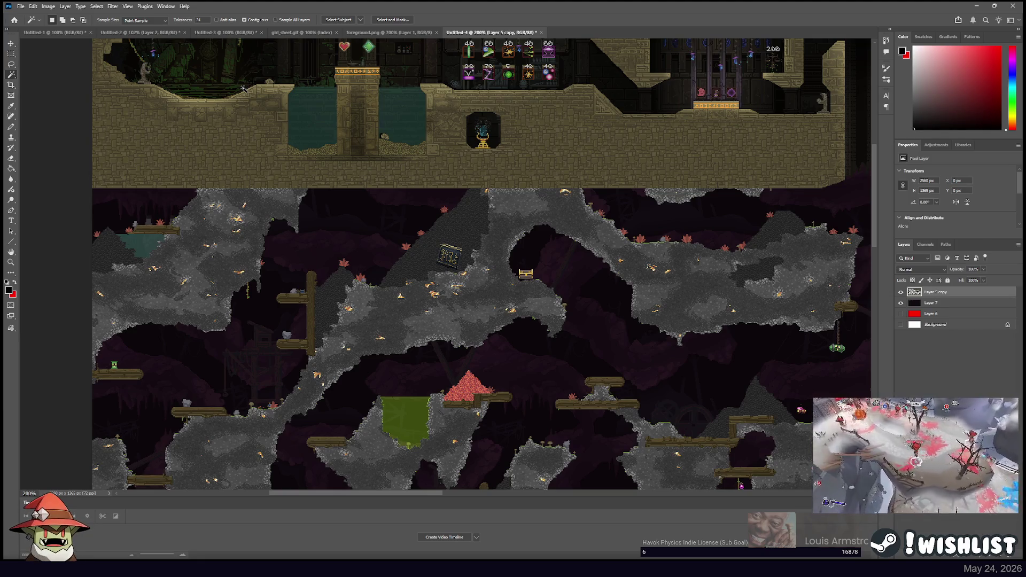
# At 500% zoom, set Magic Wand tolerance to 2 and delete the clicked grey rock patch
pyautogui.hotkey('ctrl', '+')
pyautogui.hotkey('ctrl', '+')
pyautogui.hotkey('ctrl', '+')
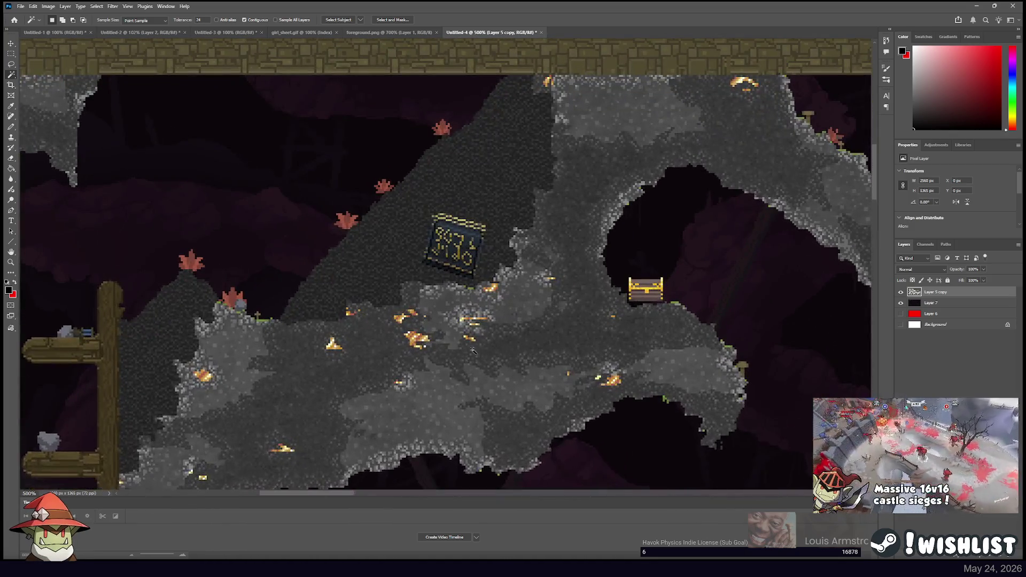
pyautogui.click(201, 19)
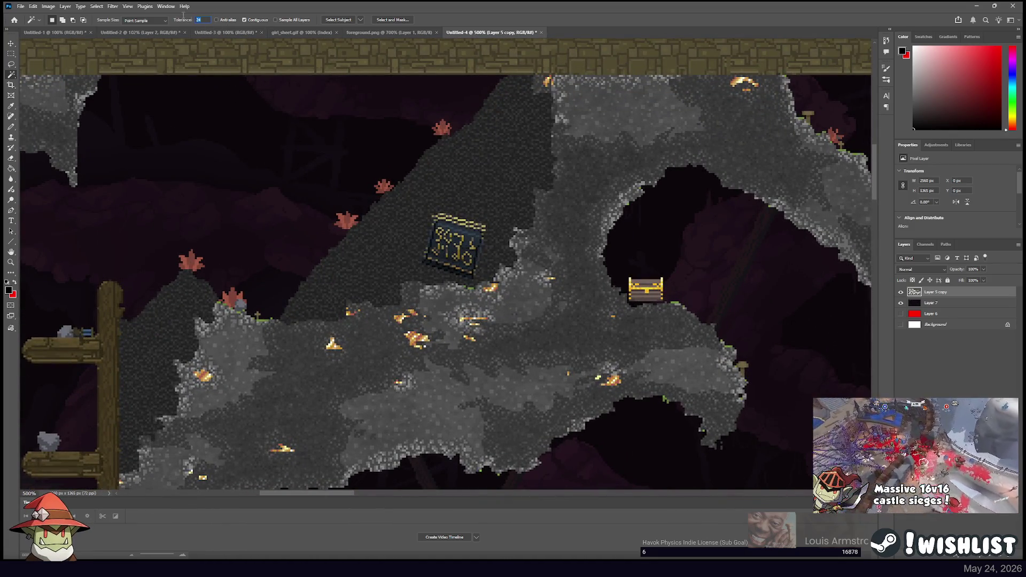
pyautogui.write('2')
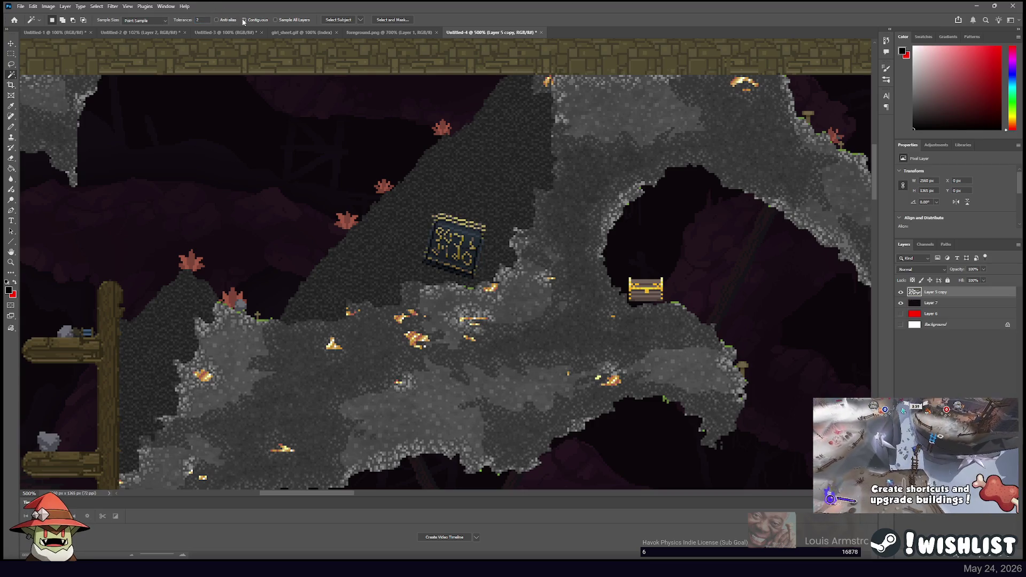
pyautogui.click(335, 348)
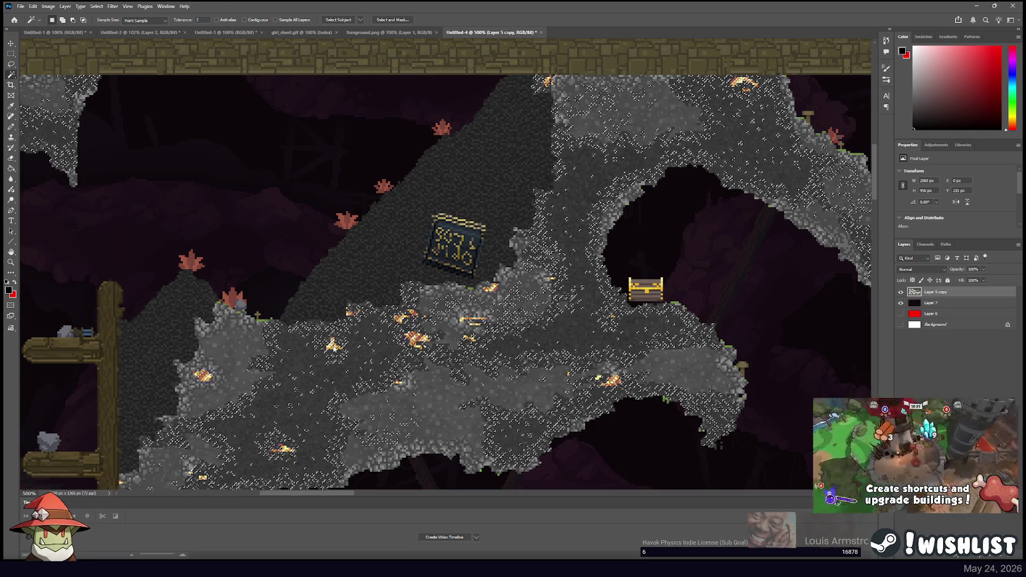
pyautogui.press('Delete')
pyautogui.hotkey('ctrl', 'd')
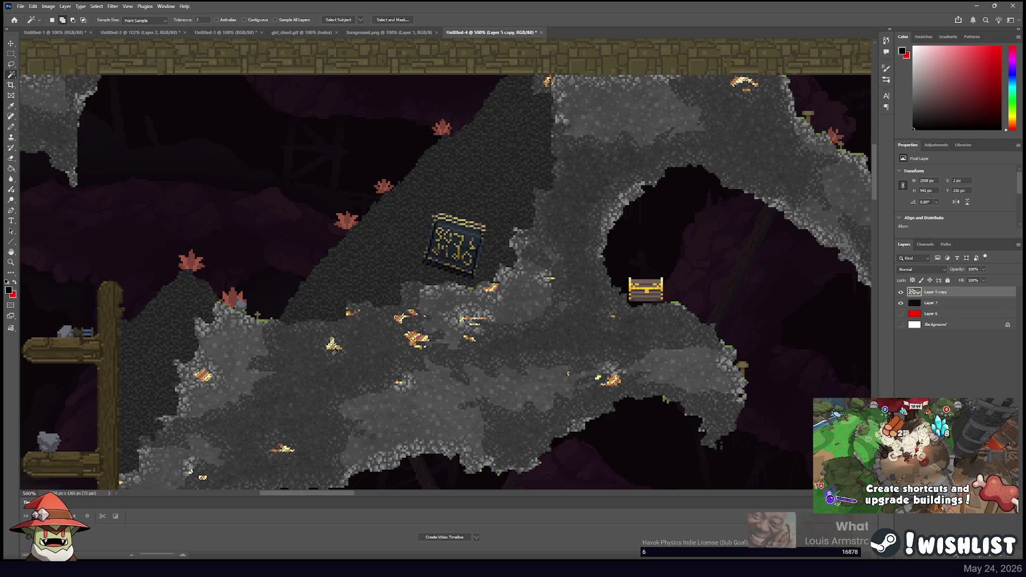
pyautogui.hotkey('ctrl', 'z')
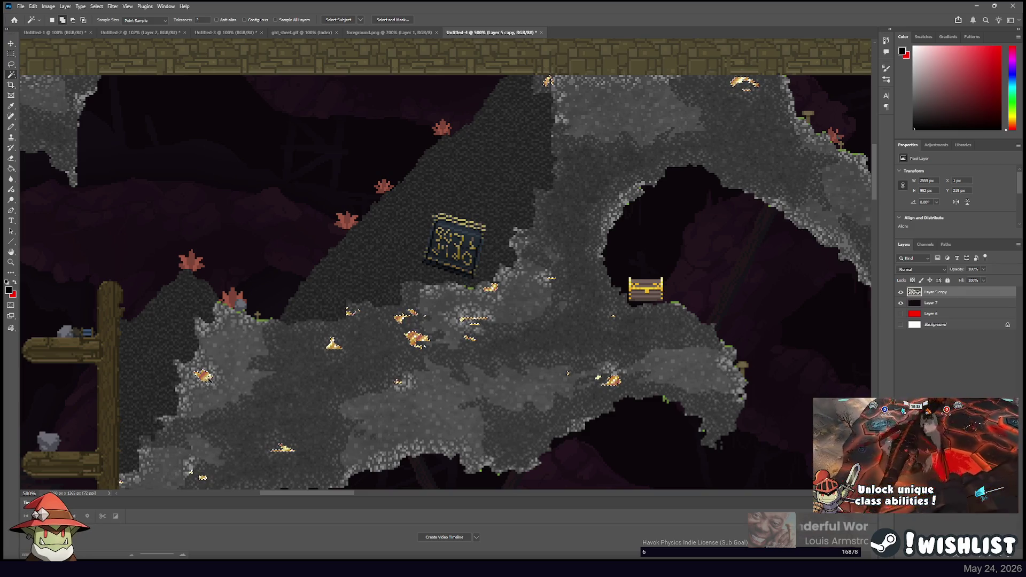
# Pan across the level to inspect the rock, platforms and moss over the purple backdrop
pyautogui.moveTo(711, 277); pyautogui.dragTo(608, 242)
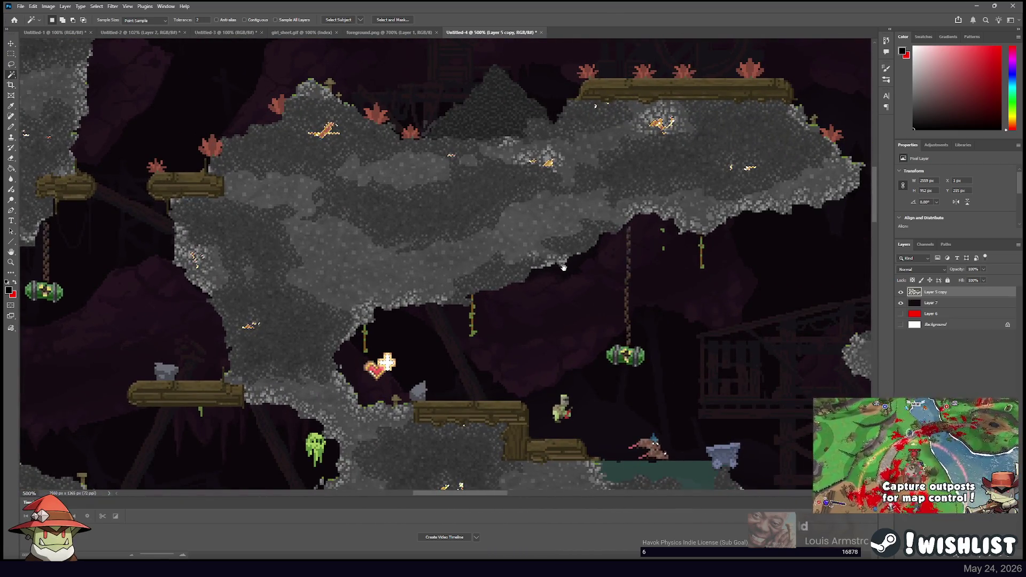
pyautogui.moveTo(564, 267)
pyautogui.mouseDown()
pyautogui.moveTo(507, 231)
pyautogui.moveTo(392, 257)
pyautogui.mouseUp()
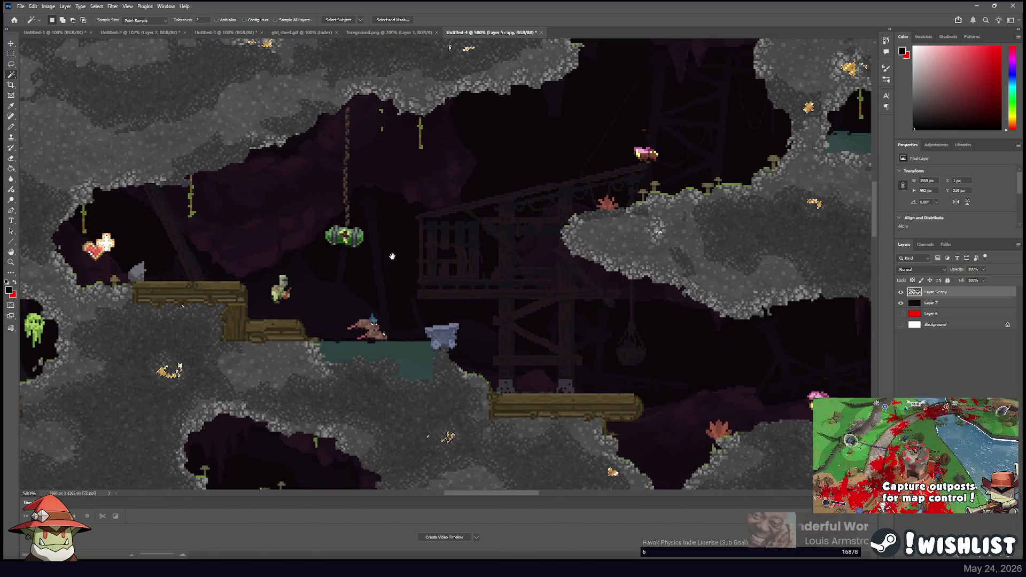
pyautogui.moveTo(557, 259); pyautogui.dragTo(440, 225)
pyautogui.moveTo(556, 347); pyautogui.dragTo(434, 221)
pyautogui.moveTo(511, 289); pyautogui.dragTo(417, 173)
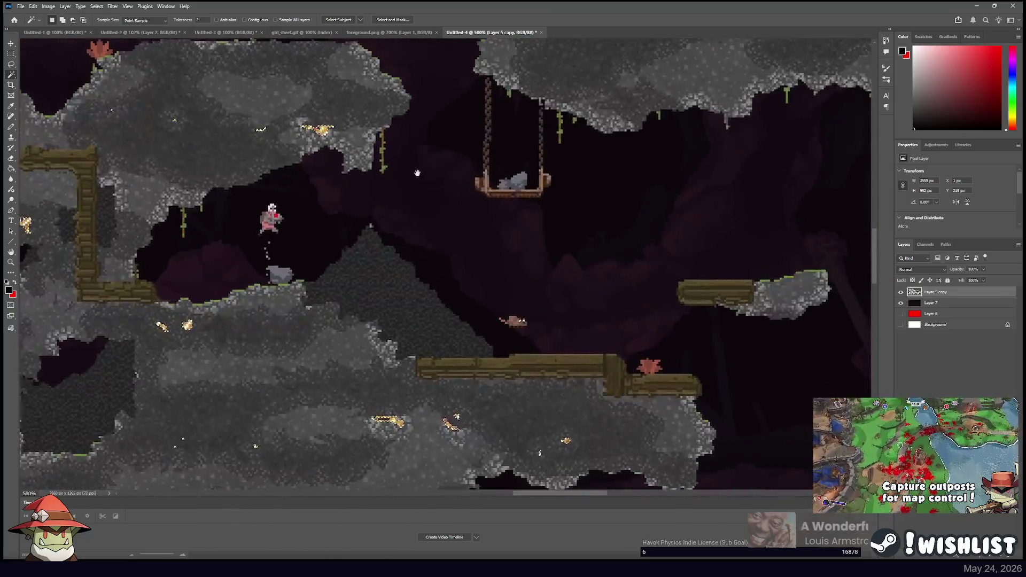
pyautogui.moveTo(540, 331); pyautogui.dragTo(428, 204)
pyautogui.moveTo(520, 302)
pyautogui.mouseDown()
pyautogui.moveTo(531, 243)
pyautogui.moveTo(536, 264)
pyautogui.mouseUp()
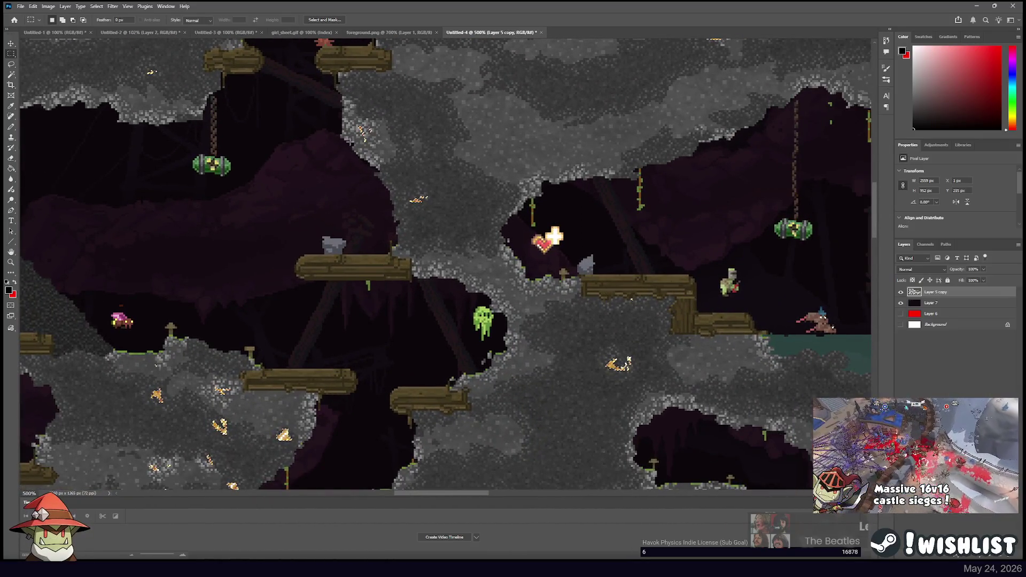
# Zoom out to 200%, add a new top layer, and hide Layer 5 copy and Layer 7
pyautogui.moveTo(298, 178)
pyautogui.mouseDown()
pyautogui.moveTo(538, 182)
pyautogui.moveTo(641, 197)
pyautogui.mouseUp()
pyautogui.hotkey('ctrl', '-')
pyautogui.hotkey('ctrl', '-')
pyautogui.hotkey('ctrl', '-')
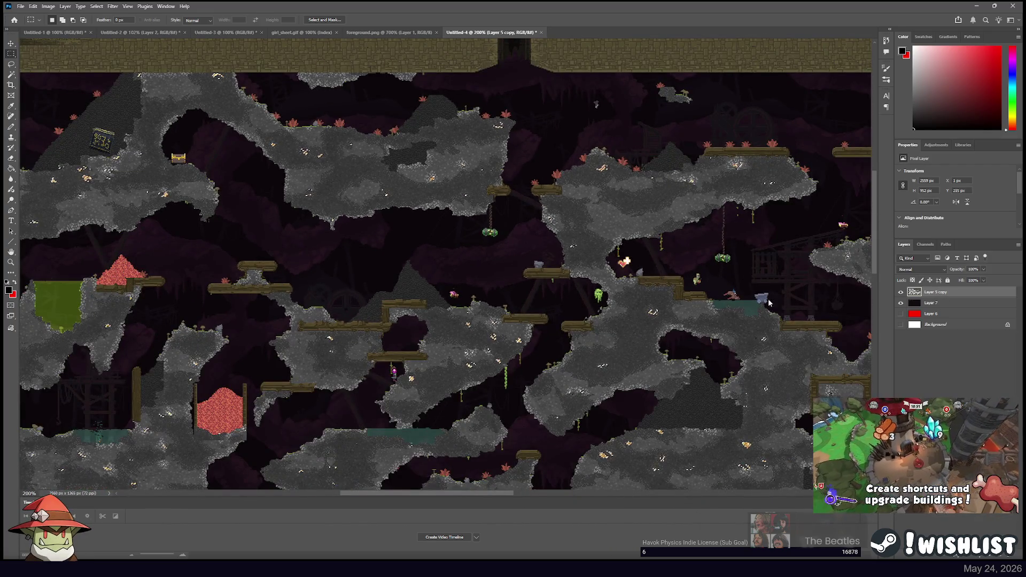
pyautogui.hotkey('ctrl', 'shift', 'alt', 'n')
pyautogui.click(900, 302)
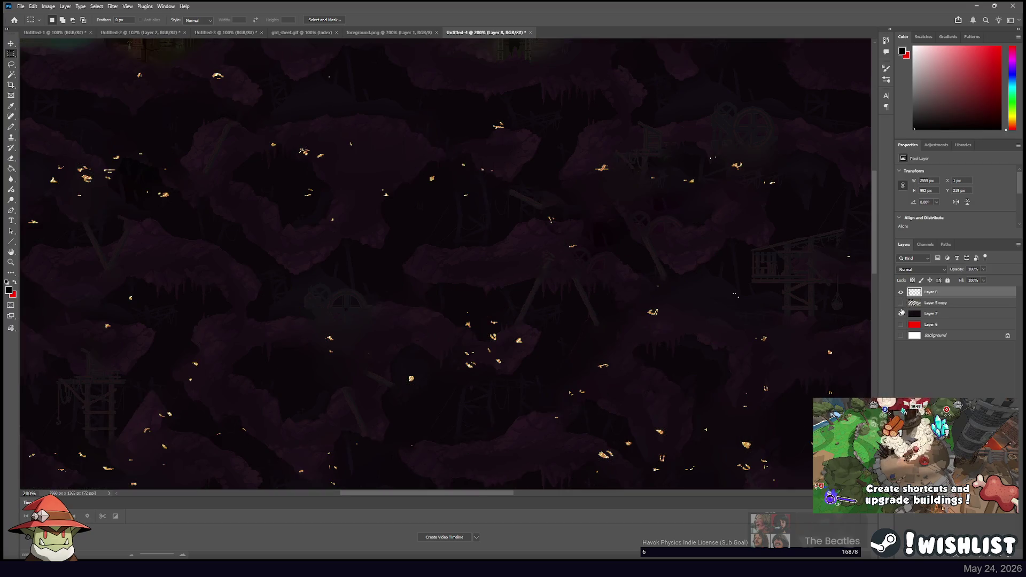
pyautogui.click(900, 314)
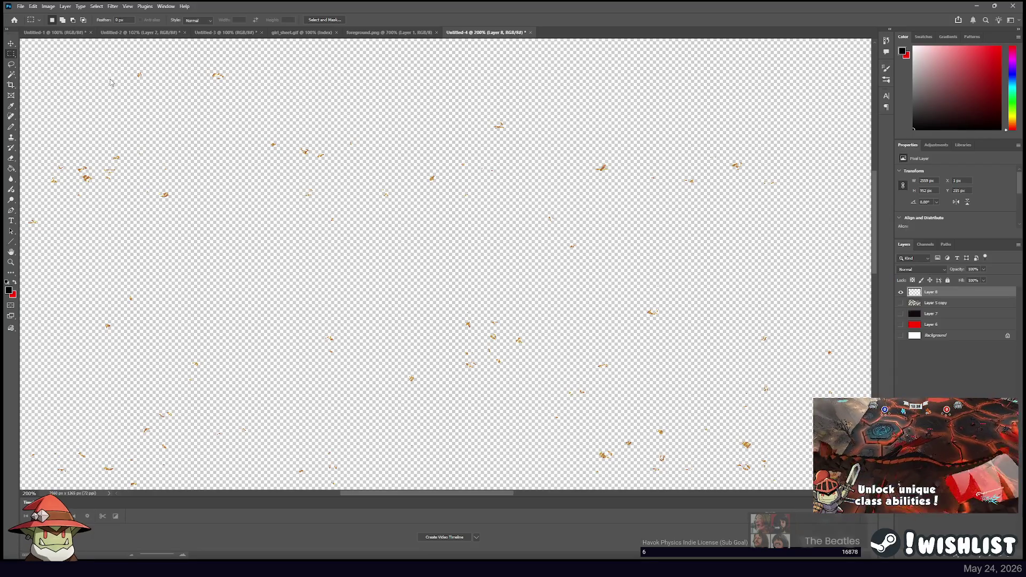
# Minimize the Photoshop window to return to the running game build
pyautogui.press('space')
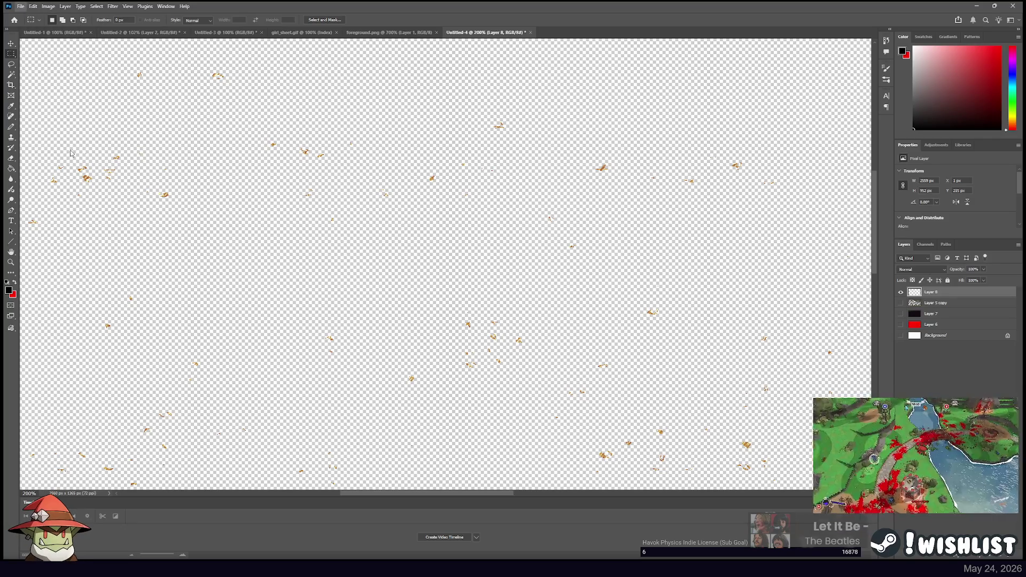
pyautogui.press('space')
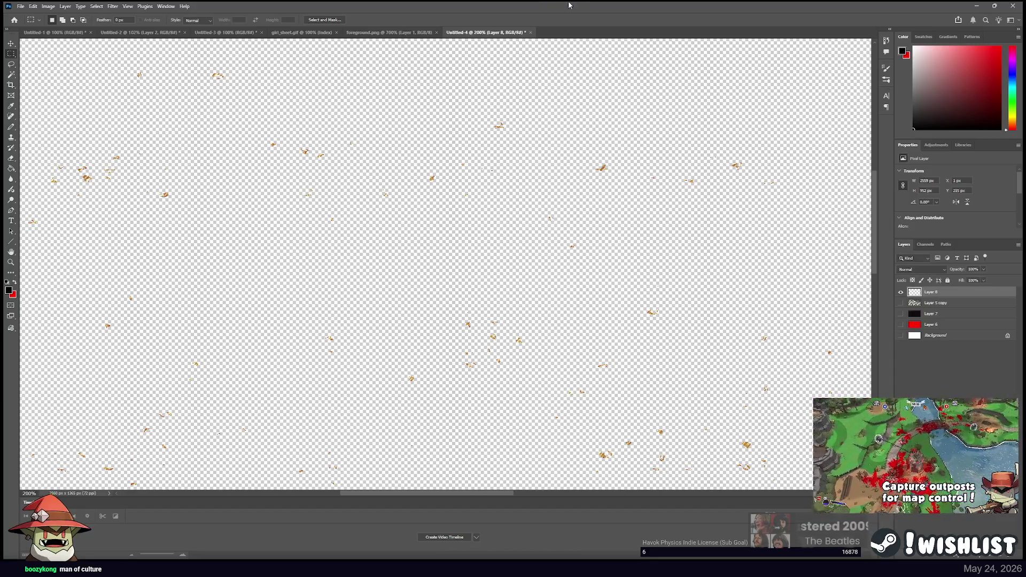
pyautogui.click(1006, 5)
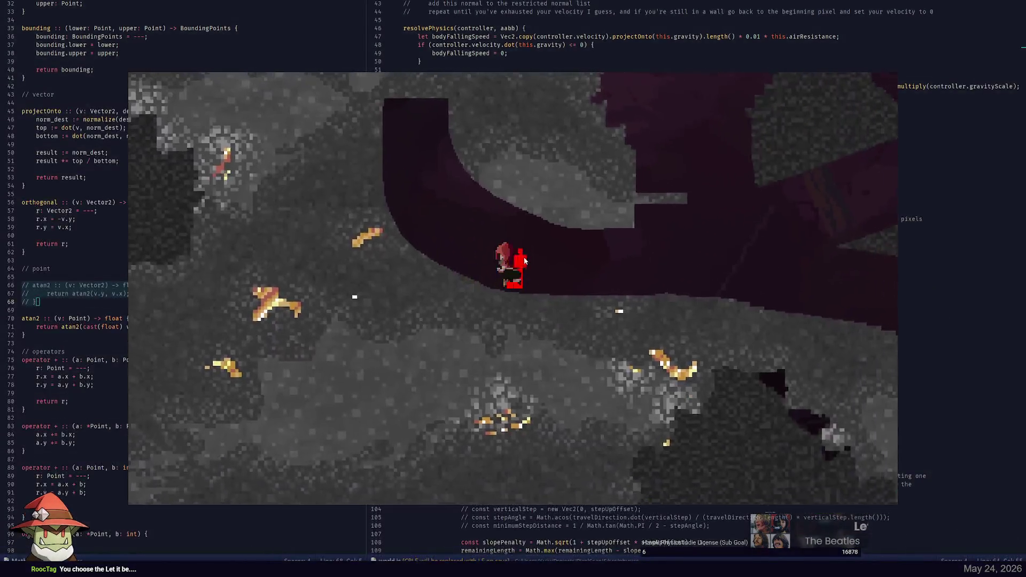
# Stop the running game with Ctrl+C, return to Photoshop, and show the rock layer
pyautogui.hotkey('ctrl', 'c')
pyautogui.hotkey('ctrl', 'c')
pyautogui.hotkey('ctrl', 'c')
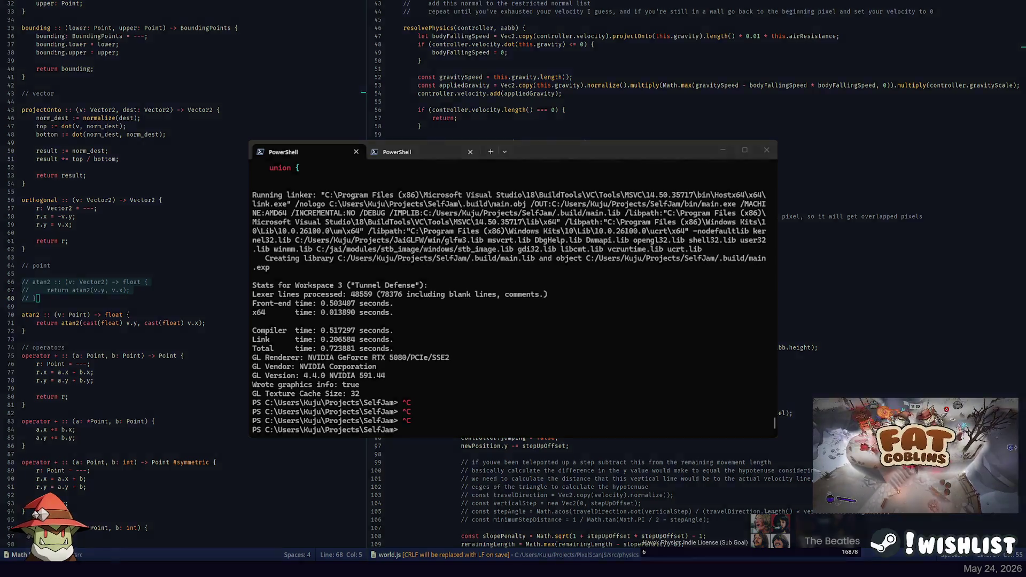
pyautogui.hotkey('alt', 'Tab')
pyautogui.click(901, 303)
# Show the background layer, hide the gold layer, and inspect the temple area at top-left
pyautogui.click(901, 314)
pyautogui.click(901, 293)
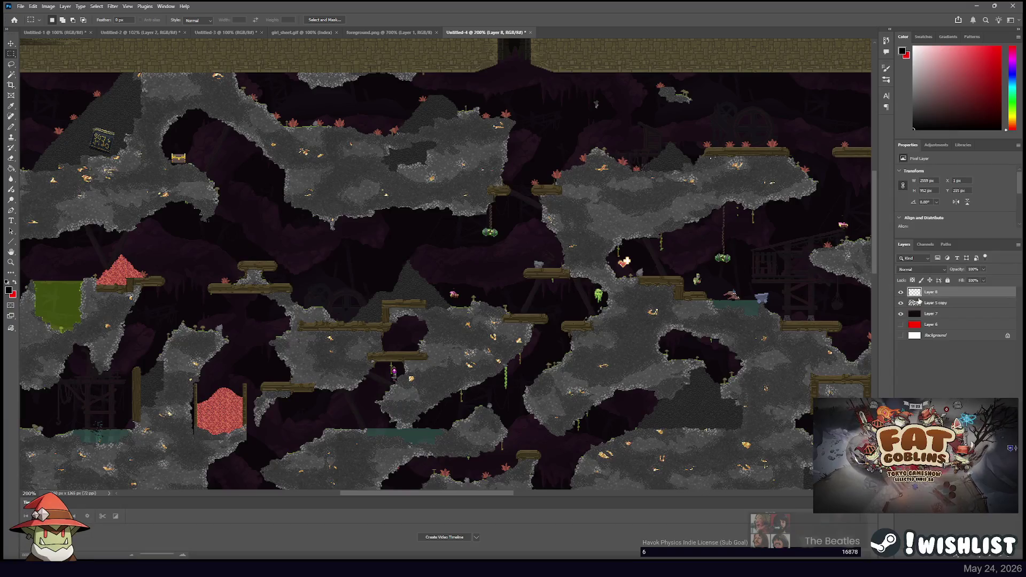
pyautogui.scroll(5, 428, 214)
pyautogui.moveTo(410, 108); pyautogui.dragTo(566, 281)
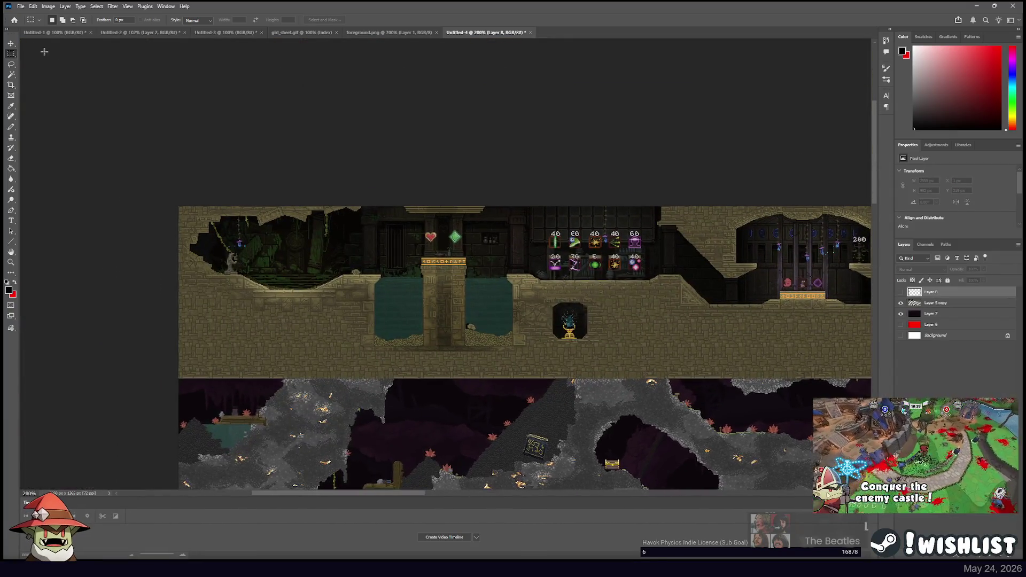
pyautogui.moveTo(177, 205)
pyautogui.mouseDown()
pyautogui.moveTo(295, 254)
pyautogui.moveTo(297, 246)
pyautogui.mouseUp()
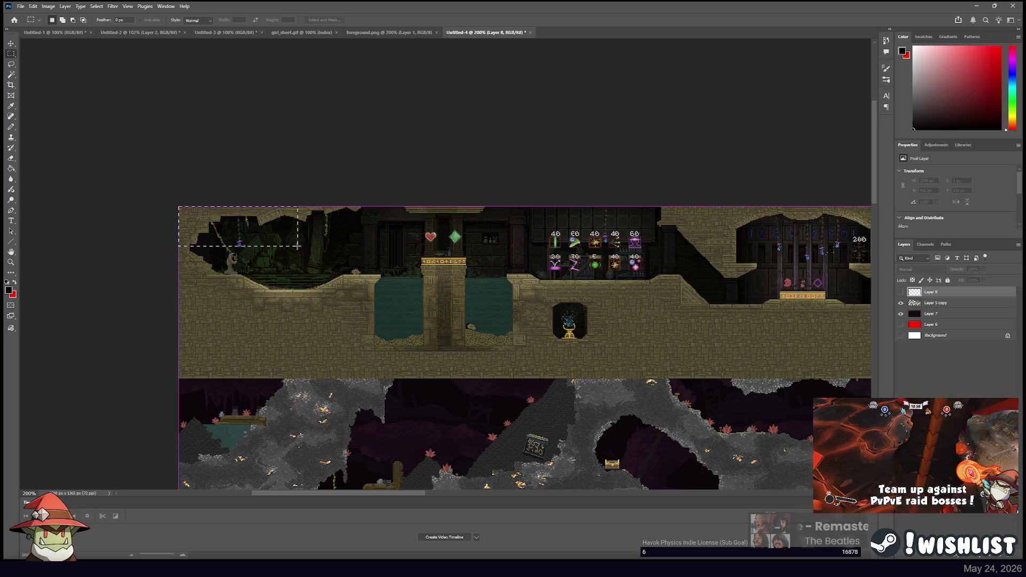
pyautogui.click(330, 245)
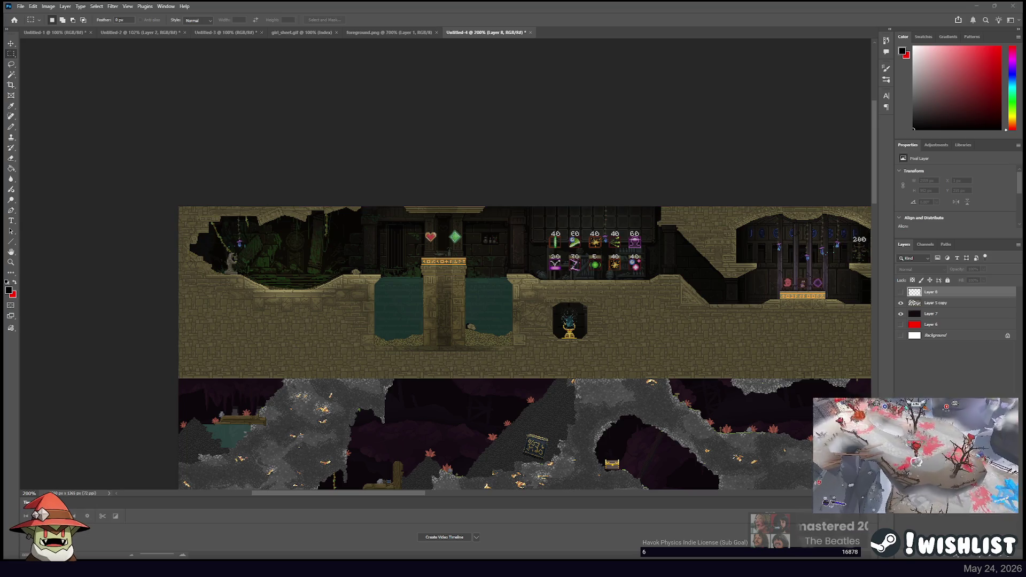
pyautogui.hotkey('alt', 'Tab')
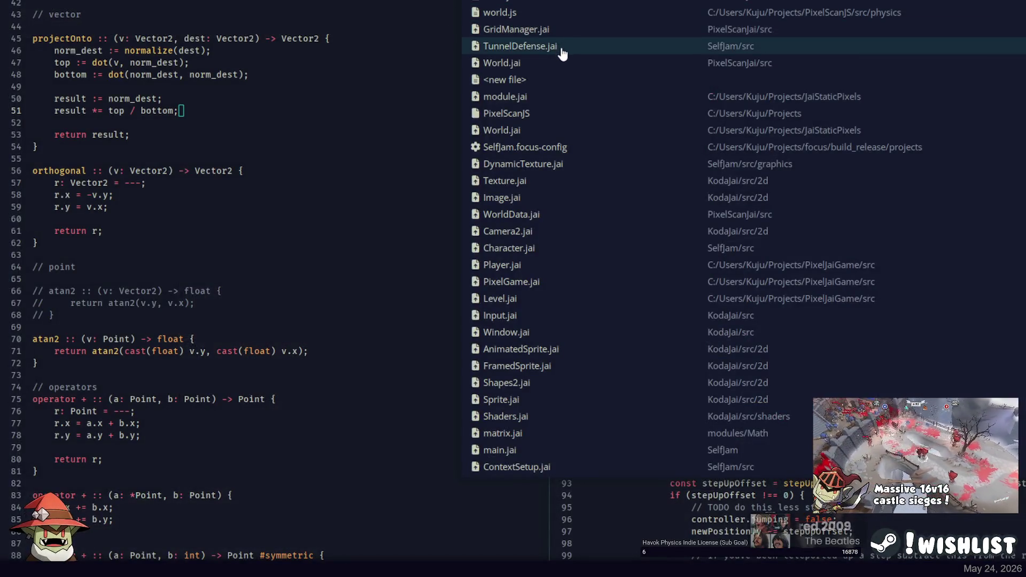
# In TunnelDefense.jai, set character.position to 150, 50
pyautogui.click(562, 49)
pyautogui.scroll(2, 205, 163)
pyautogui.moveTo(174, 130); pyautogui.dragTo(216, 129)
pyautogui.write('150, 10')
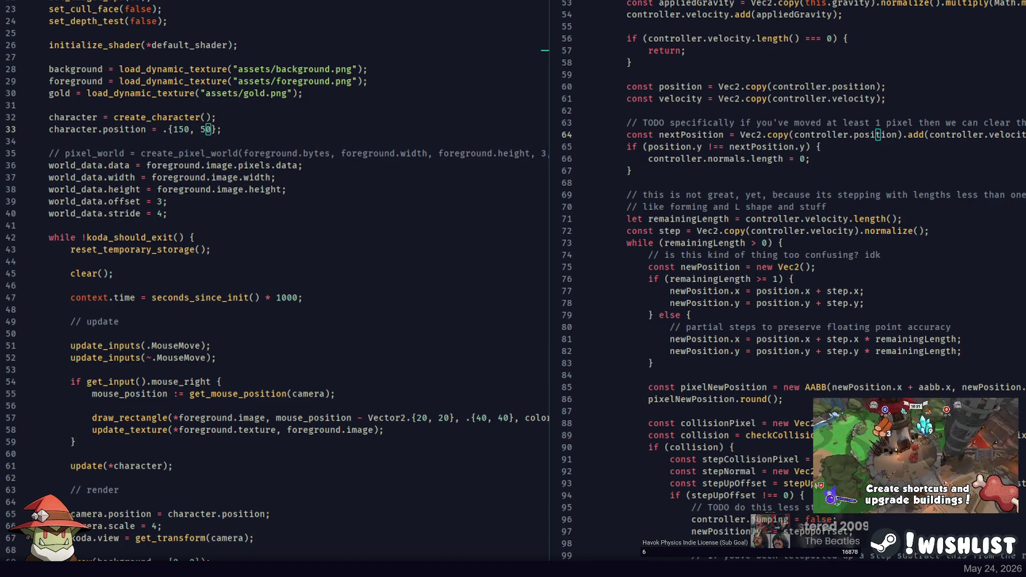
# Save the change and rerun the build command in PowerShell
pyautogui.hotkey('alt', 'Tab')
pyautogui.press('Up')
pyautogui.press('Return')
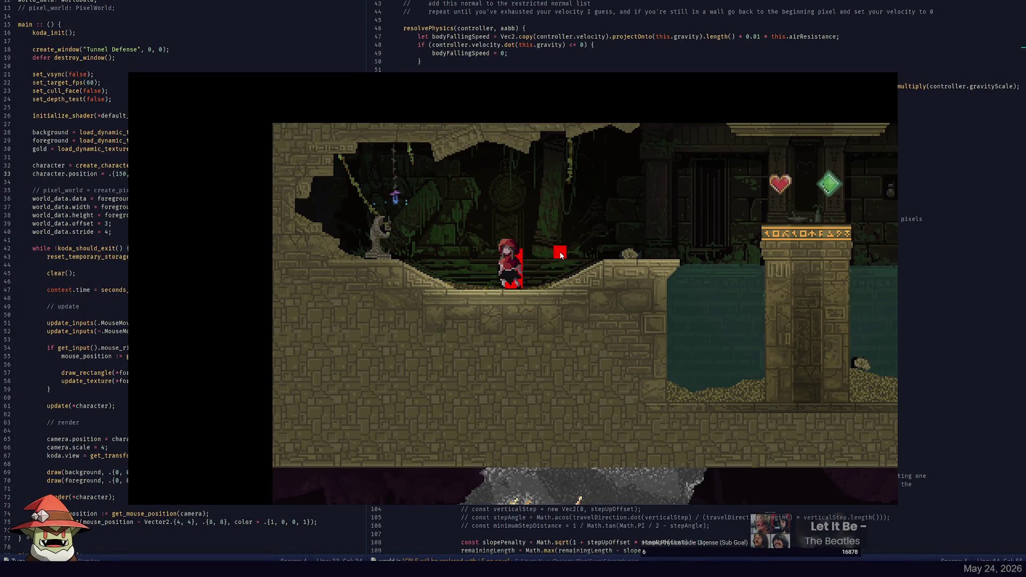
# Walk right with D past the shop shelf into the next room, then back left with A
pyautogui.press('d')
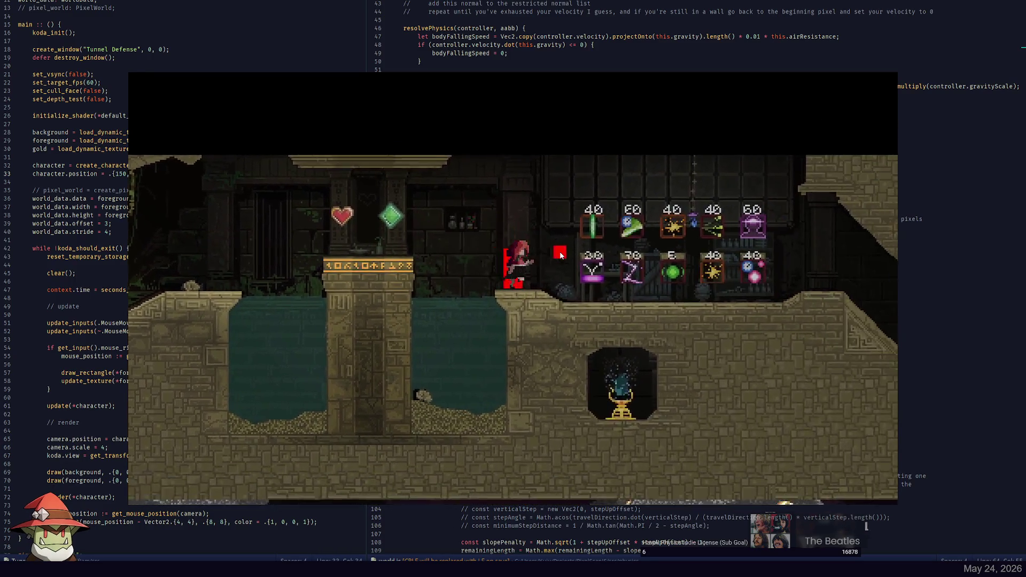
pyautogui.press('d')
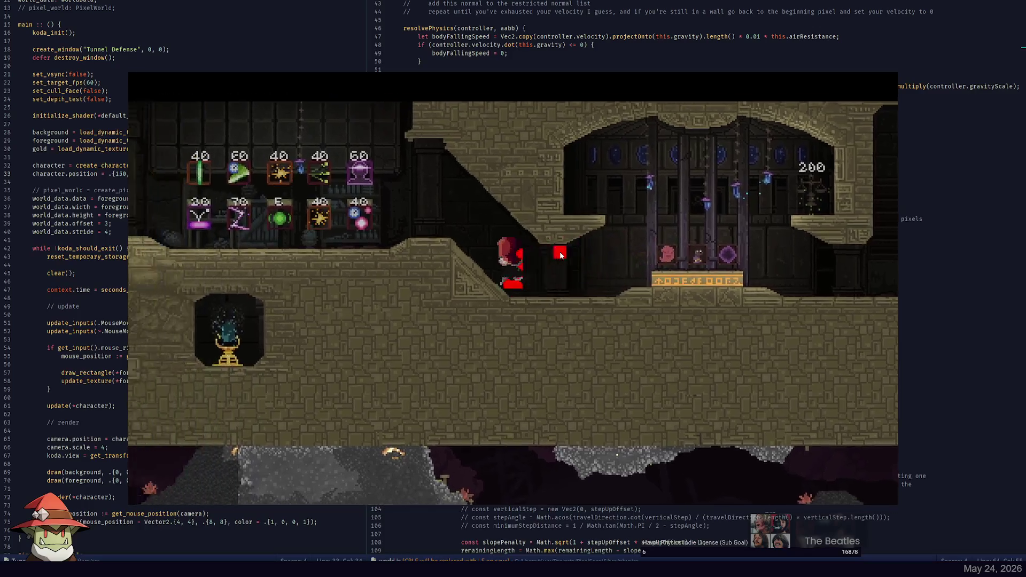
pyautogui.press('a')
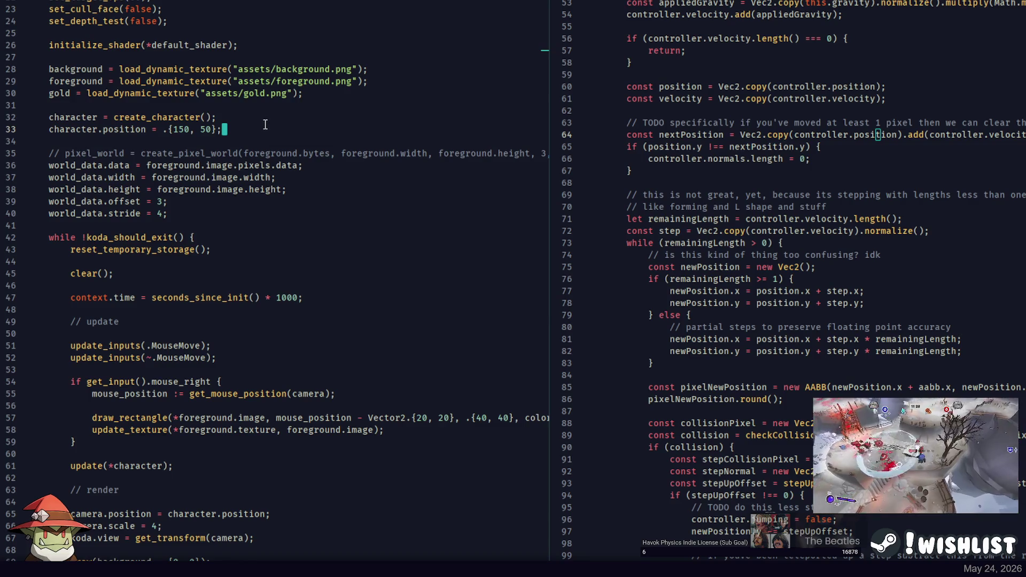
# Search the project files and open Physics.jai in the right-hand pane
pyautogui.scroll(6, 324, 79)
pyautogui.hotkey('ctrl', 'p')
pyautogui.press('Escape')
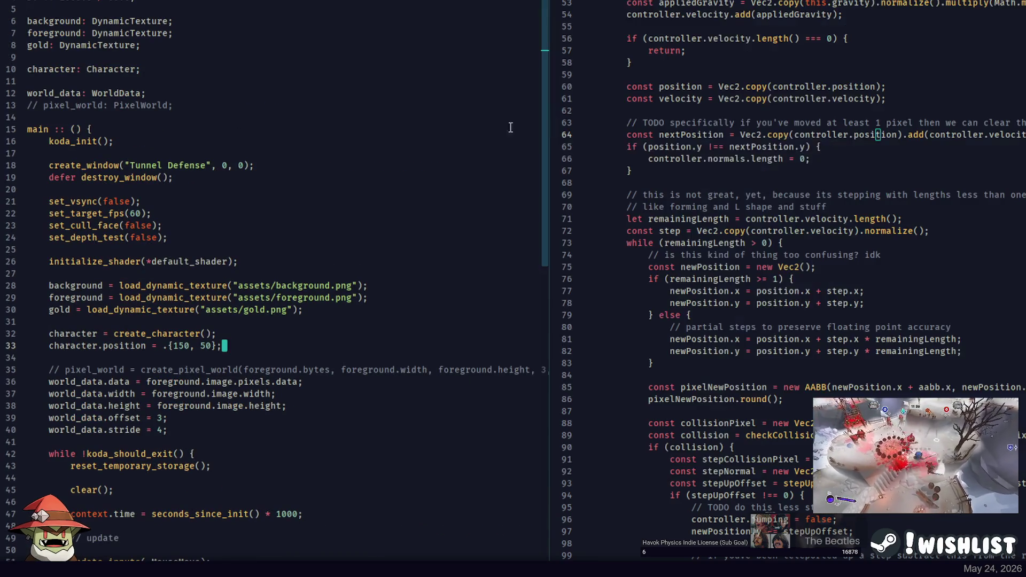
pyautogui.click(499, 284)
pyautogui.hotkey('ctrl', 'p')
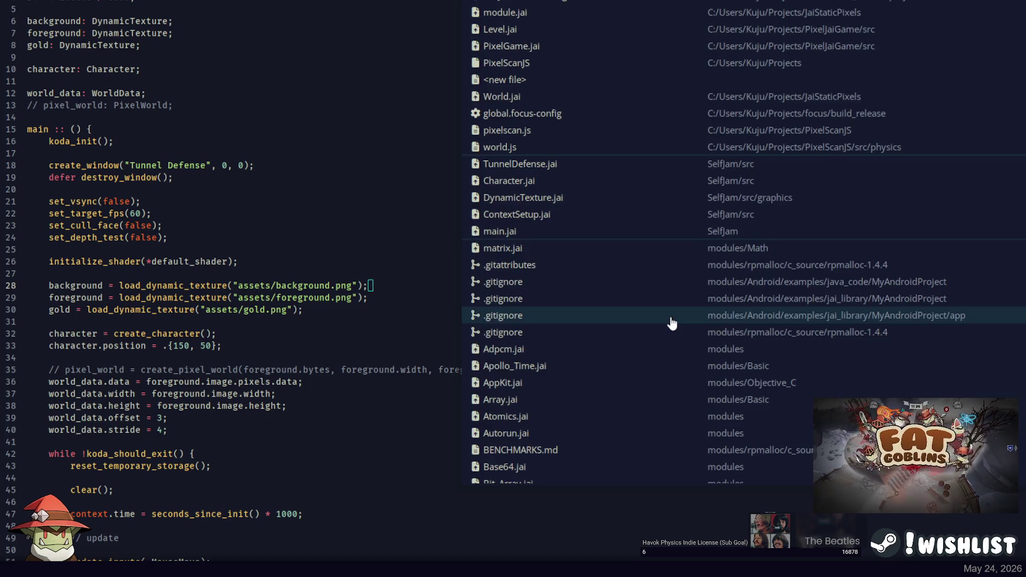
pyautogui.write('controller')
pyautogui.press('BackSpace')
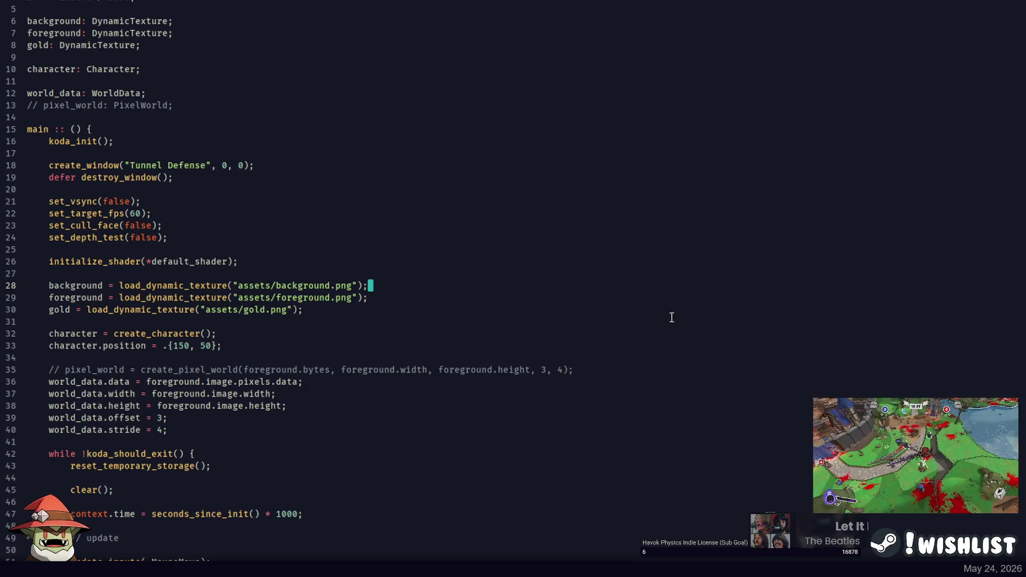
pyautogui.press('BackSpace')
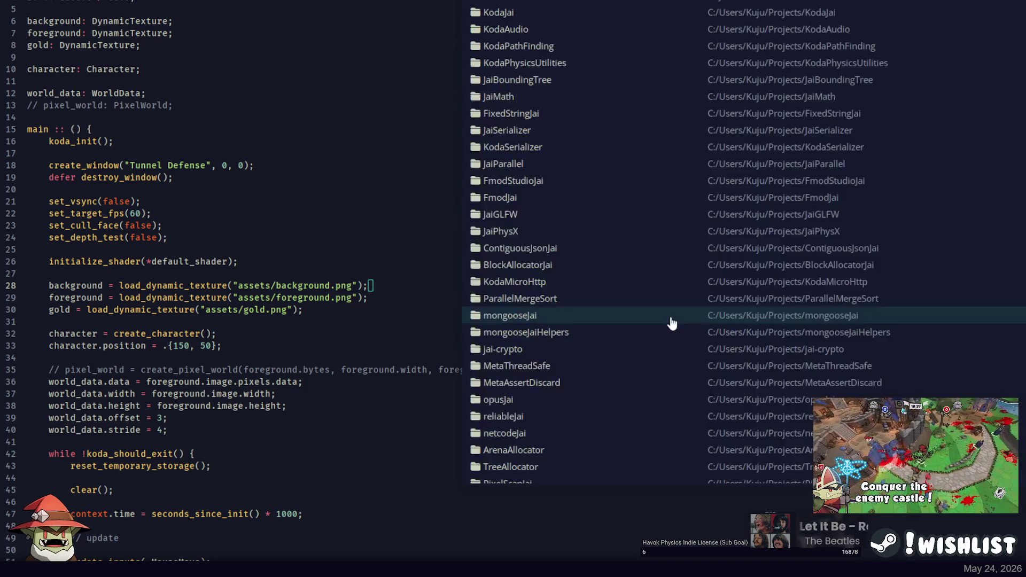
pyautogui.press('Down')
pyautogui.press('Down')
pyautogui.press('Down')
pyautogui.press('Up')
pyautogui.press('Up')
pyautogui.press('Up')
pyautogui.press('Down')
pyautogui.press('Down')
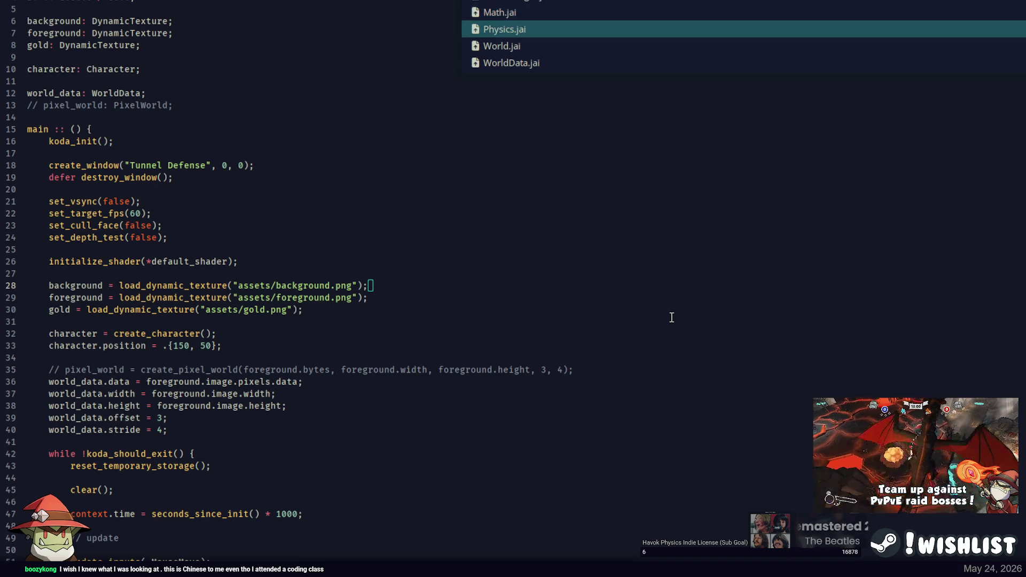
pyautogui.press('Return')
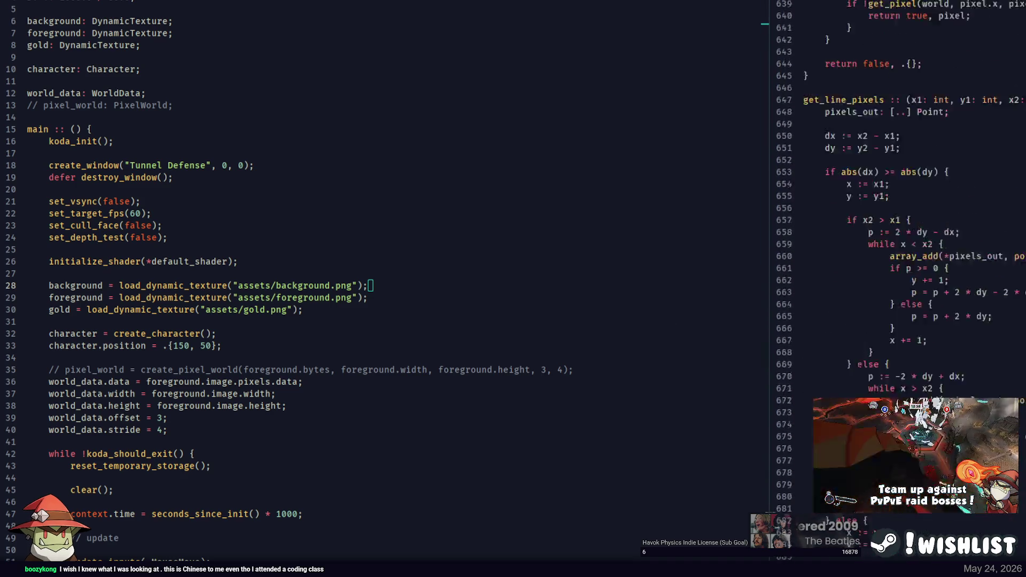
# Review the speed field of GroundController in Physics.jai
pyautogui.scroll(20, 898, 214)
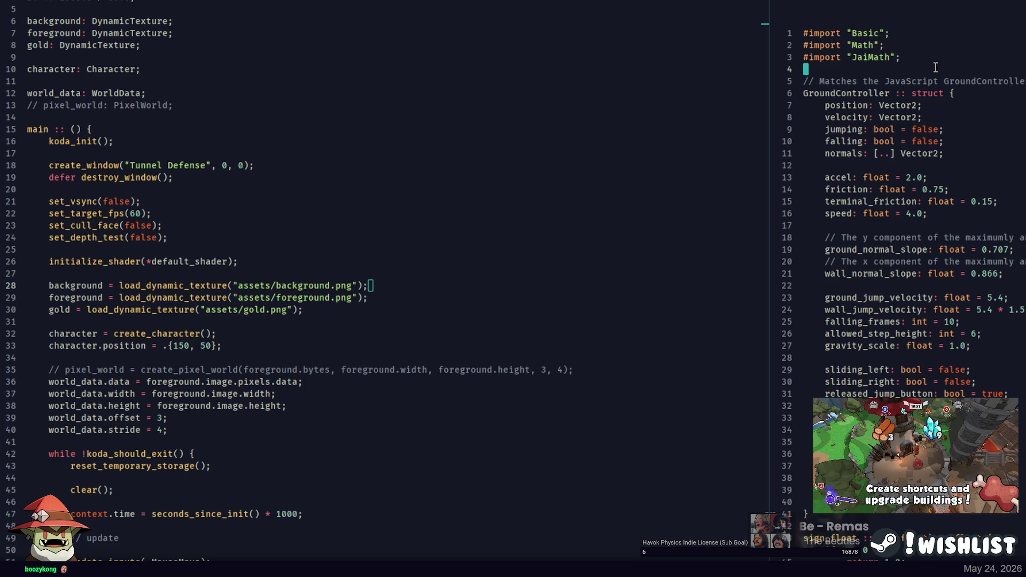
pyautogui.scroll(-2, 900, 89)
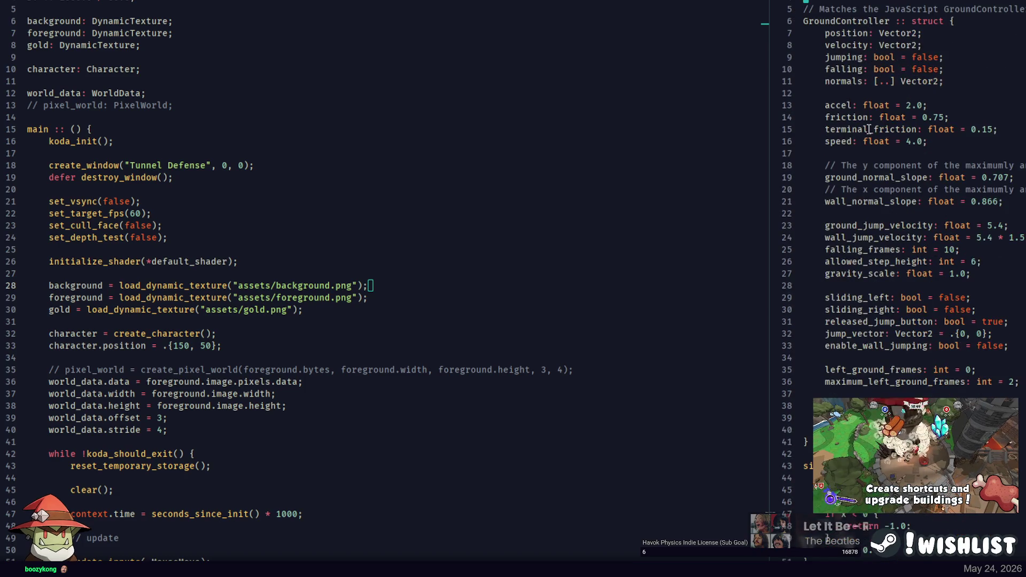
pyautogui.click(838, 141)
pyautogui.click(510, 160)
pyautogui.scroll(-4, 509, 161)
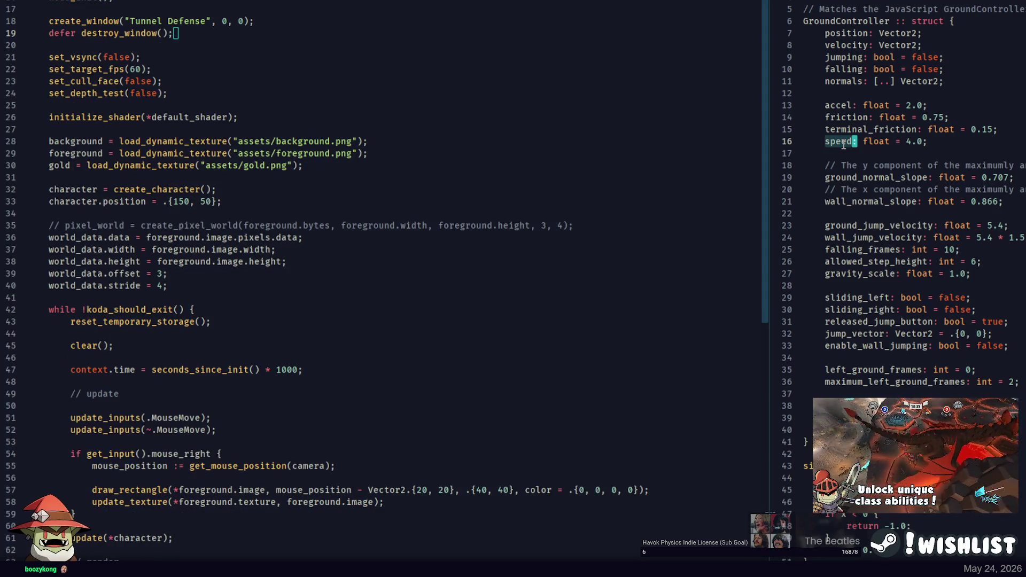
pyautogui.scroll(2, 213, 282)
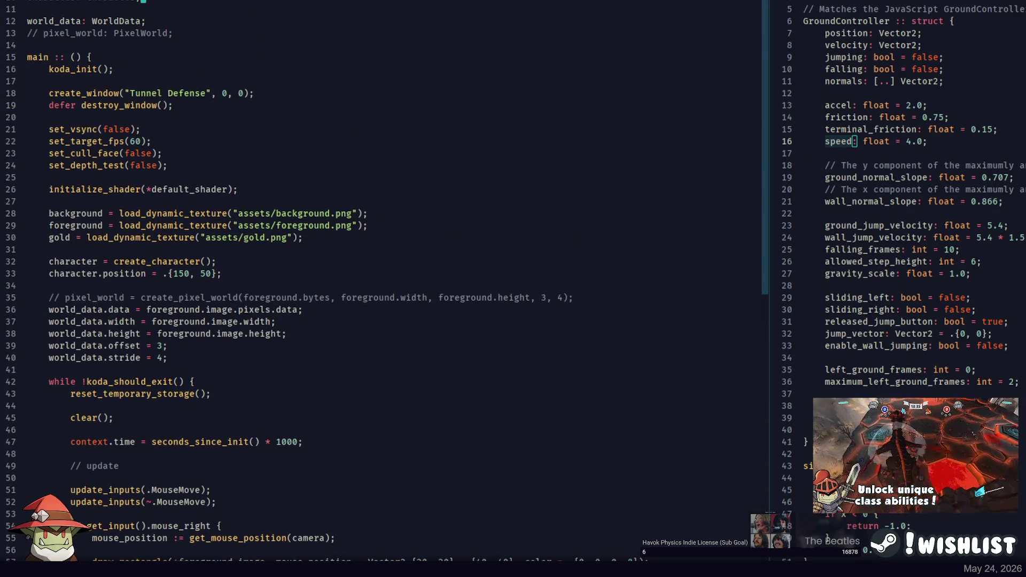
# Open the Character source file in the left pane
pyautogui.hotkey('ctrl', 'p')
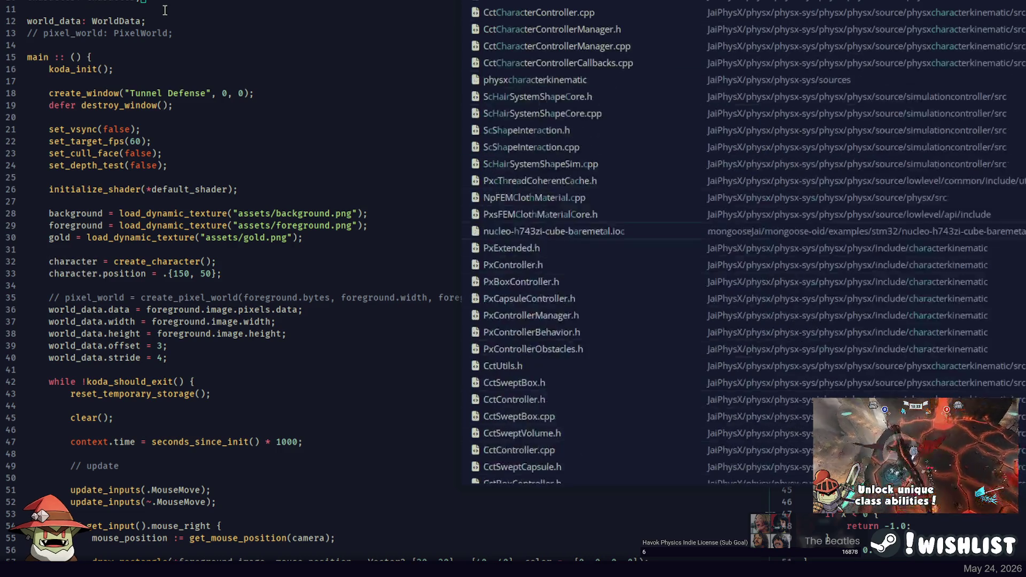
pyautogui.press('Return')
pyautogui.scroll(10, 105, 261)
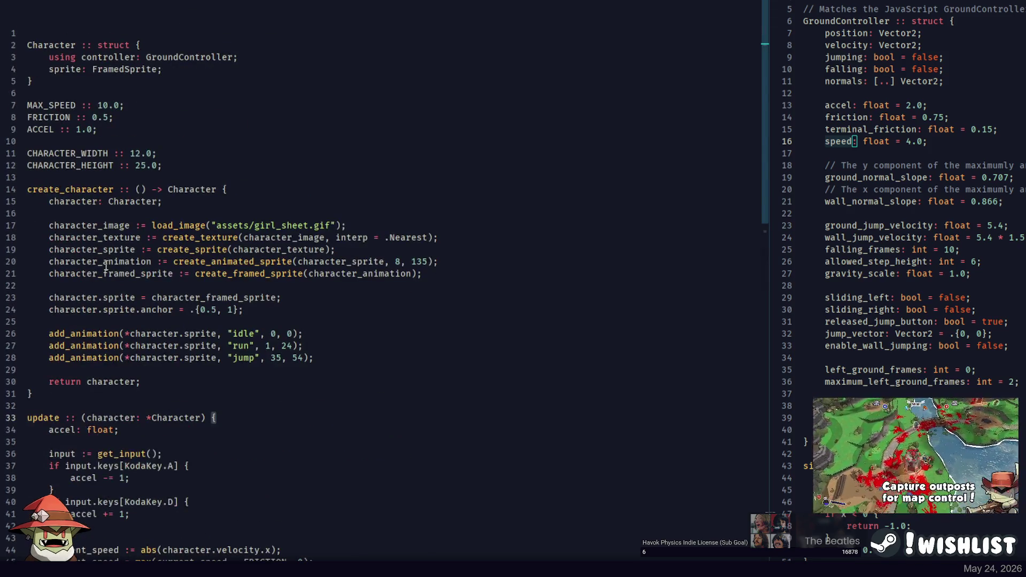
# Look over the character sprite, animation and image setup, and highlight the character and controller uses
pyautogui.click(110, 249)
pyautogui.click(104, 261)
pyautogui.click(86, 225)
pyautogui.click(72, 201)
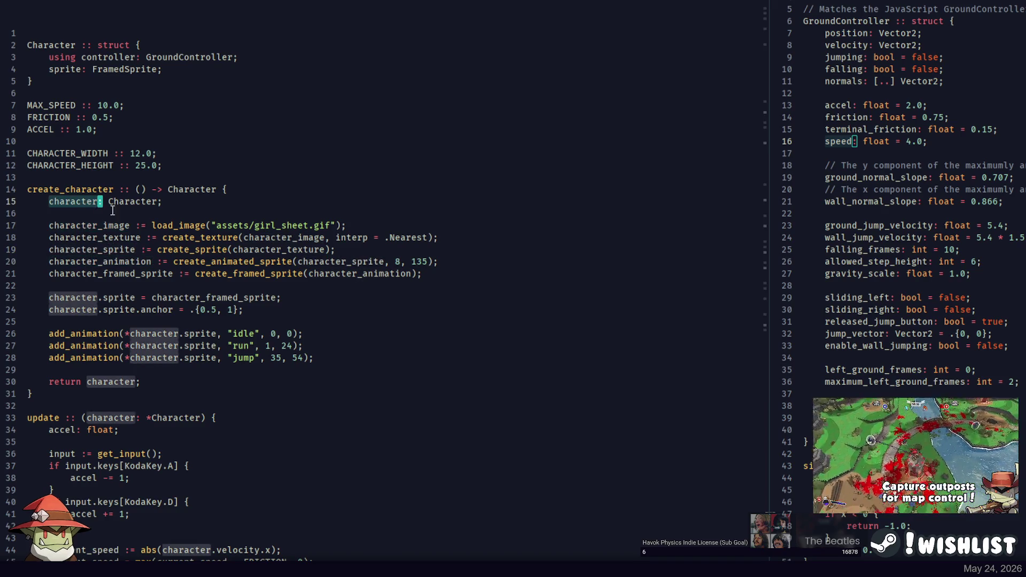
pyautogui.doubleClick(73, 201)
pyautogui.doubleClick(101, 59)
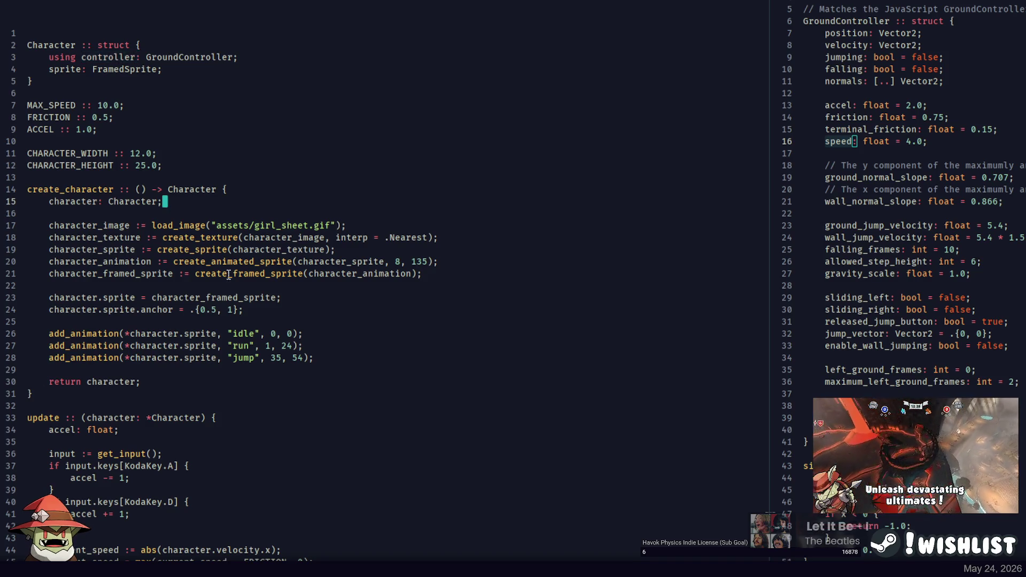
# Add character.controller.speed = 2 to create_character and rebuild with F5
pyautogui.press('Return')
pyautogui.press('Return')
pyautogui.write('characte')
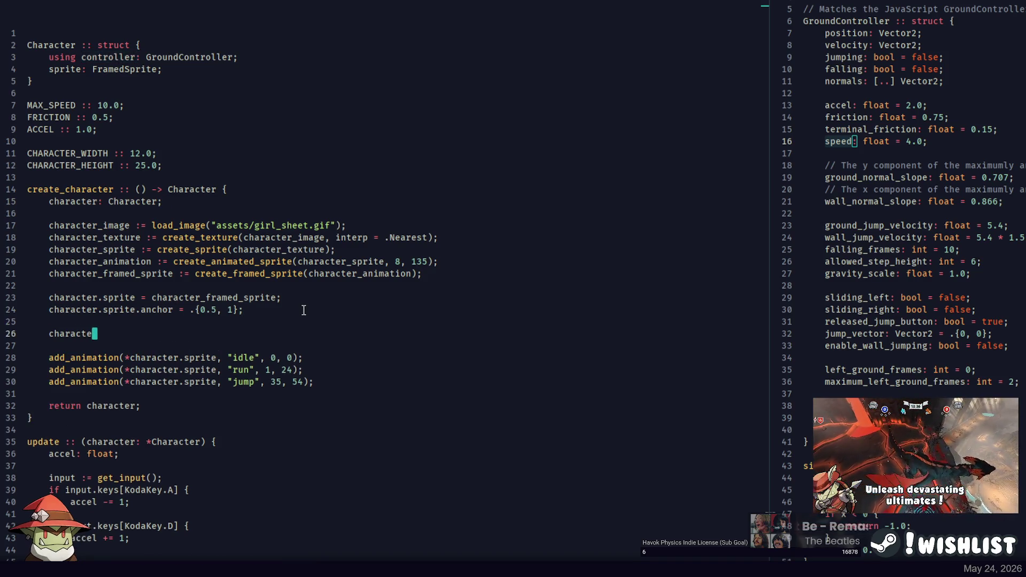
pyautogui.write('r.controller.spe')
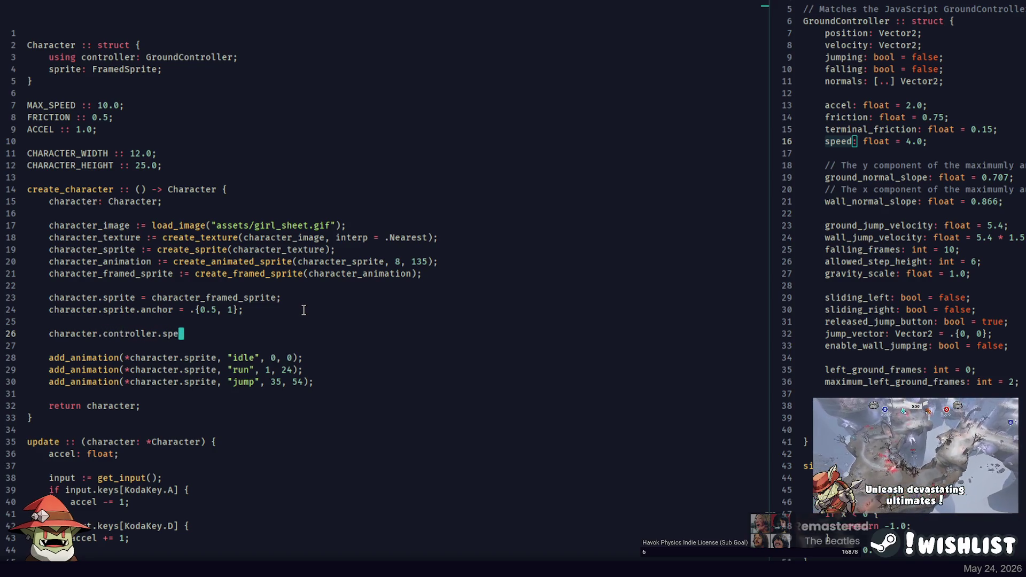
pyautogui.write('ed = 2;')
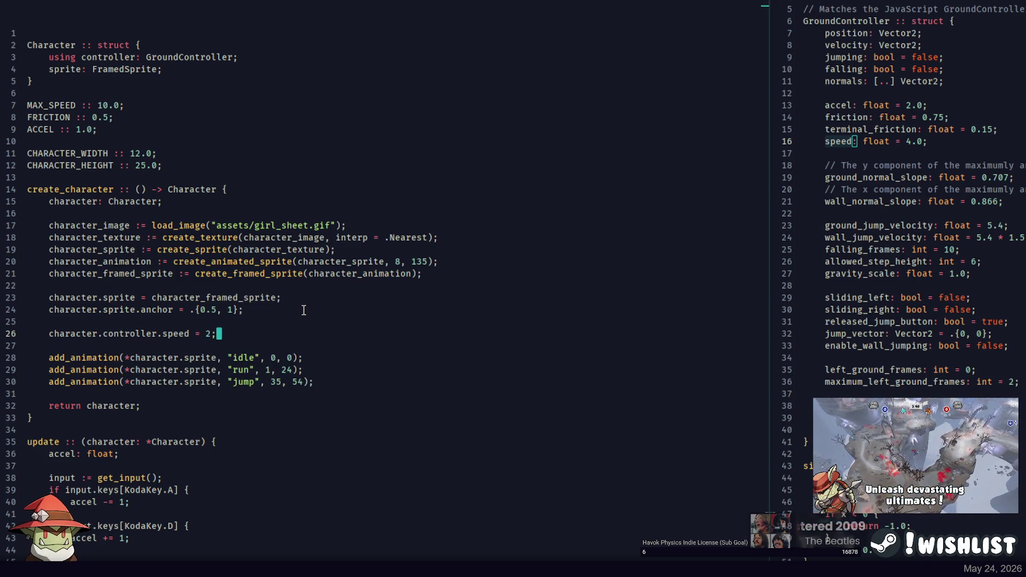
pyautogui.press('F5')
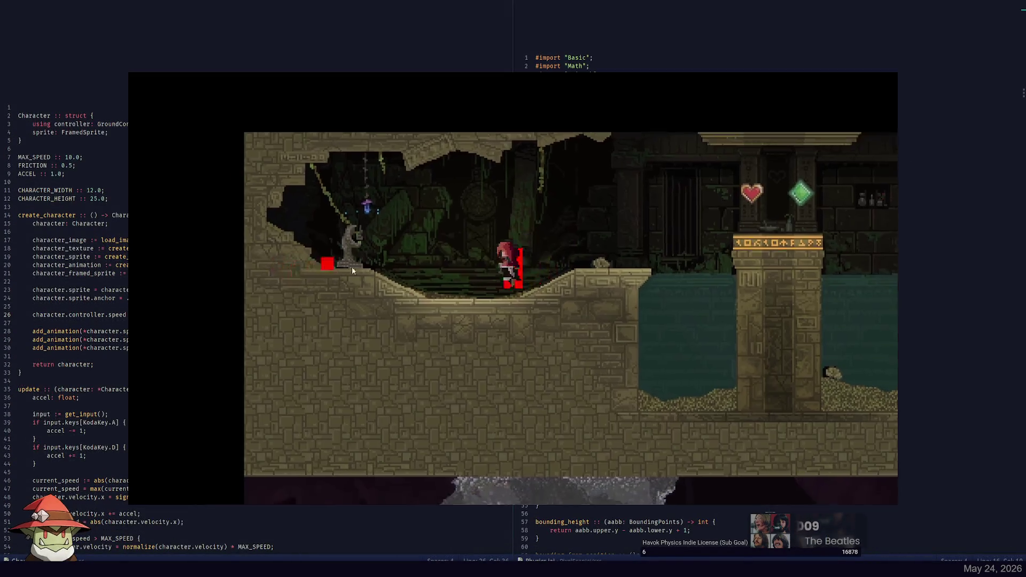
# Close the game, change the controller speed to 1, and rebuild the game
pyautogui.press('Escape')
pyautogui.press('BackSpace')
pyautogui.write('1;')
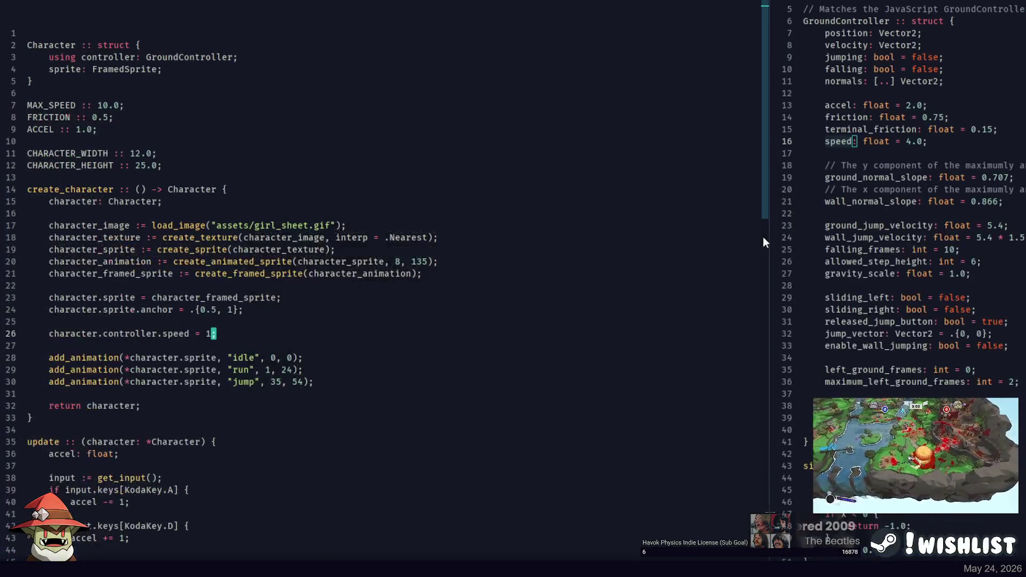
pyautogui.click(843, 141)
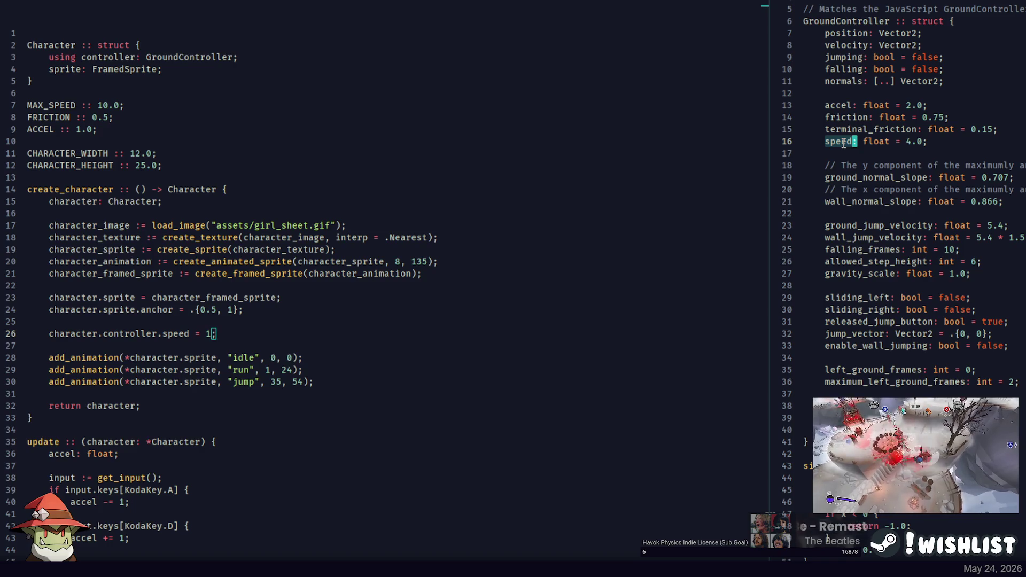
pyautogui.hotkey('alt', 'Tab')
pyautogui.press('Up')
pyautogui.press('Return')
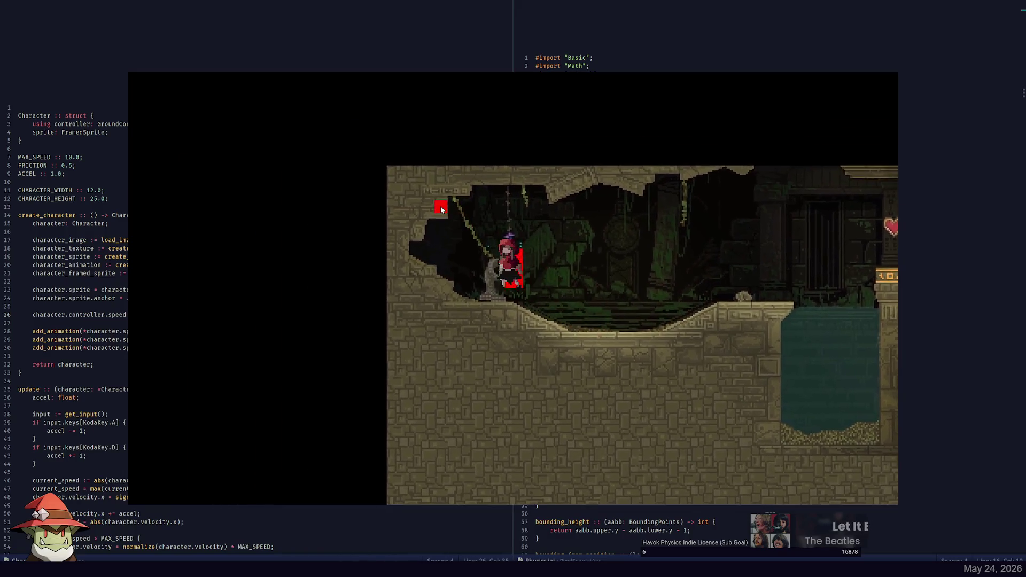
# Run the character right, left and right again, then close the game
pyautogui.press('d')
pyautogui.press('a')
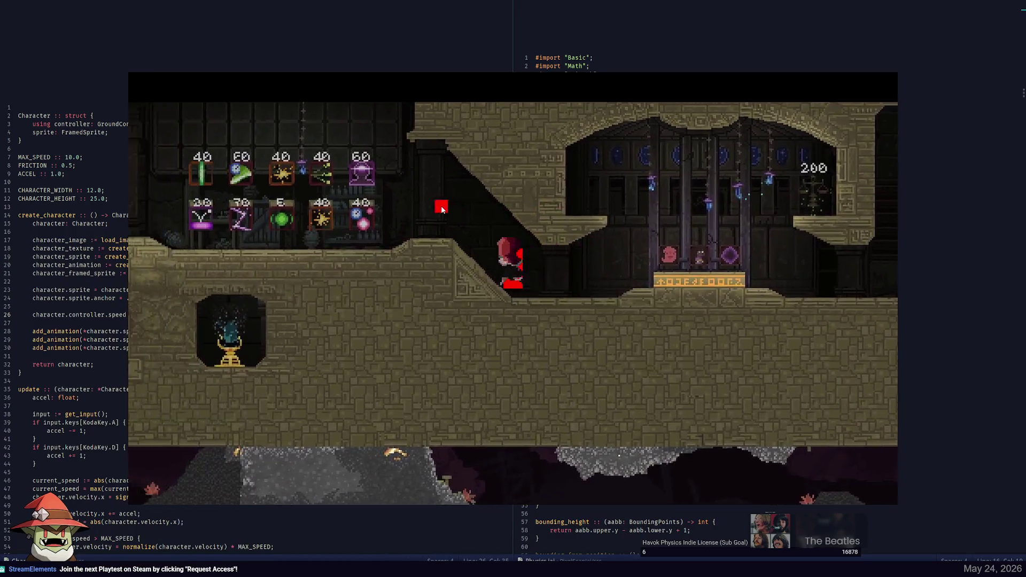
pyautogui.press('d')
pyautogui.press('Escape')
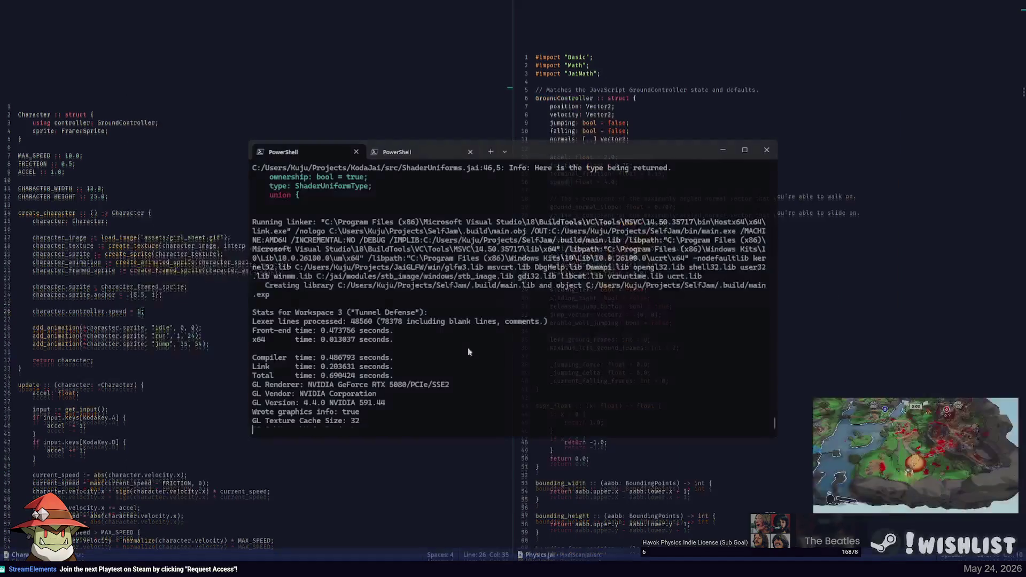
pyautogui.hotkey('alt', 'Tab')
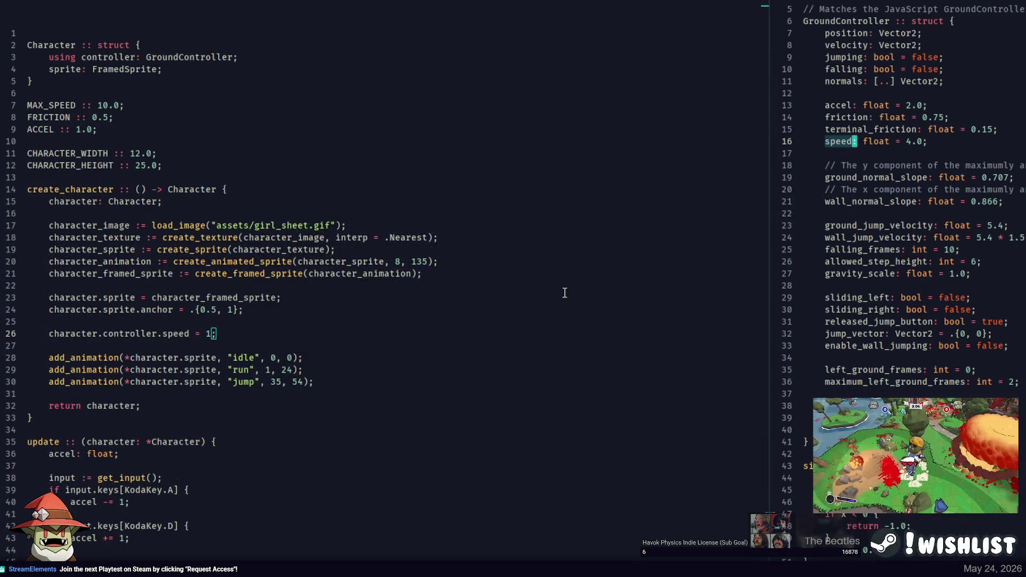
# Inspect GroundController's falling_frames, allowed_step_height, gravity_scale, accel and speed fields
pyautogui.doubleClick(862, 250)
pyautogui.doubleClick(863, 261)
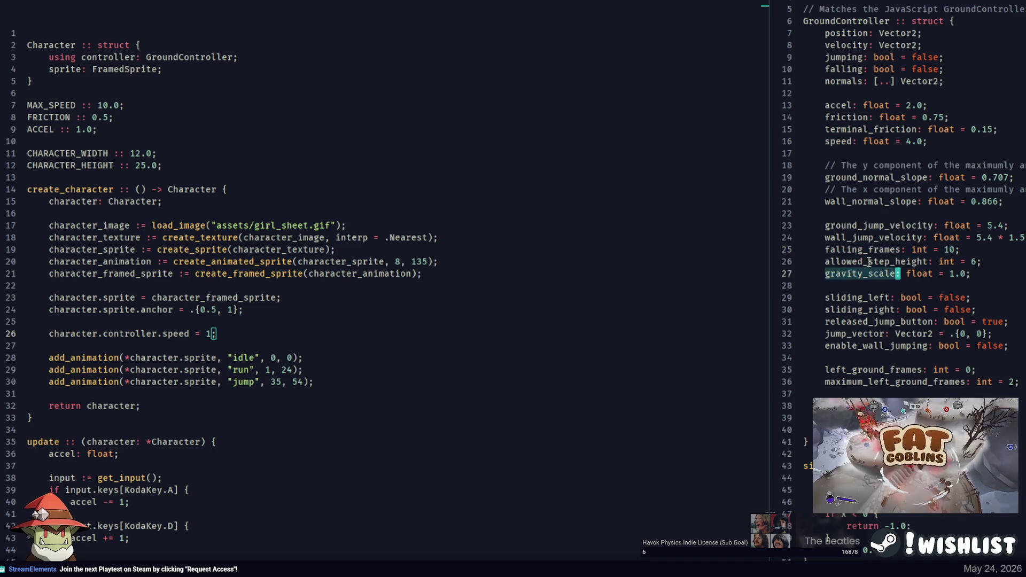
pyautogui.doubleClick(864, 271)
pyautogui.click(870, 227)
pyautogui.click(877, 202)
pyautogui.click(837, 142)
pyautogui.doubleClick(839, 141)
pyautogui.click(231, 332)
pyautogui.doubleClick(838, 106)
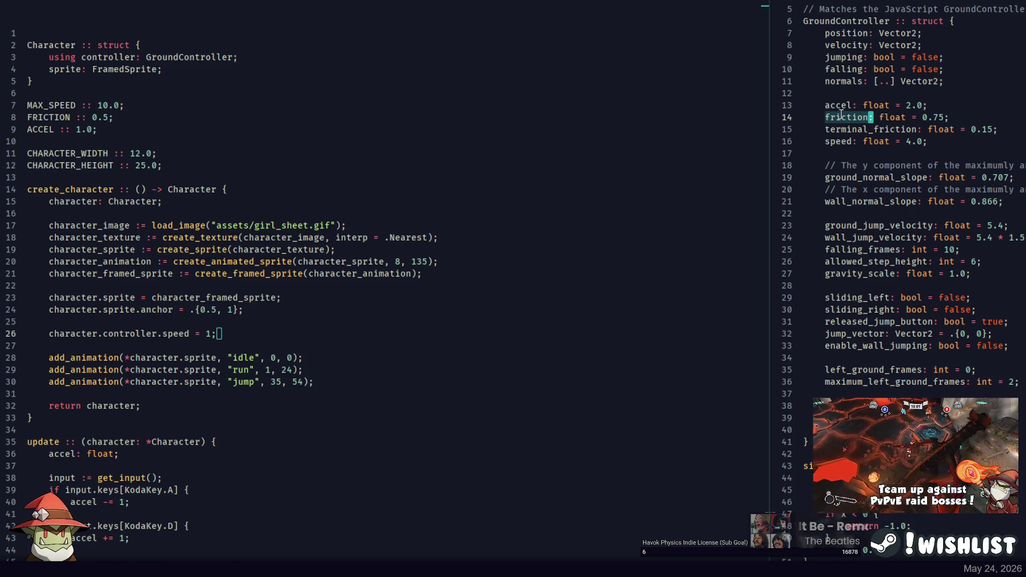
pyautogui.doubleClick(839, 141)
# Find where speed is used in Physics.jai and read the velocity code on lines 140–151
pyautogui.hotkey('ctrl', 'd')
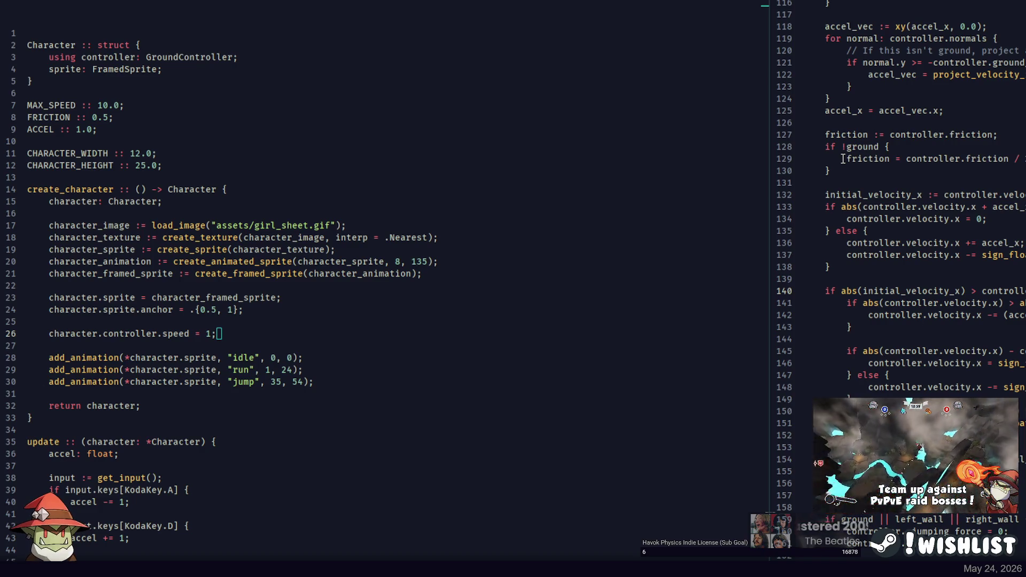
pyautogui.moveTo(769, 234); pyautogui.dragTo(356, 233)
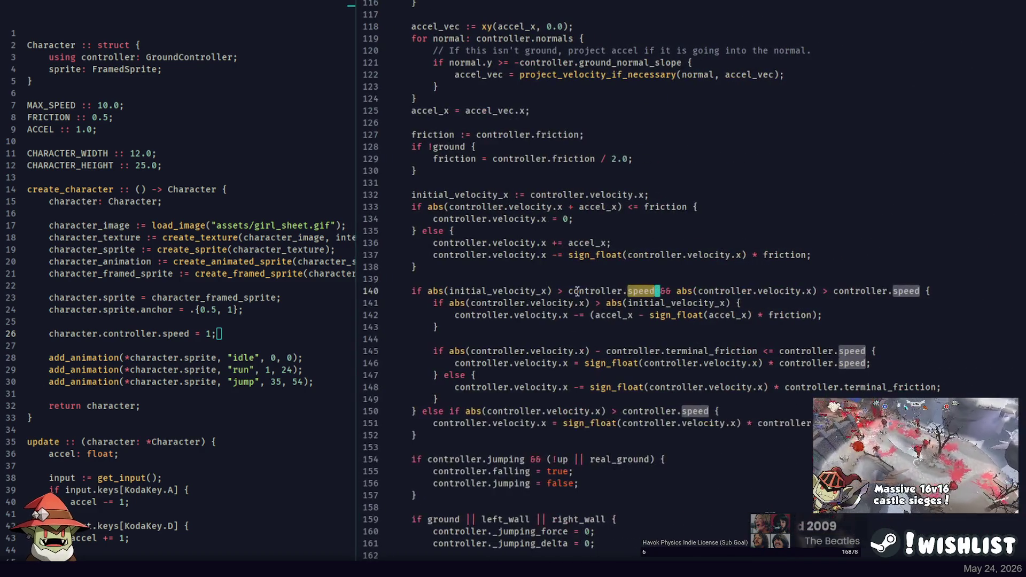
pyautogui.click(754, 291)
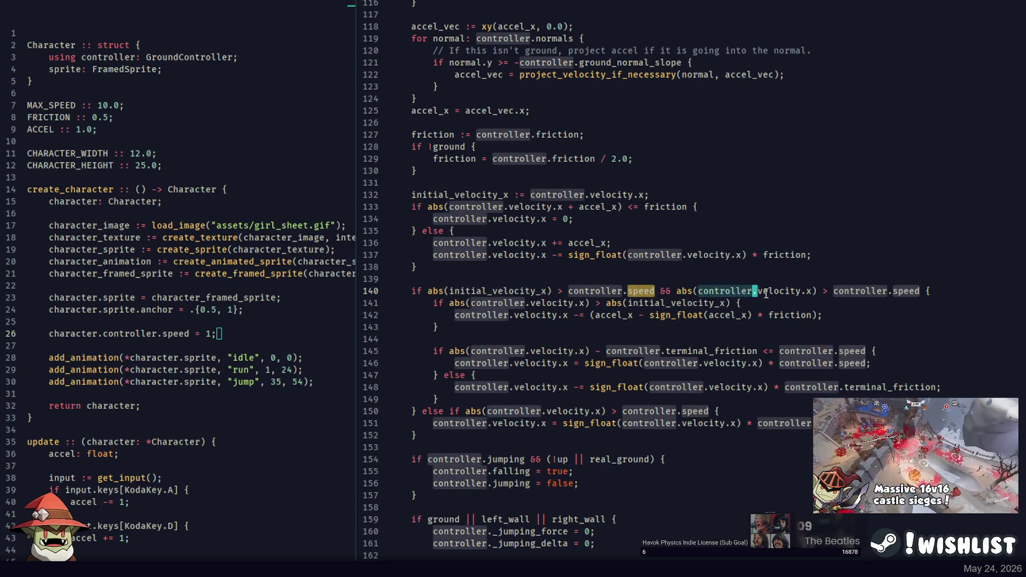
pyautogui.hotkey('ctrl', 'Right')
pyautogui.hotkey('ctrl', 'Left')
pyautogui.hotkey('ctrl', 'Left')
pyautogui.hotkey('ctrl', 'Left')
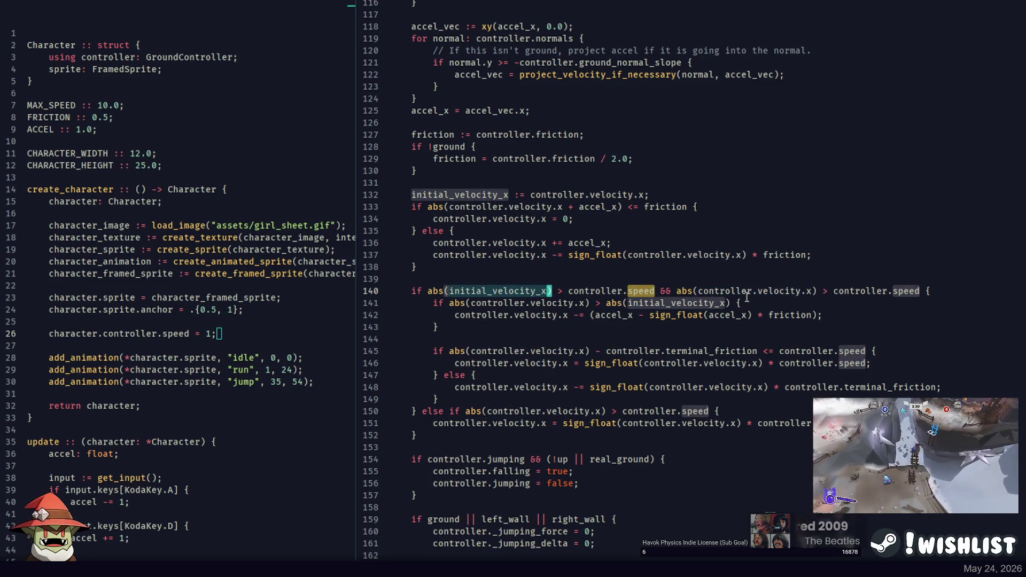
pyautogui.hotkey('ctrl', 'Right')
pyautogui.hotkey('ctrl', 'Right')
pyautogui.hotkey('ctrl', 'Right')
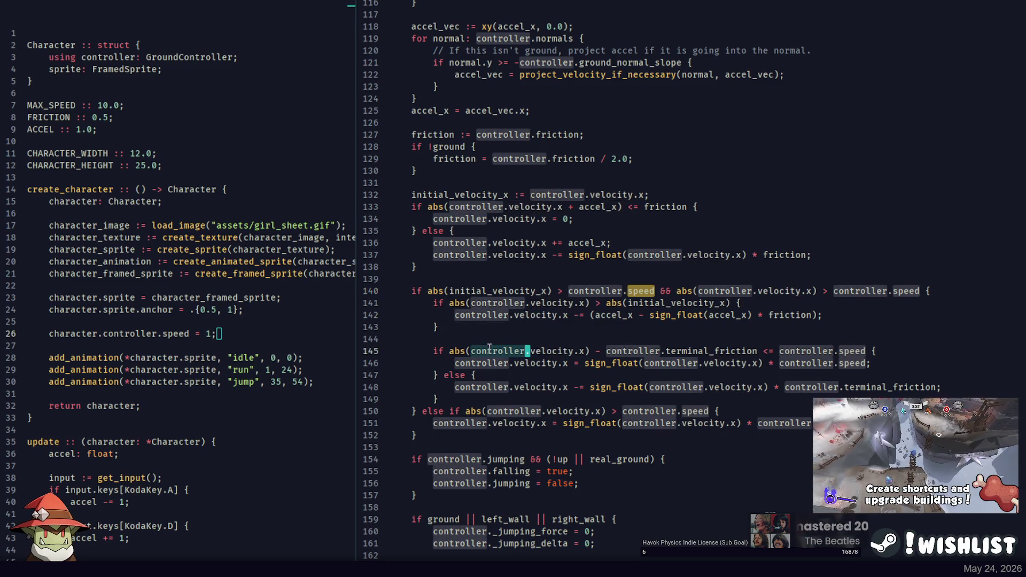
pyautogui.click(565, 422)
pyautogui.press('Up')
pyautogui.press('Up')
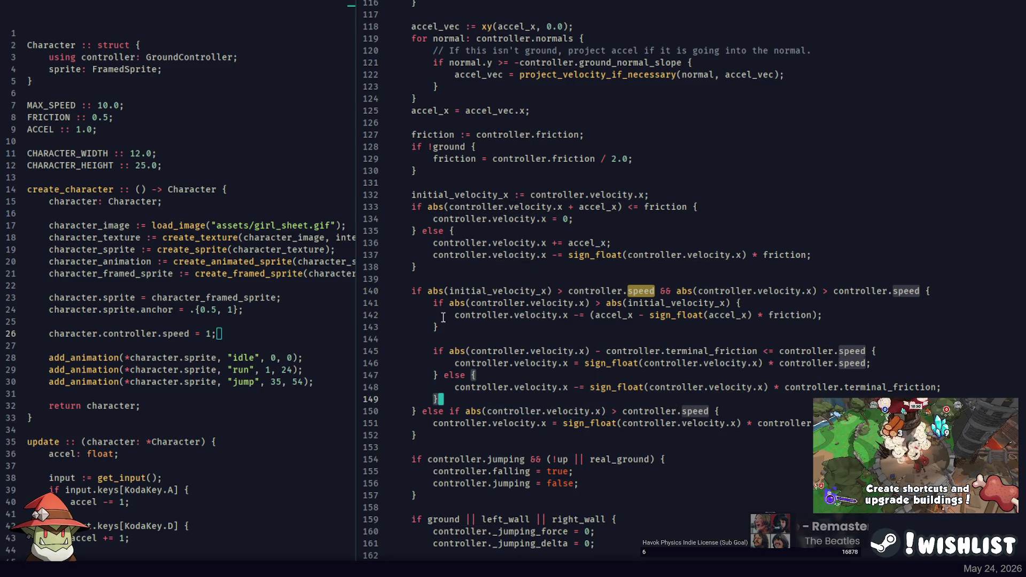
pyautogui.click(356, 307)
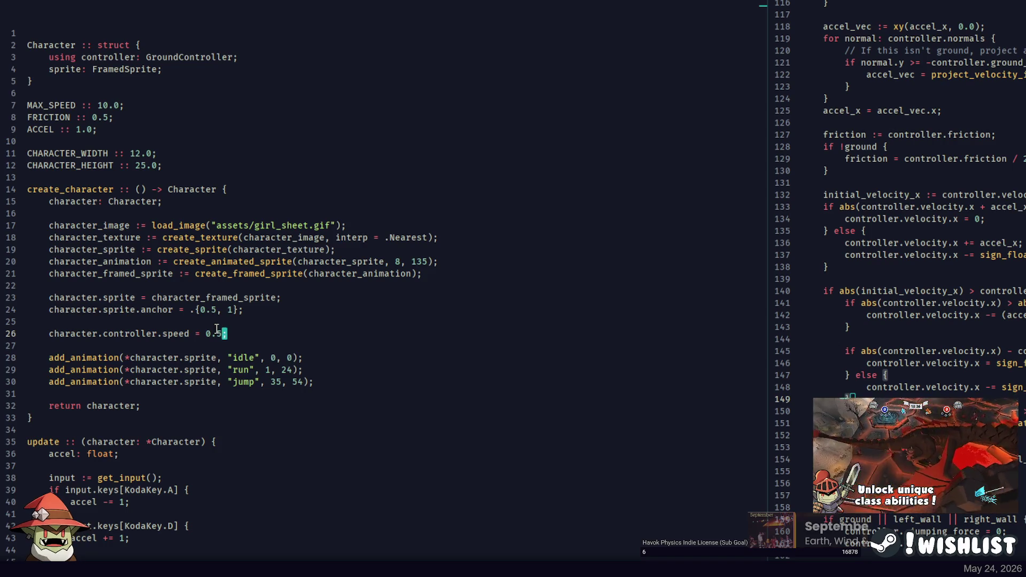
# Rebuild at speed 0.5 and play through the temple, down into the cave, then close the game
pyautogui.hotkey('alt', 'Tab')
pyautogui.press('Up')
pyautogui.press('Return')
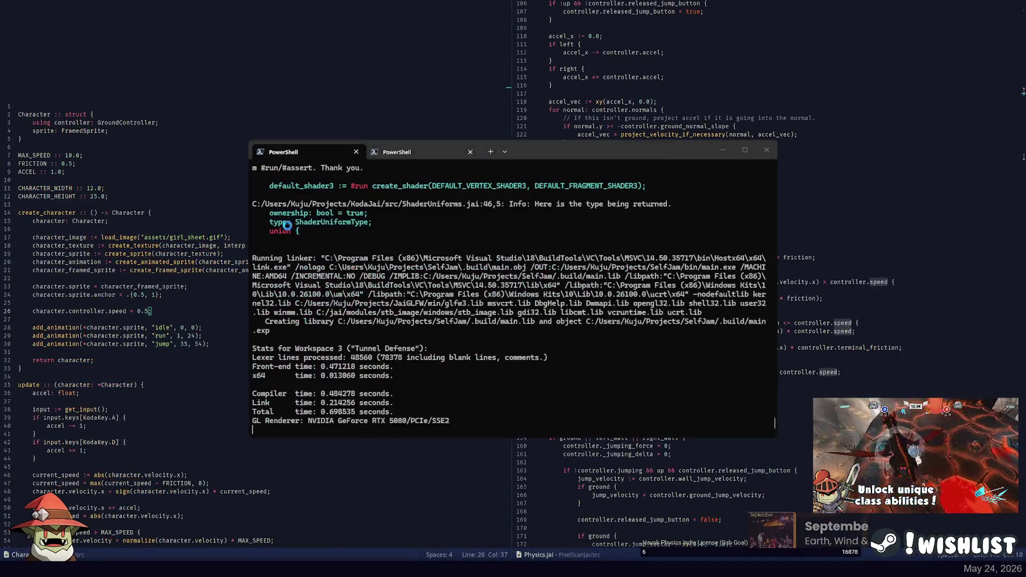
pyautogui.press('d')
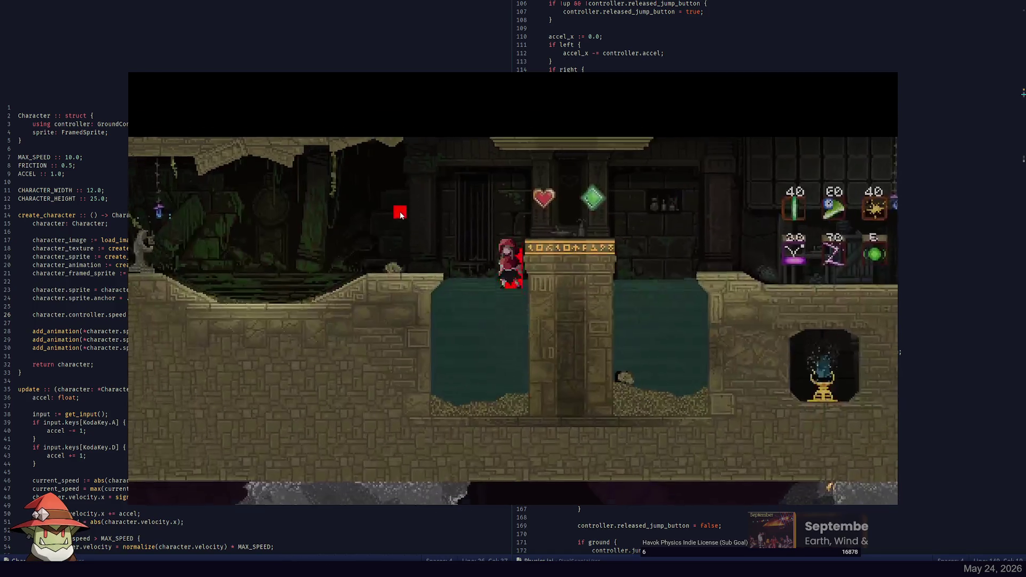
pyautogui.press('a')
pyautogui.press('w')
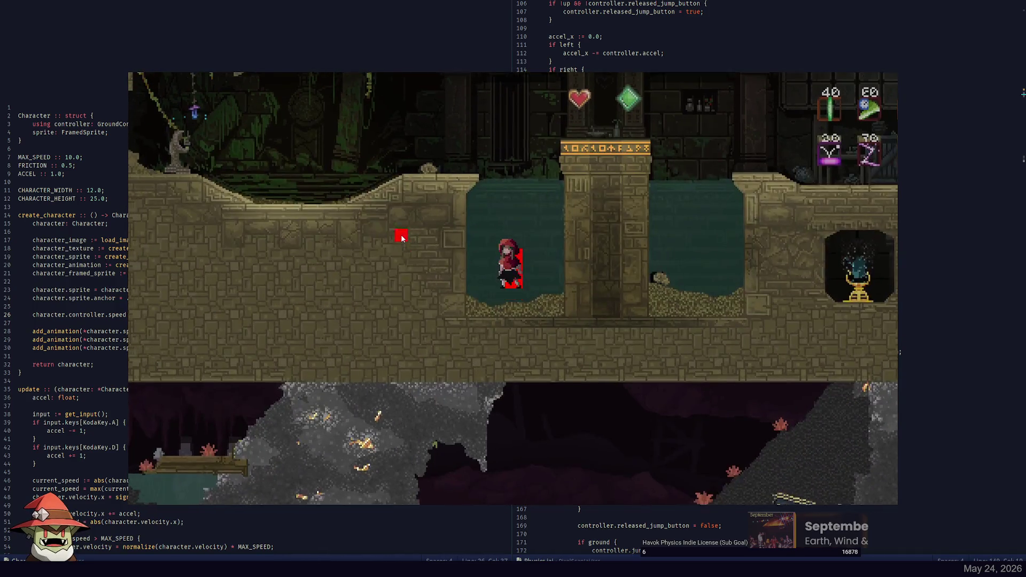
pyautogui.press('d')
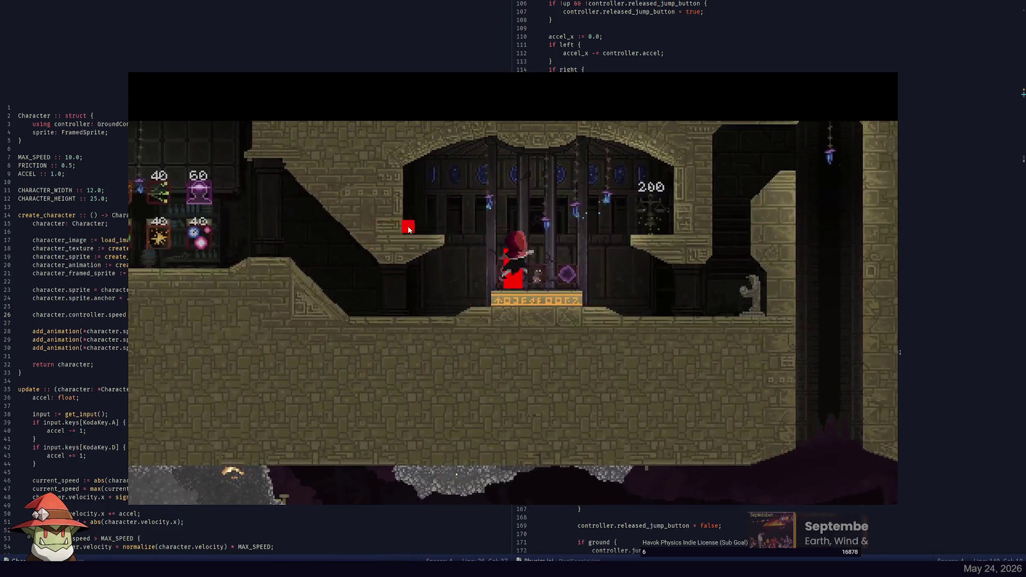
pyautogui.press('d')
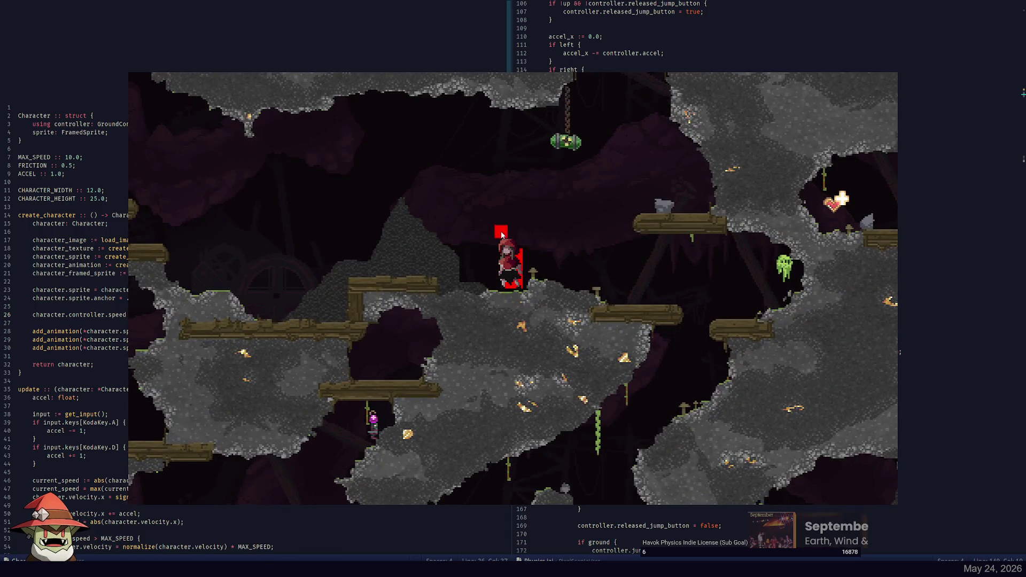
pyautogui.press('a')
pyautogui.press('w')
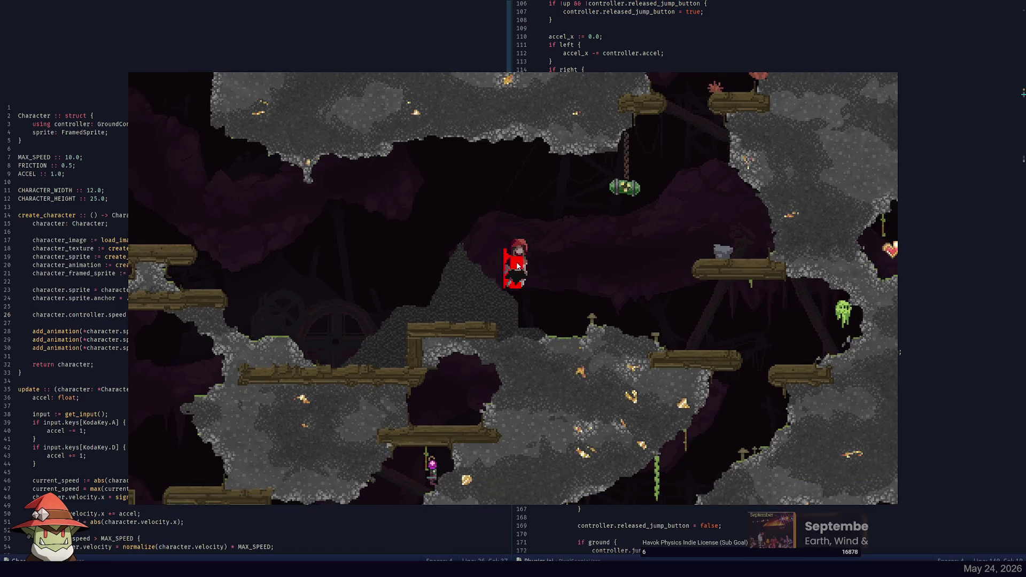
pyautogui.press('Escape')
# Inspect GroundController's falling_frames and allowed_step_height fields
pyautogui.click(914, 129)
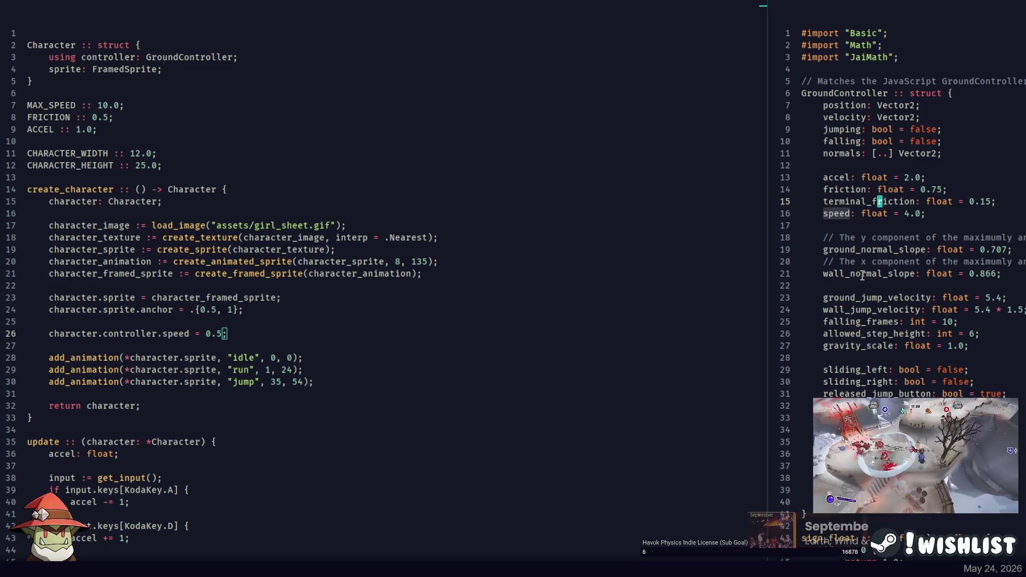
pyautogui.doubleClick(866, 326)
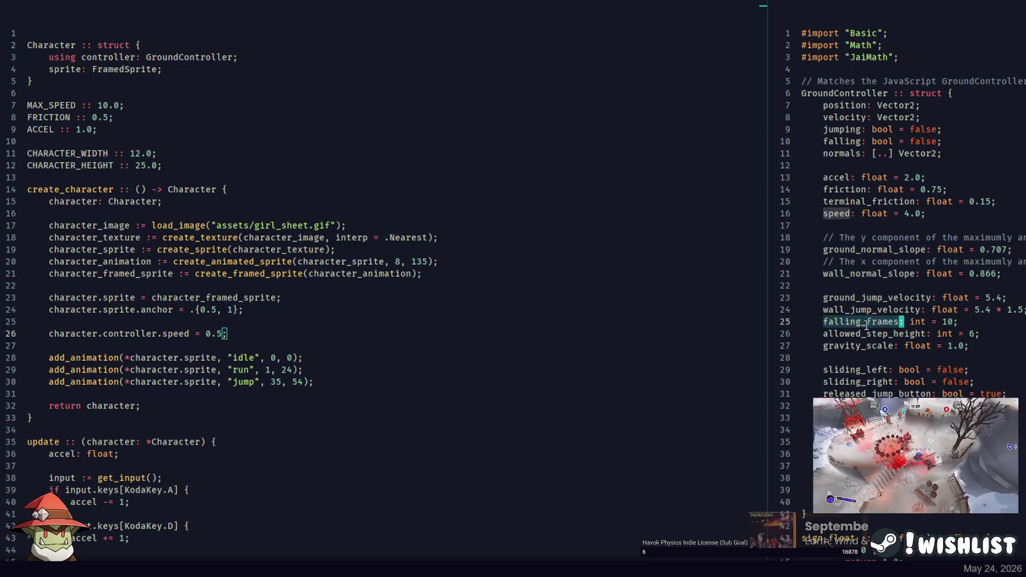
pyautogui.doubleClick(882, 335)
pyautogui.hotkey('ctrl', 'c')
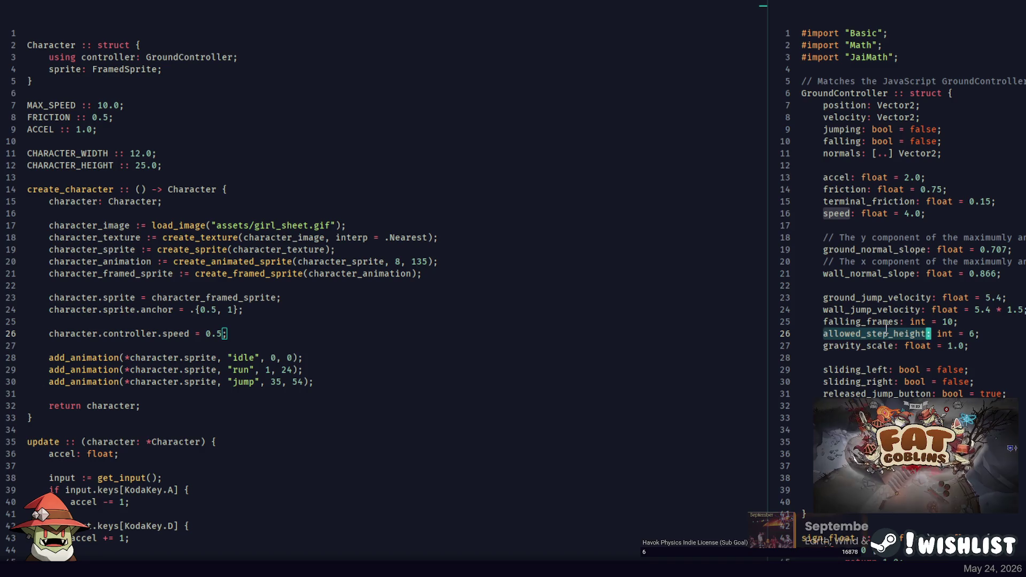
# Start a character.controller.allowed_step_height assignment below the speed line
pyautogui.click(259, 333)
pyautogui.press('Return')
pyautogui.write('character.contro')
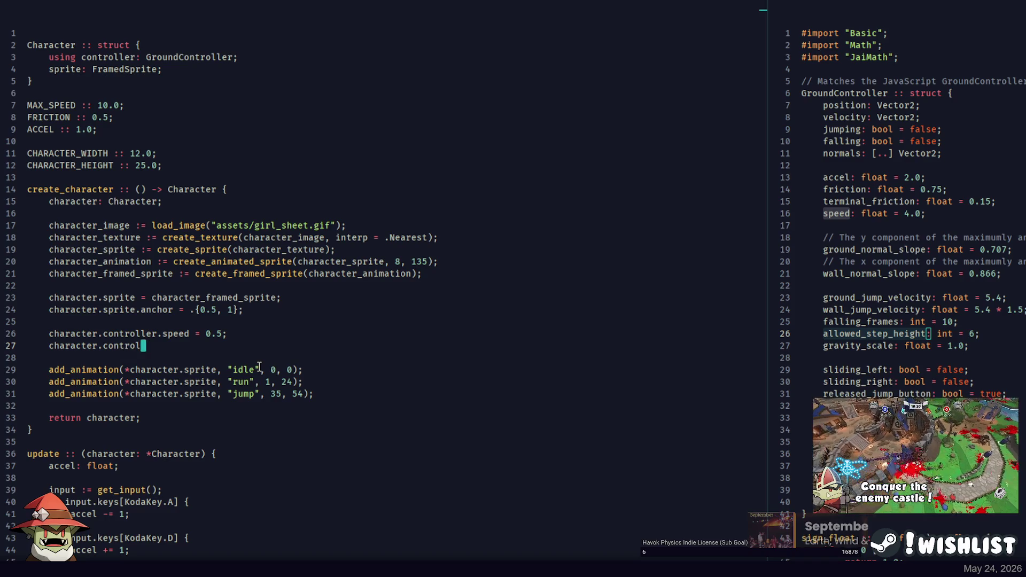
pyautogui.write('ler.')
pyautogui.hotkey('ctrl', 'v')
pyautogui.write('=')
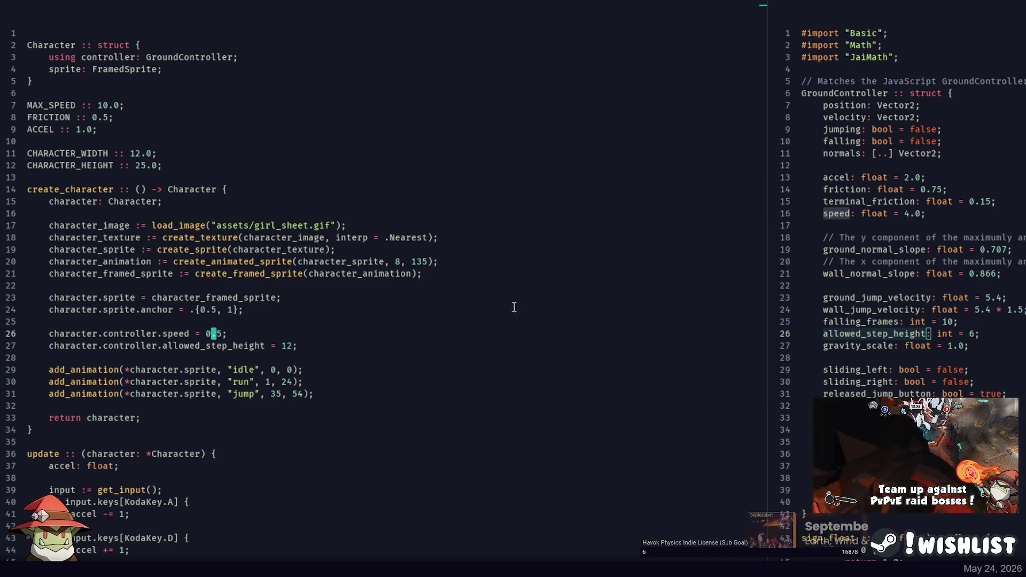
# Check GroundController's terminal_friction, friction and accel defaults, then build and run with F5
pyautogui.click(851, 201)
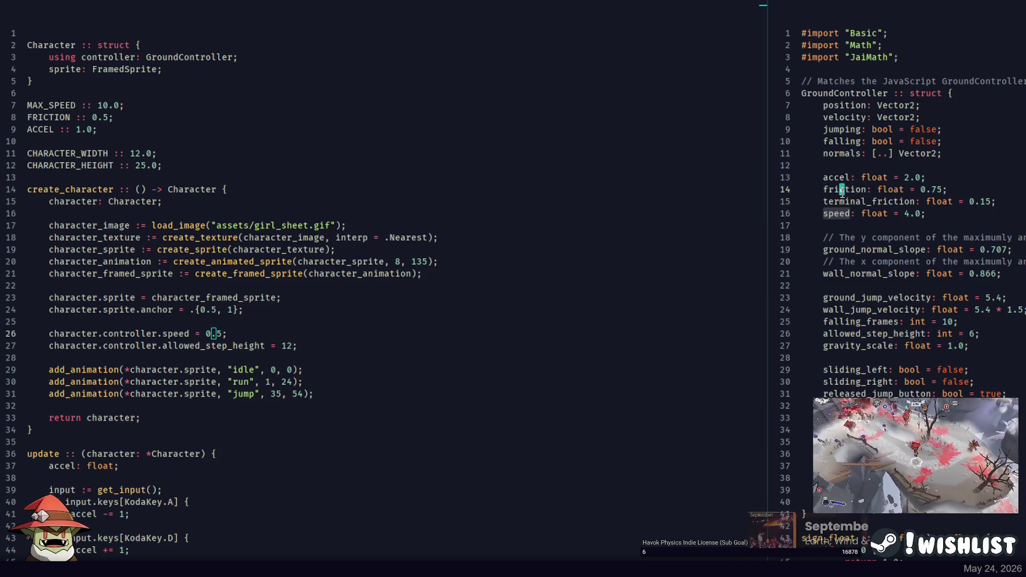
pyautogui.click(847, 191)
pyautogui.click(837, 179)
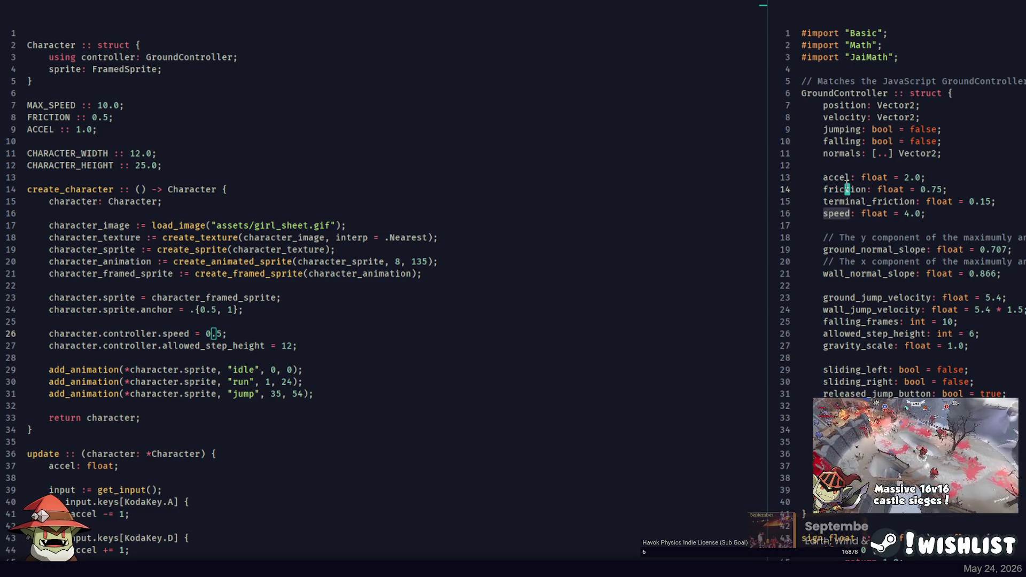
pyautogui.click(857, 188)
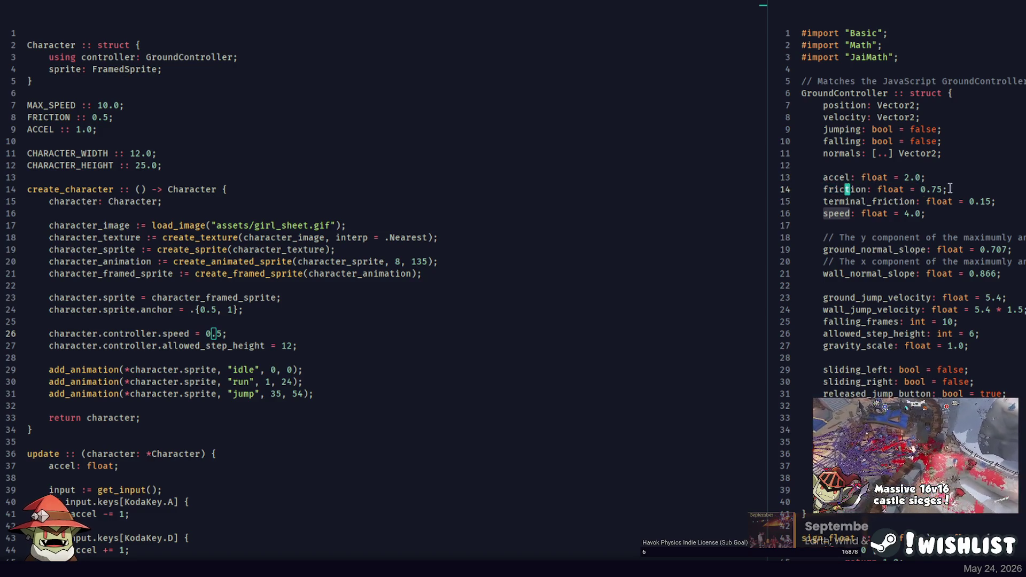
pyautogui.press('F5')
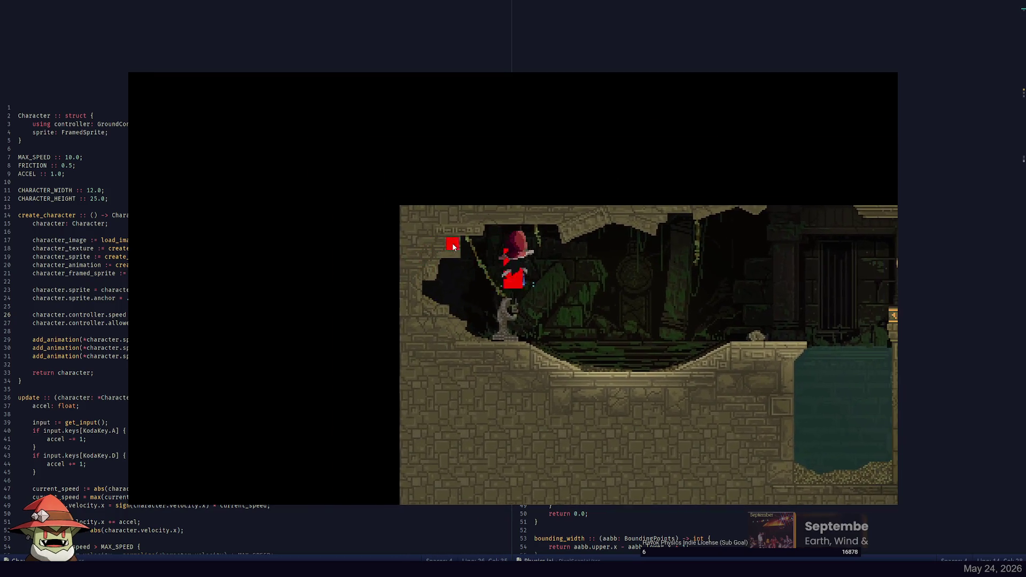
# Run the character right down the shaft, left and up through the caves onto the green block, then close the game
pyautogui.press('d')
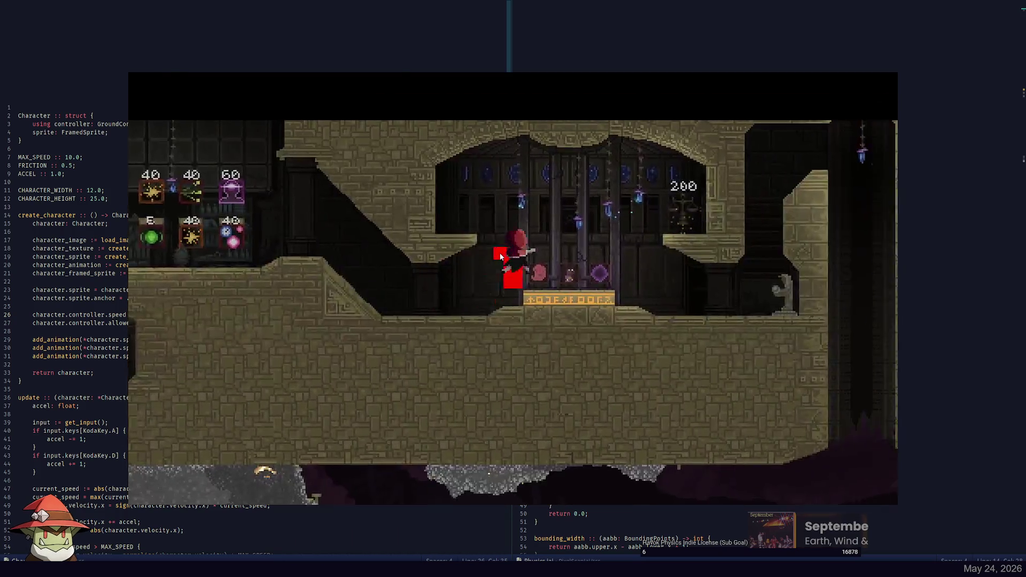
pyautogui.press('d')
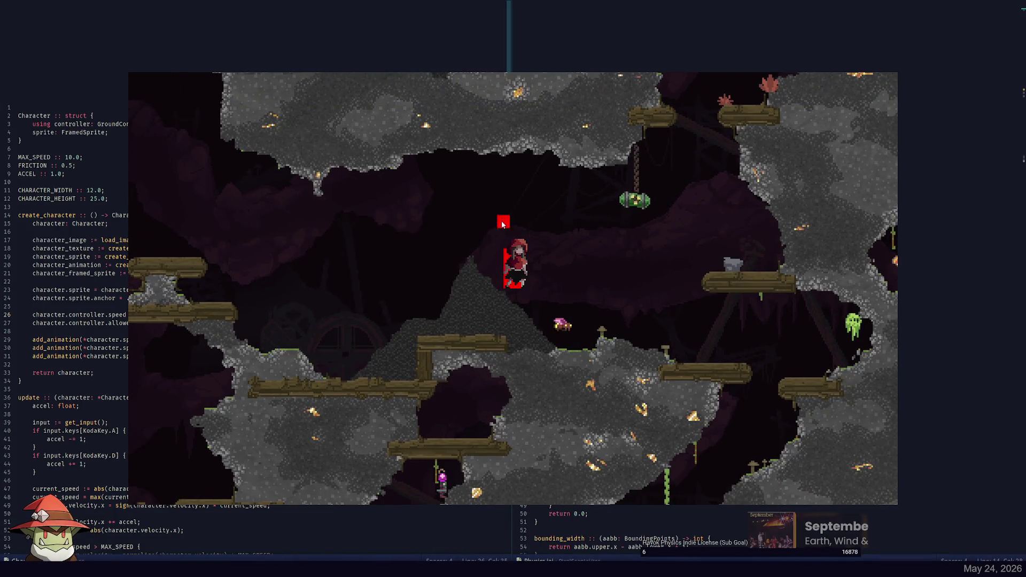
pyautogui.press('a')
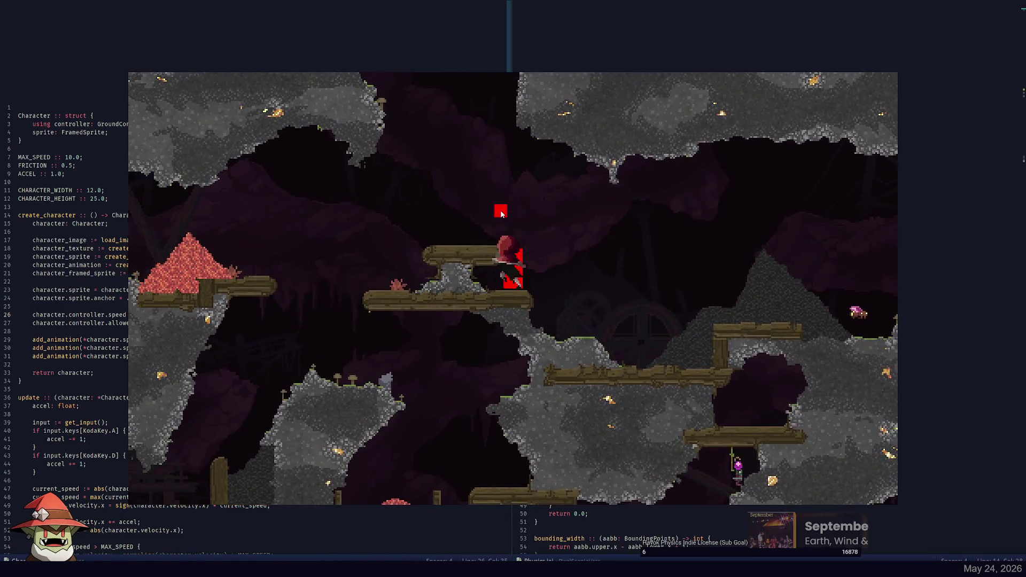
pyautogui.press('a')
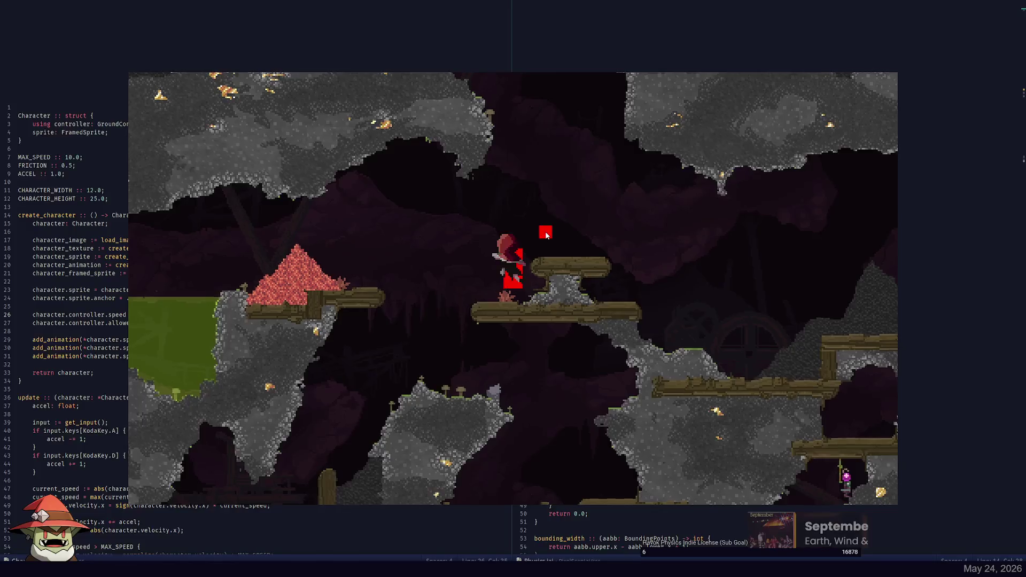
pyautogui.press('a')
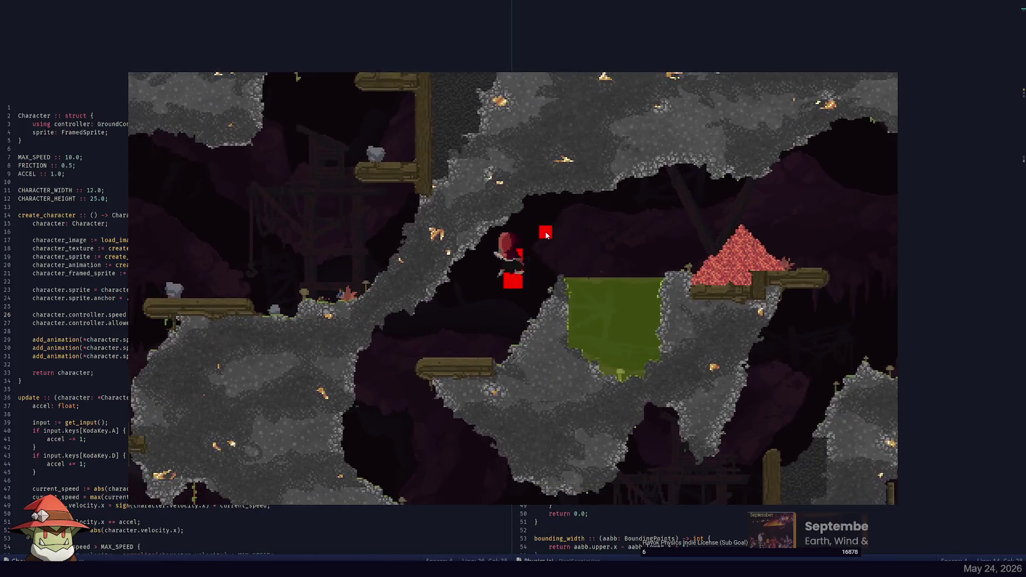
pyautogui.press('d')
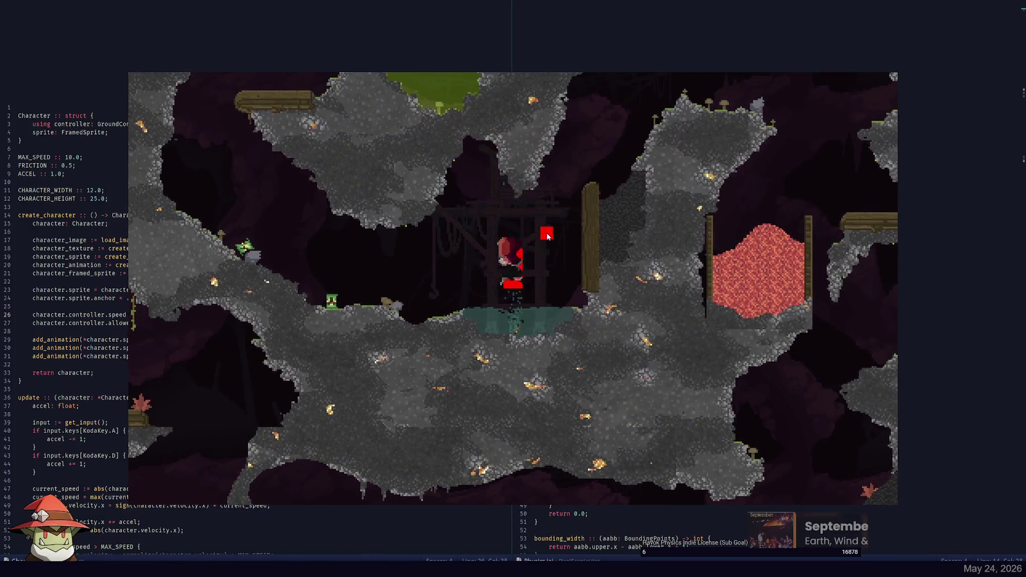
pyautogui.press('a')
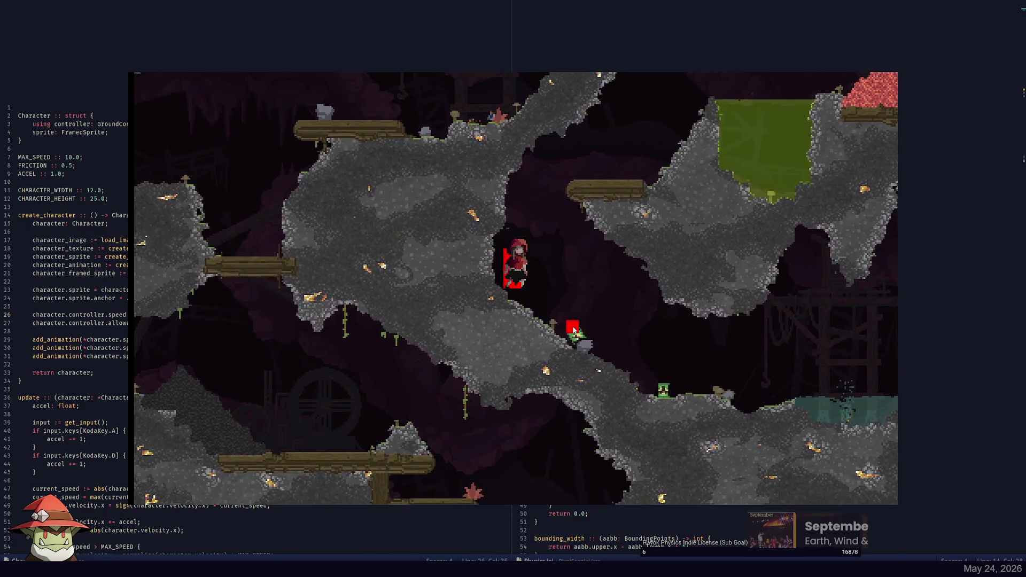
pyautogui.press('space')
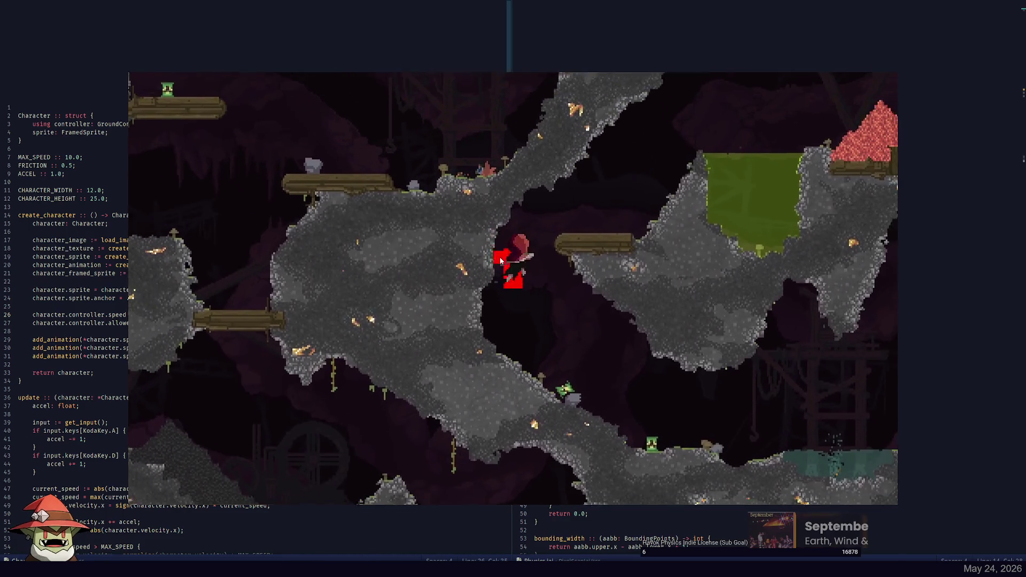
pyautogui.press('d')
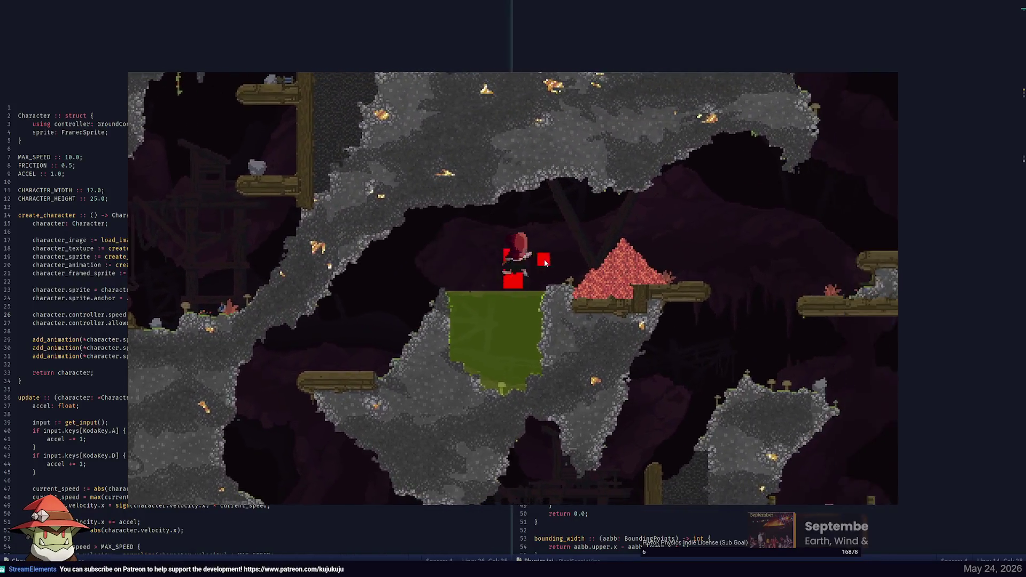
pyautogui.press('d')
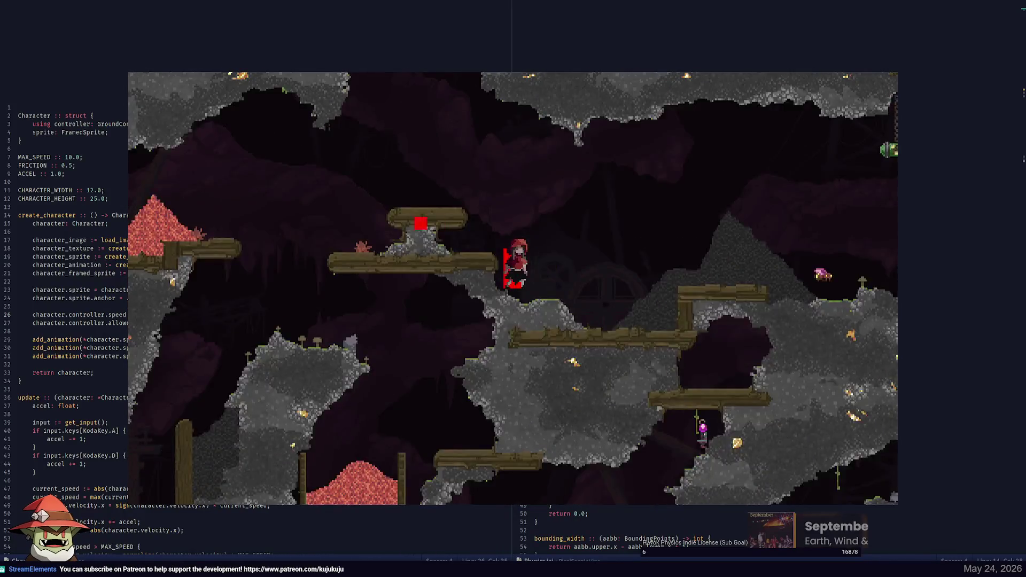
pyautogui.press('Escape')
# Find where MAX_SPEED caps speed in update and pick out apply_acceleration in the right pane
pyautogui.click(95, 130)
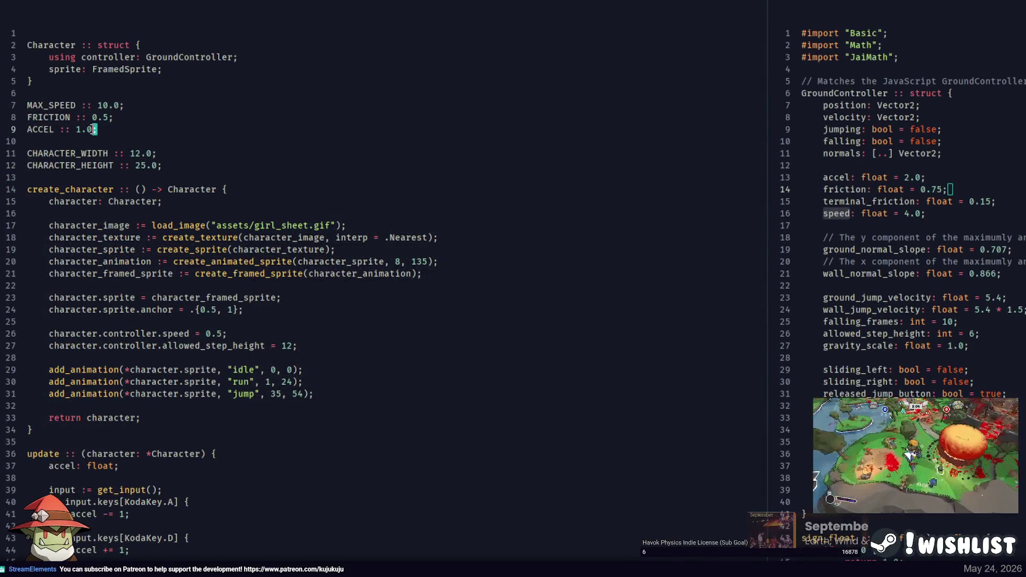
pyautogui.doubleClick(58, 105)
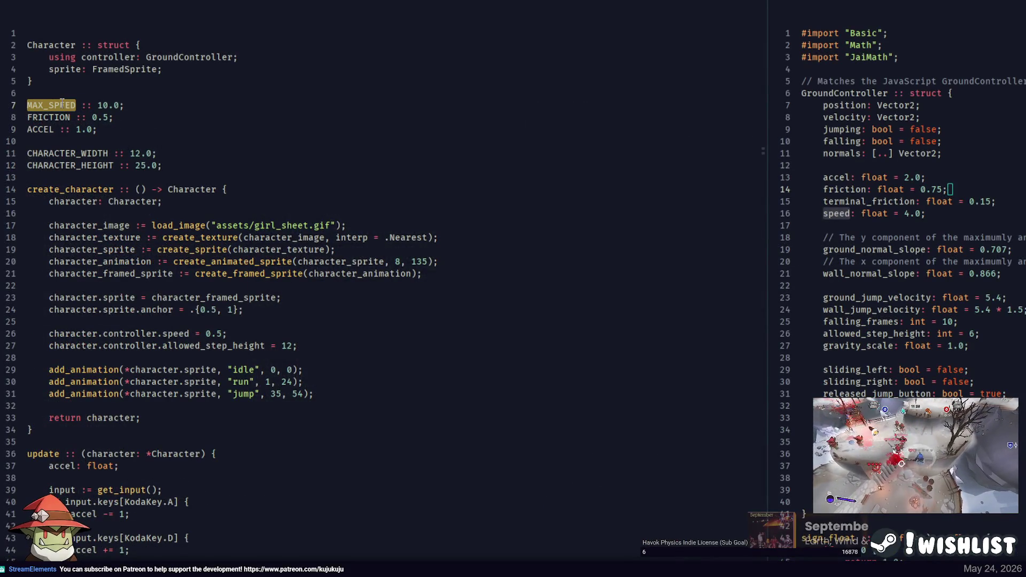
pyautogui.hotkey('ctrl', 'd')
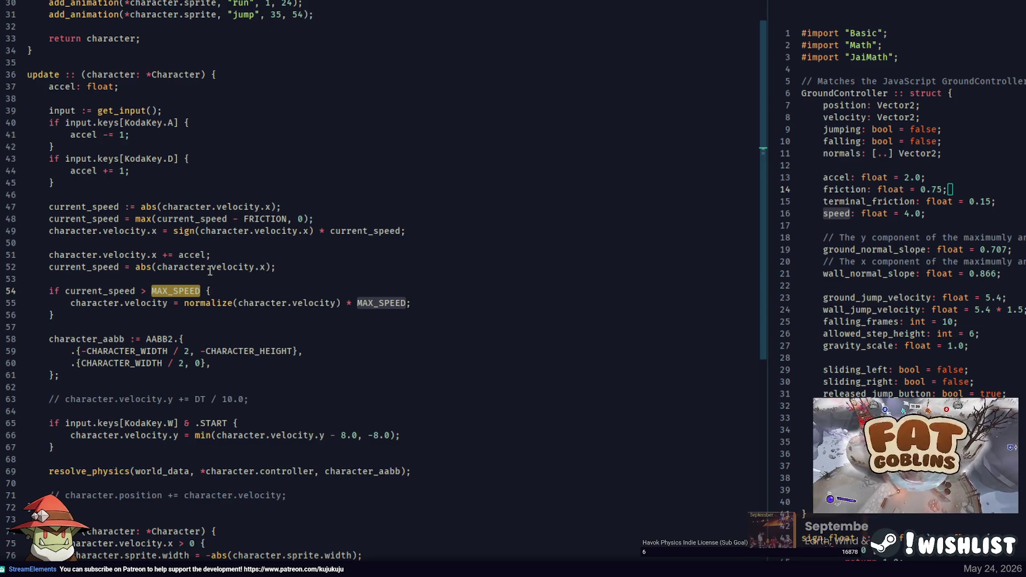
pyautogui.click(165, 303)
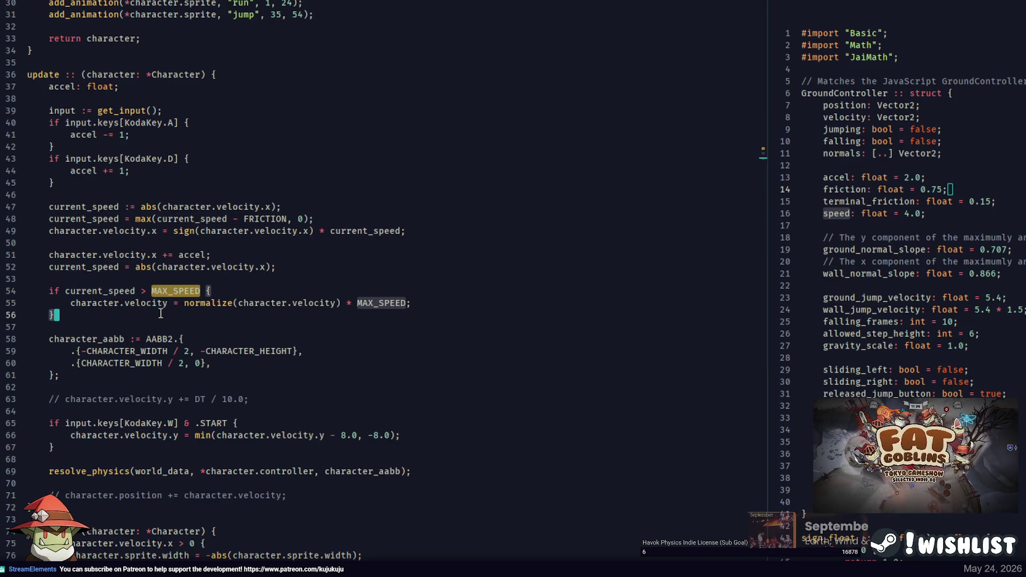
pyautogui.moveTo(163, 315); pyautogui.dragTo(162, 290)
pyautogui.scroll(-20, 880, 38)
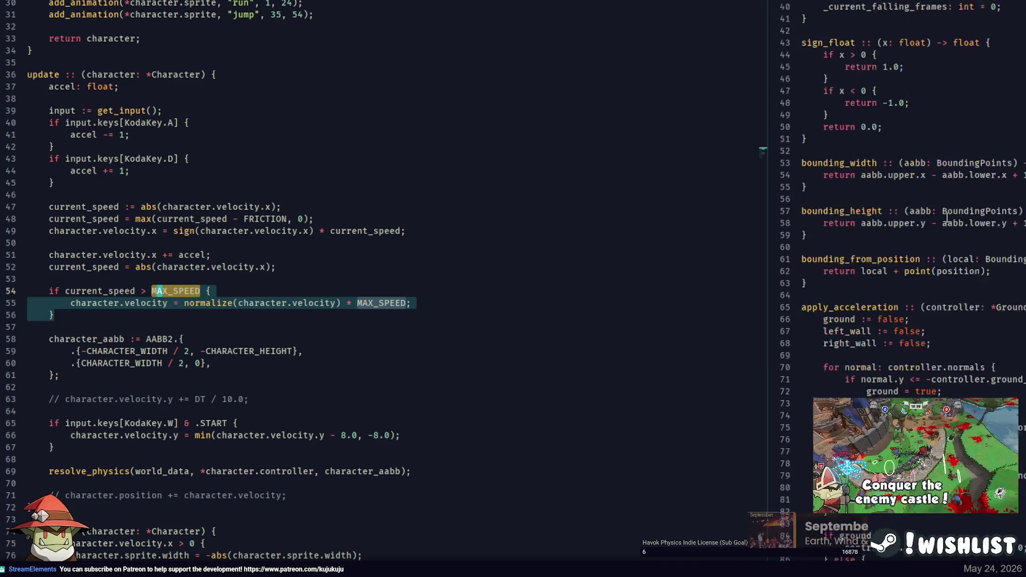
pyautogui.doubleClick(858, 7)
# Start an apply_acceleration(*character.controller, input.keys call on a new line after the input checks
pyautogui.click(147, 193)
pyautogui.press('Return')
pyautogui.press('Return')
pyautogui.press('Up')
pyautogui.write('ap')
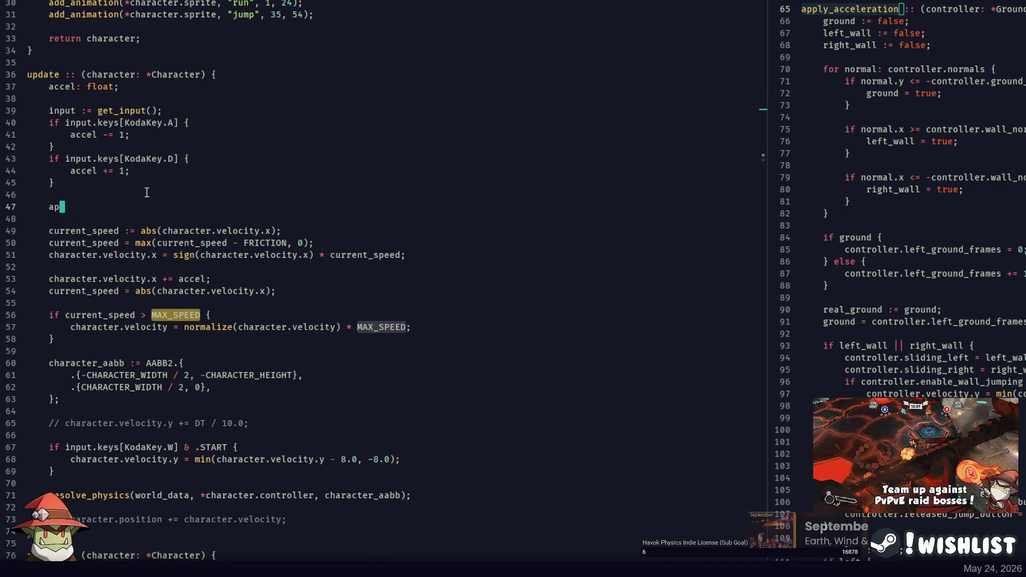
pyautogui.write('lp')
pyautogui.press('BackSpace')
pyautogui.press('BackSpace')
pyautogui.press('BackSpace')
pyautogui.write('ply_')
pyautogui.write('y_ac')
pyautogui.write('n(')
pyautogui.write('ch')
pyautogui.write('aracter.')
pyautogui.write('controller,')
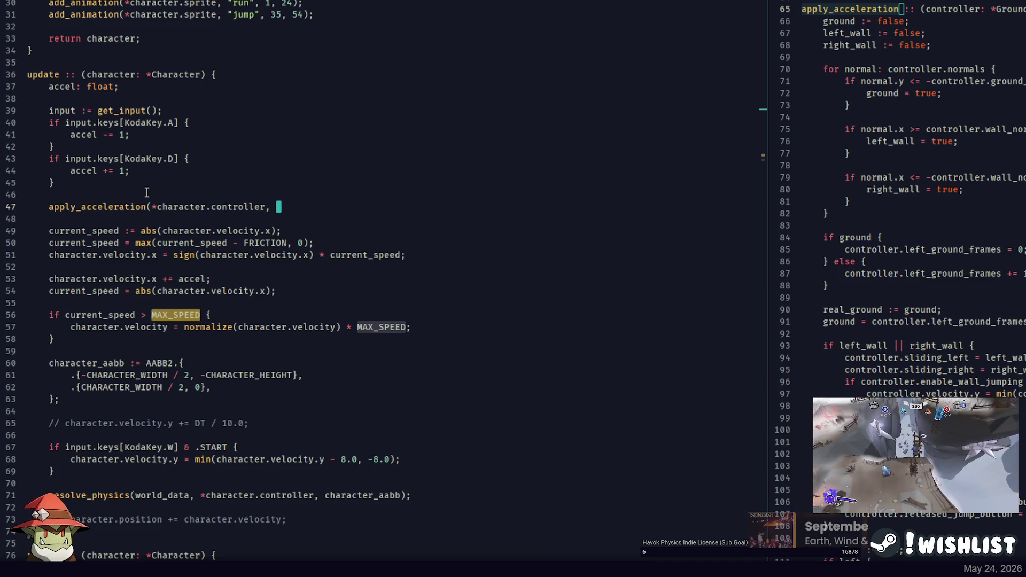
pyautogui.write('input.keys')
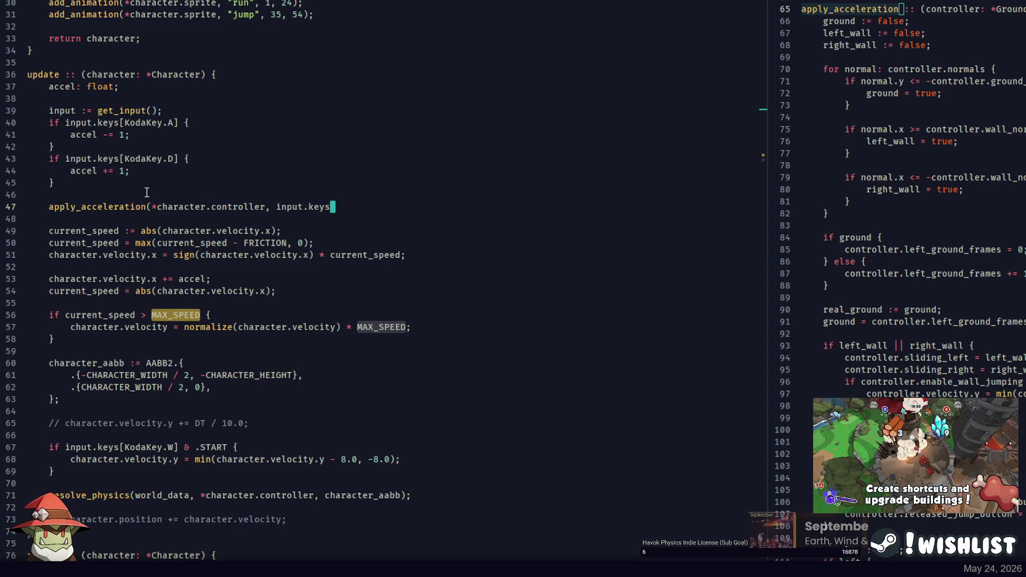
# Check how up is used in apply_acceleration and widen the right pane to show full lines
pyautogui.hotkey('alt', 'Tab')
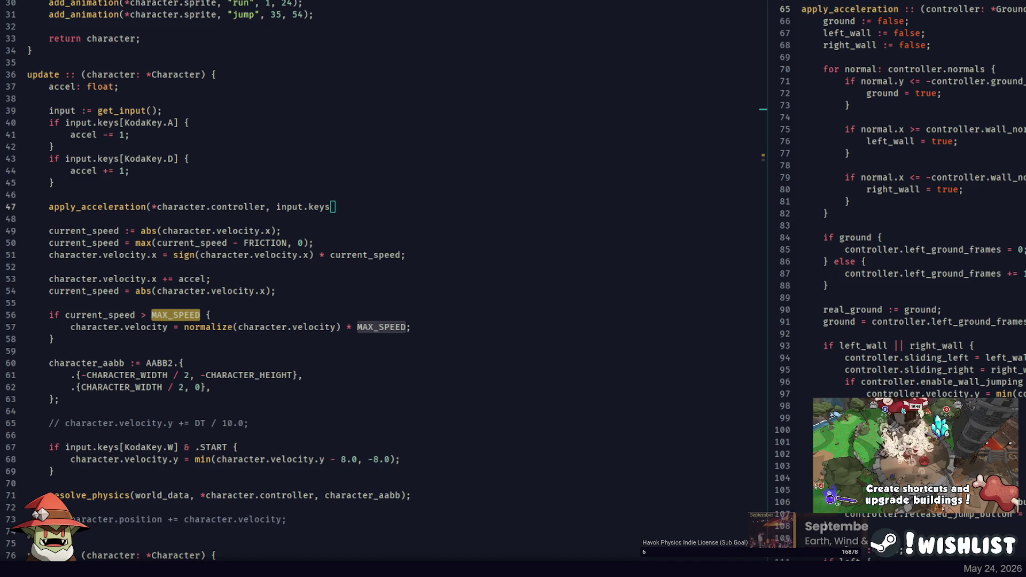
pyautogui.scroll(-2, 898, 214)
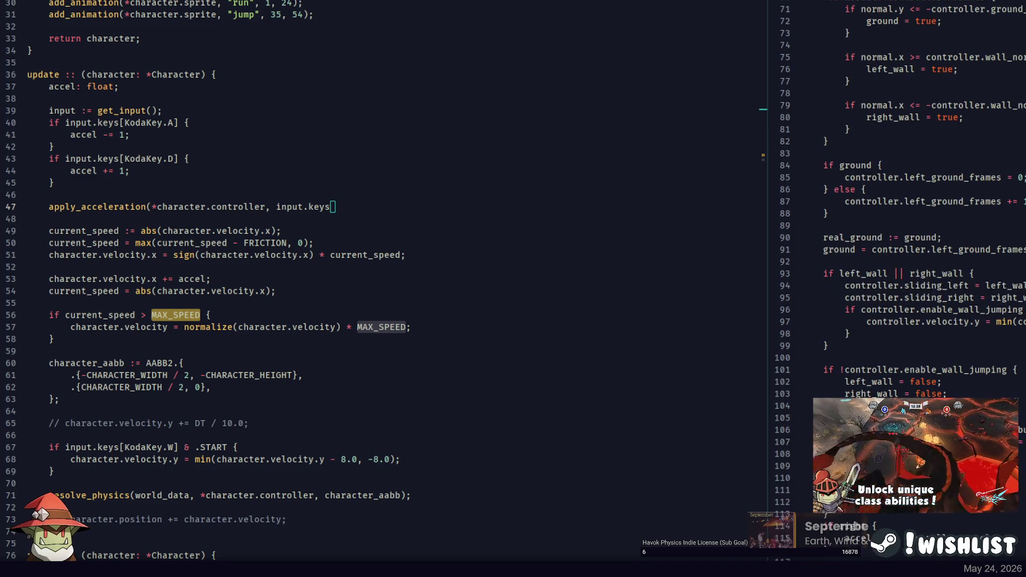
pyautogui.scroll(-2, 898, 214)
pyautogui.click(966, 370)
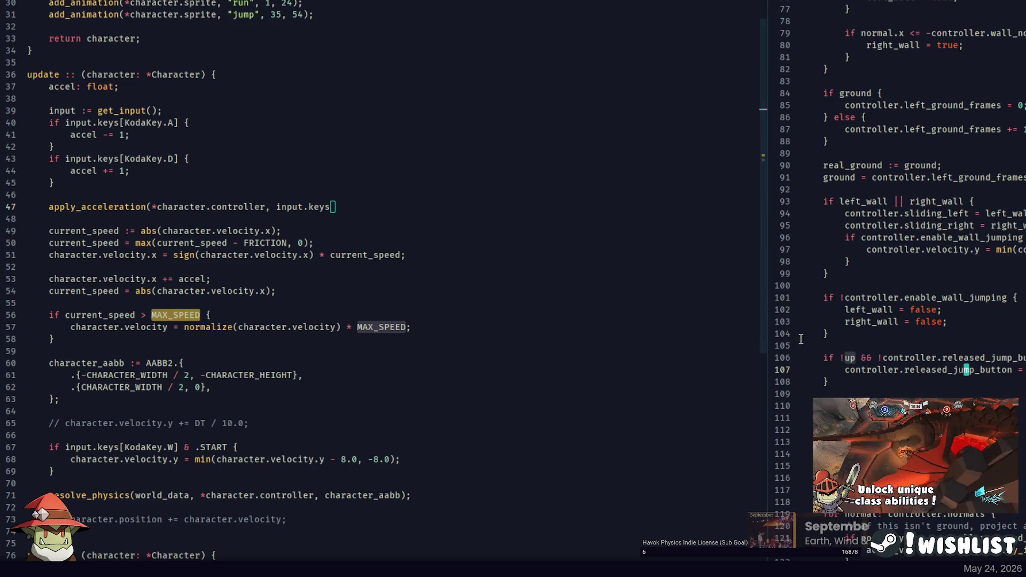
pyautogui.moveTo(768, 341)
pyautogui.mouseDown()
pyautogui.moveTo(549, 331)
pyautogui.moveTo(547, 315)
pyautogui.mouseUp()
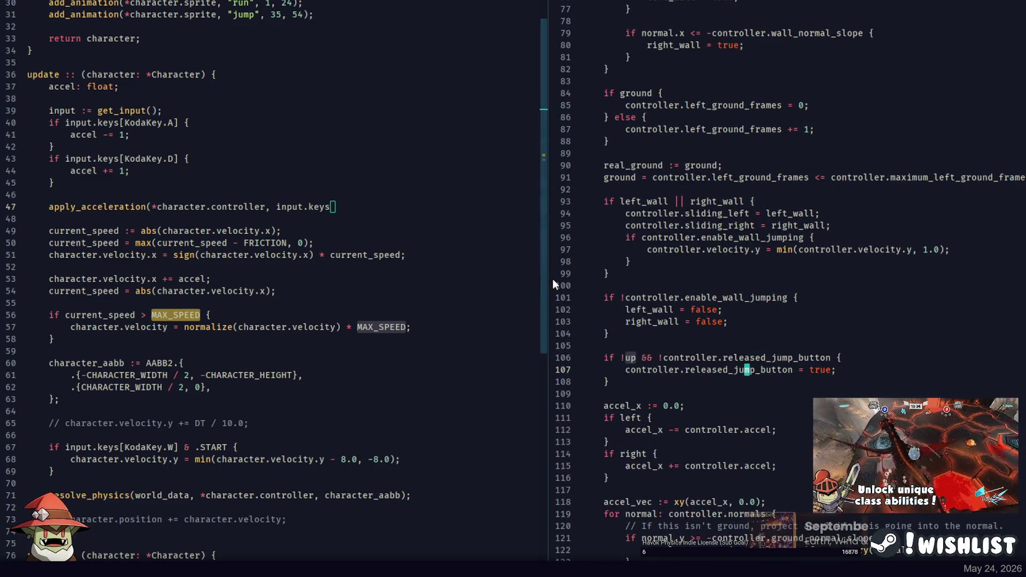
pyautogui.moveTo(547, 279); pyautogui.dragTo(631, 273)
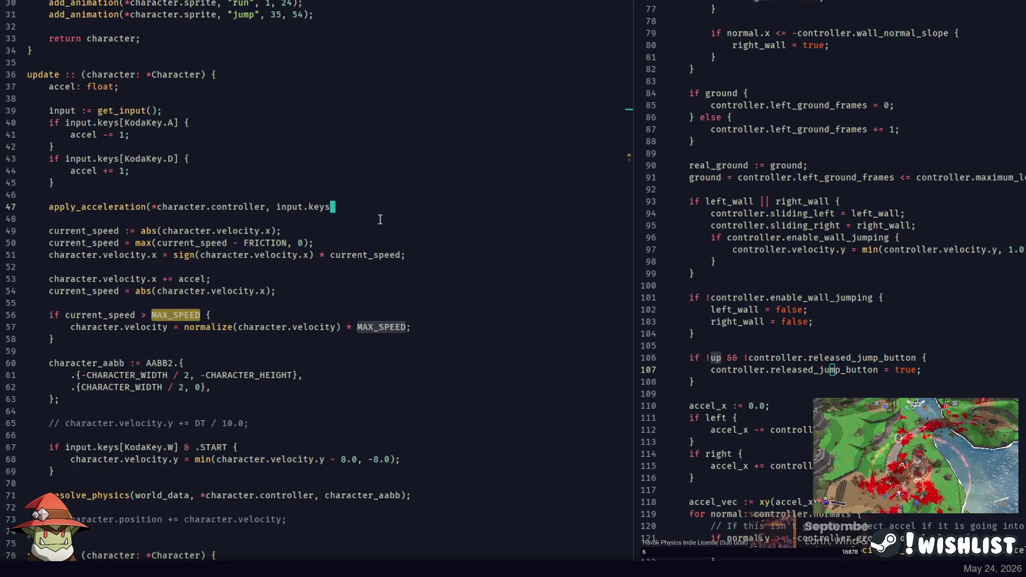
pyautogui.scroll(4, 556, 261)
pyautogui.scroll(10, 801, 267)
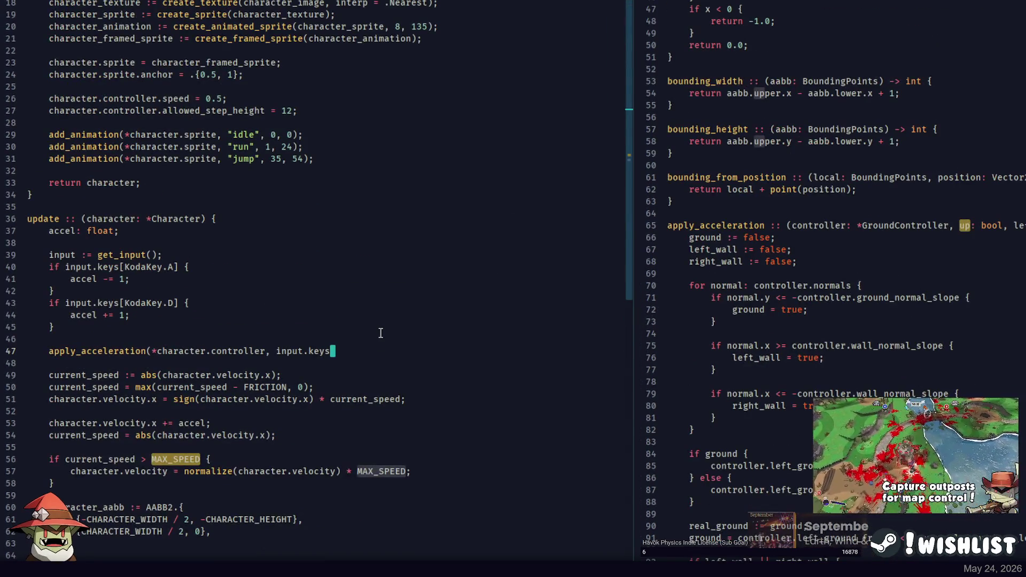
# Add an up variable above the call reading input.keys[KodaKey.W]
pyautogui.write('[KodaKey.')
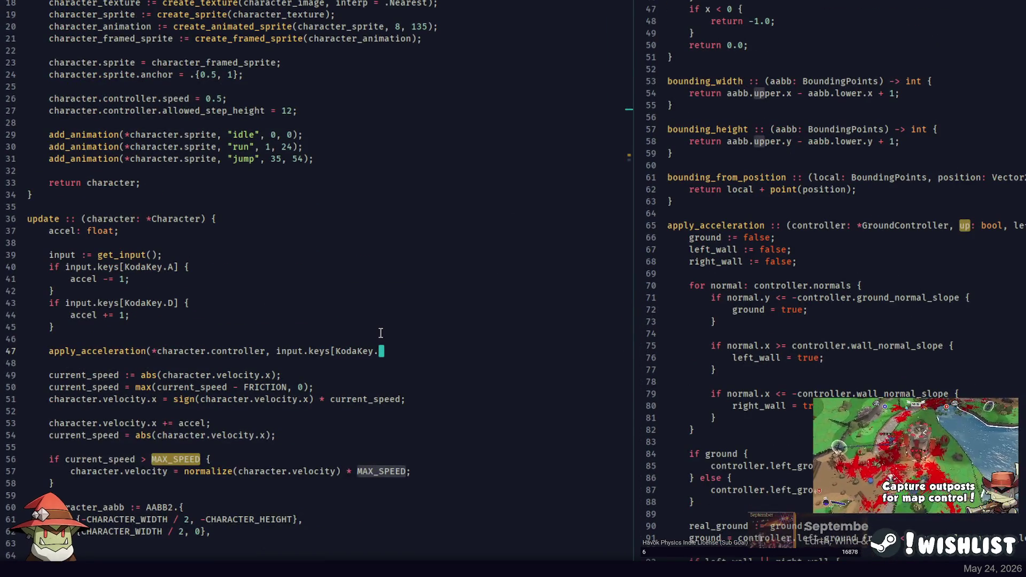
pyautogui.write('W],')
pyautogui.press('Return')
pyautogui.press('Return')
pyautogui.press('Up')
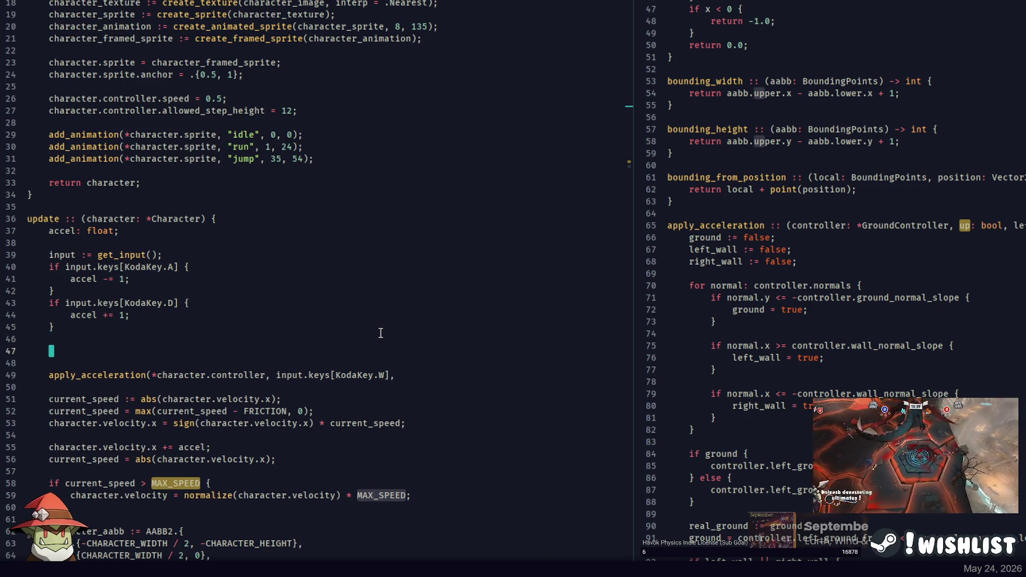
pyautogui.write('up')
pyautogui.press('Down')
pyautogui.press('End')
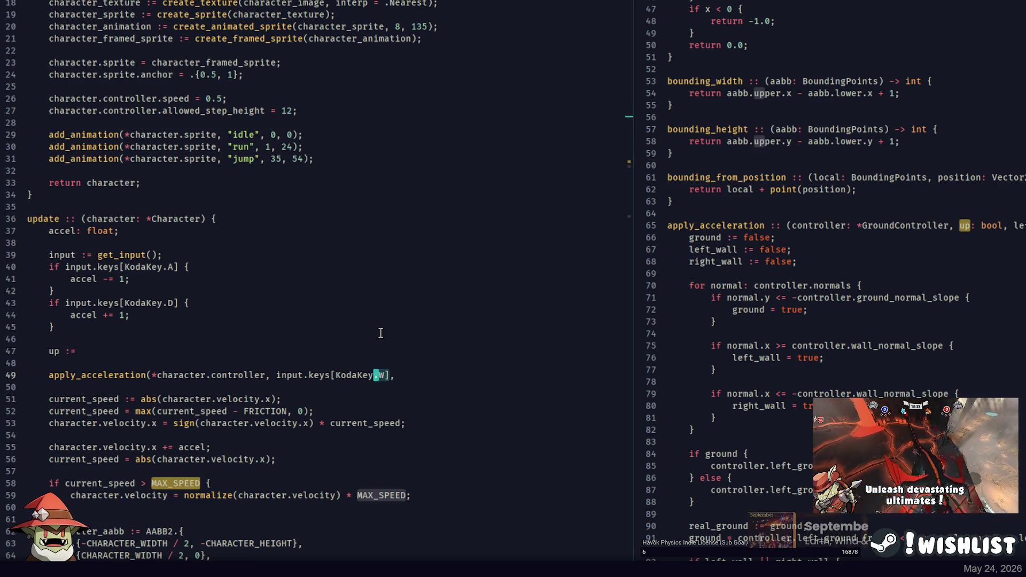
pyautogui.hotkey('ctrl', 'shift', 'Left')
pyautogui.hotkey('ctrl', 'shift', 'Left')
pyautogui.hotkey('ctrl', 'shift', 'Left')
pyautogui.hotkey('ctrl', 'c')
pyautogui.press('Up')
pyautogui.press('Up')
pyautogui.press('End')
pyautogui.hotkey('ctrl', 'v')
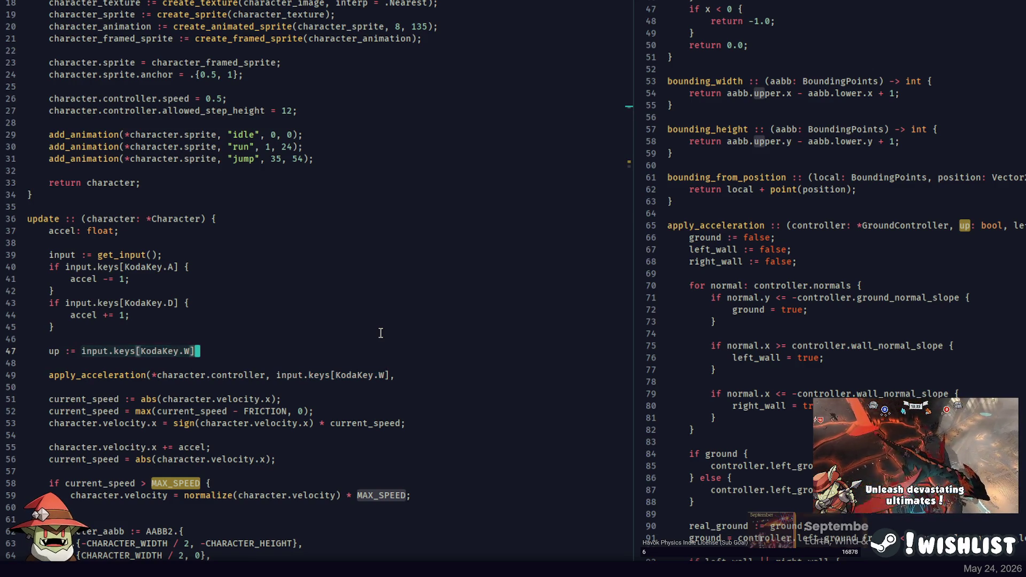
pyautogui.write(';')
# Duplicate the up line into left and down variables reading keys A and S
pyautogui.hotkey('ctrl', 'shift', 'd')
pyautogui.write('left')
pyautogui.press('End')
pyautogui.press('Left')
pyautogui.press('Left')
pyautogui.press('BackSpace')
pyautogui.write('A')
pyautogui.hotkey('ctrl', 'shift', 'd')
pyautogui.press('Home')
pyautogui.hotkey('ctrl', 'Right')
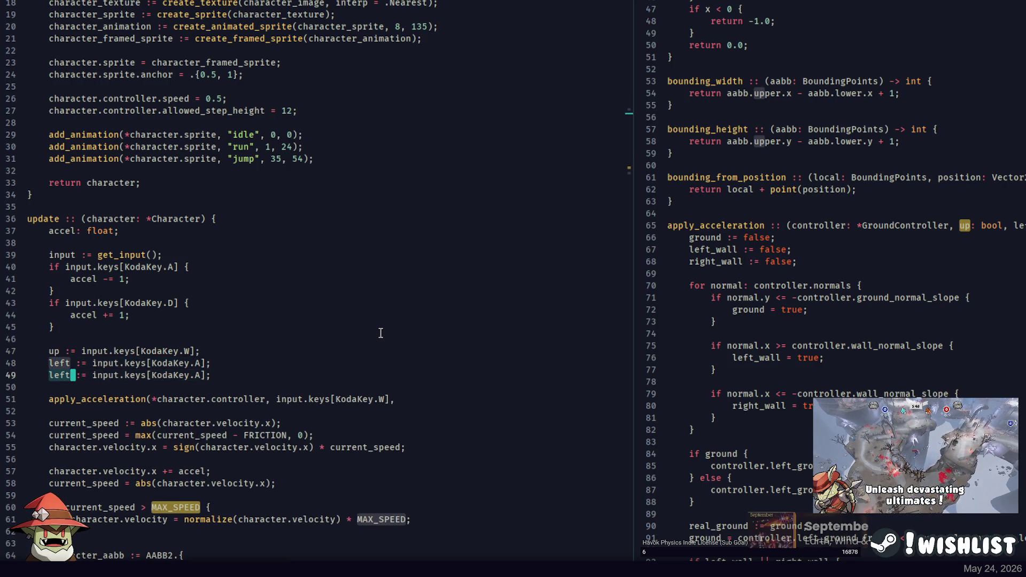
pyautogui.hotkey('ctrl', 'BackSpace')
pyautogui.write('down')
pyautogui.press('Left')
pyautogui.press('BackSpace')
pyautogui.write('S')
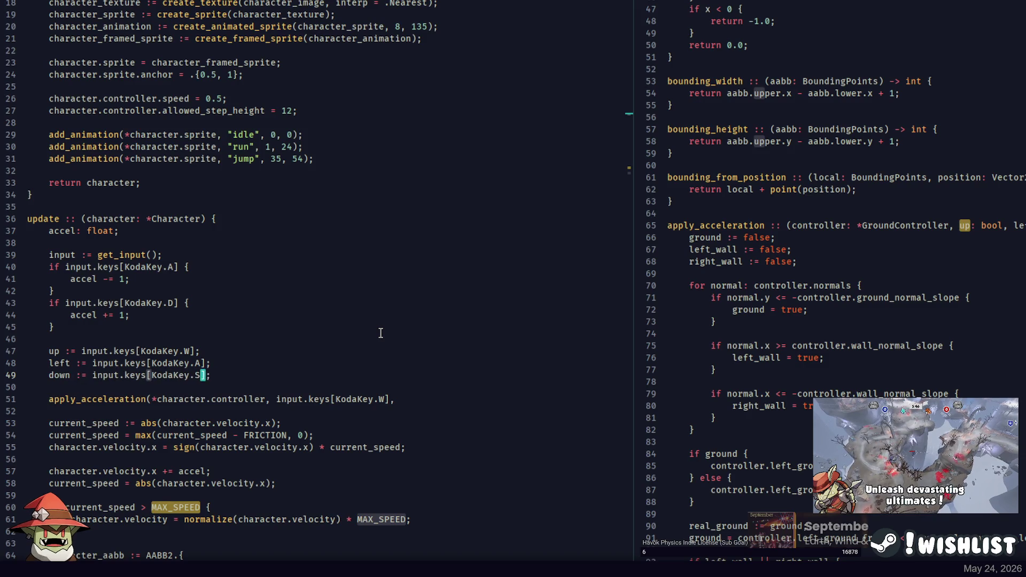
# Add a right variable line by duplicating the down line
pyautogui.hotkey('ctrl', 'shift', 'd')
pyautogui.press('Home')
pyautogui.hotkey('ctrl', 'Right')
pyautogui.hotkey('ctrl', 'BackSpace')
pyautogui.write('right')
pyautogui.press('End')
pyautogui.press('Left')
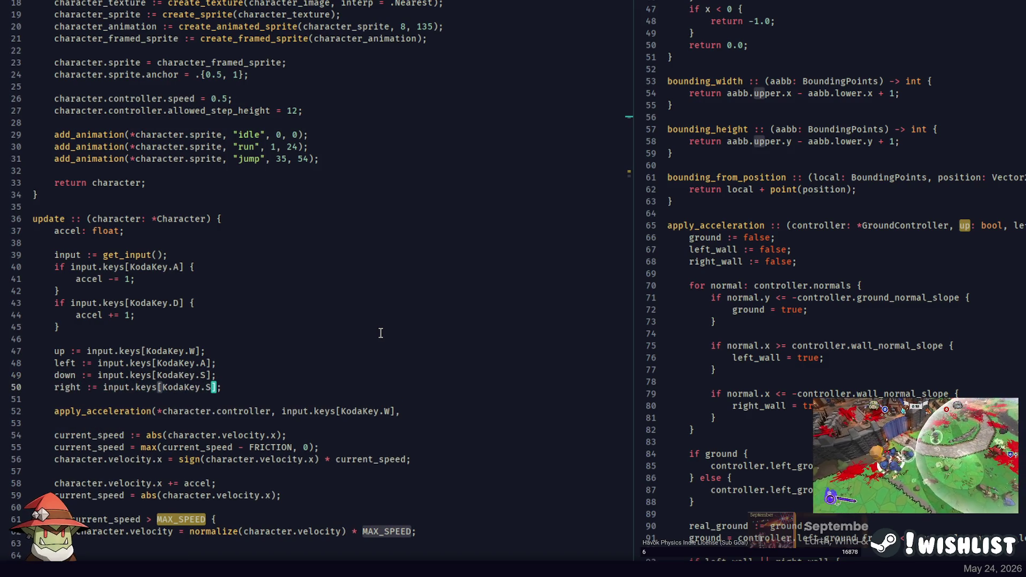
pyautogui.write('D')
# Replace the call's raw key argument with up, left, down, right to complete it
pyautogui.moveTo(400, 410); pyautogui.dragTo(283, 411)
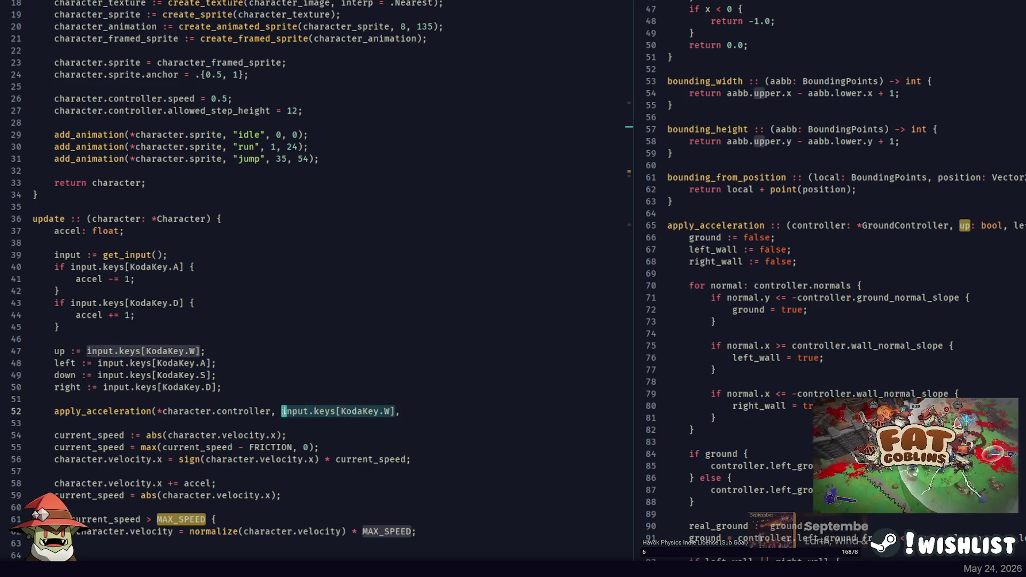
pyautogui.press('BackSpace')
pyautogui.write('up,')
pyautogui.press('BackSpace')
pyautogui.press('BackSpace')
pyautogui.write('left')
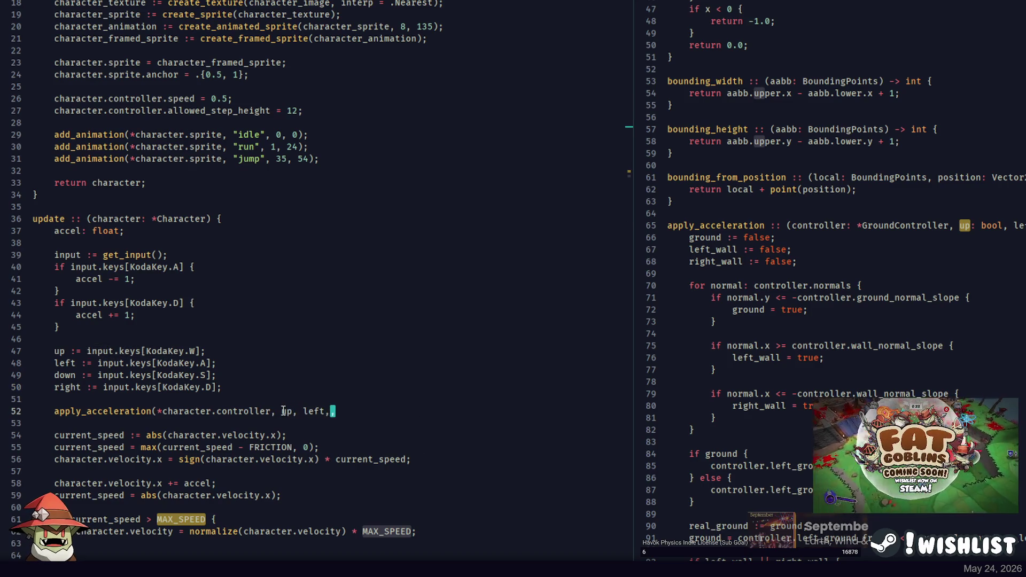
pyautogui.write(', down, riu')
pyautogui.press('BackSpace')
pyautogui.write('ght,')
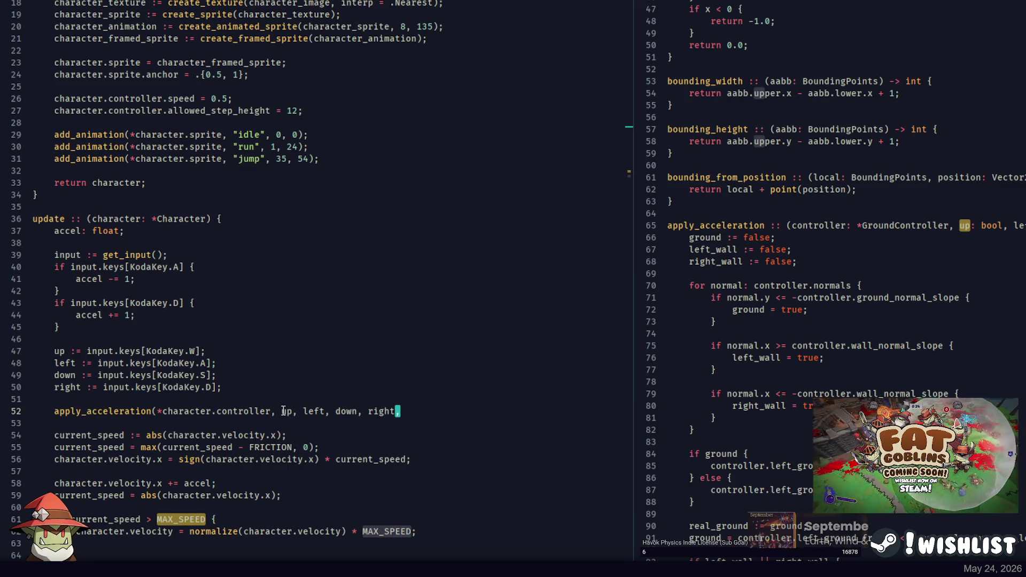
pyautogui.write(')')
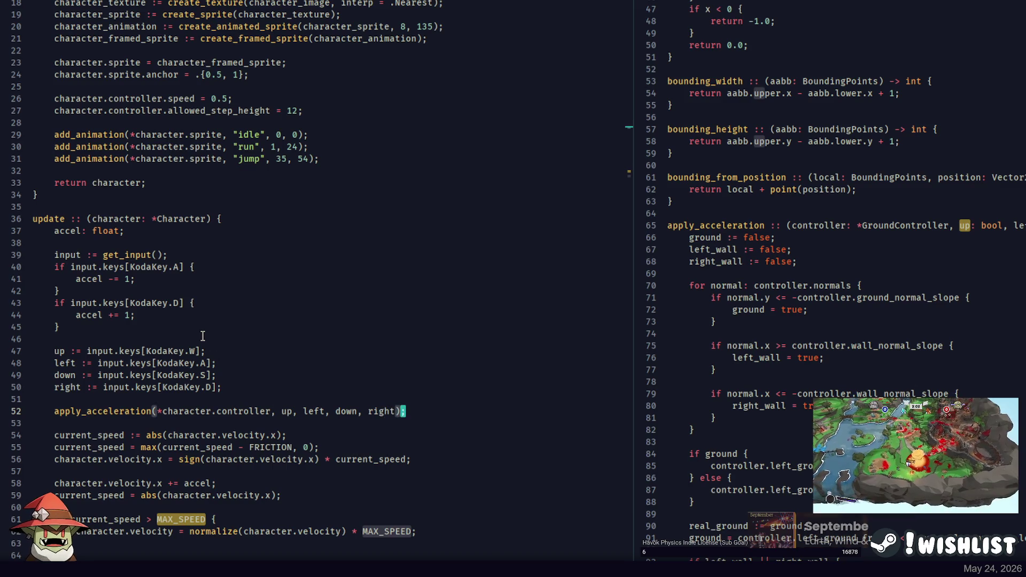
pyautogui.doubleClick(231, 407)
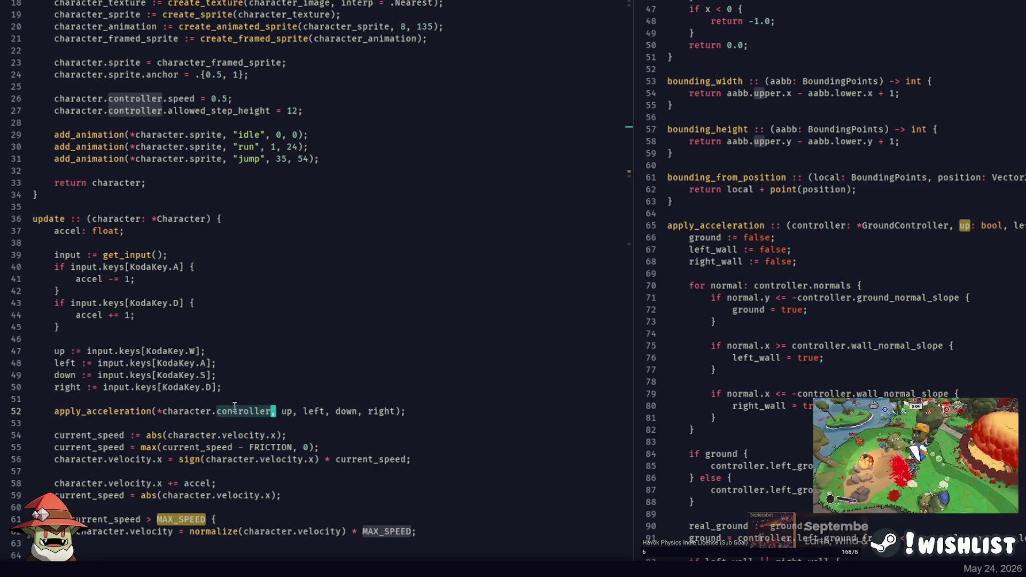
pyautogui.click(185, 432)
# Delete the old speed and friction code from update, keeping the character_aabb block
pyautogui.moveTo(56, 424)
pyautogui.mouseDown()
pyautogui.moveTo(326, 486)
pyautogui.moveTo(251, 469)
pyautogui.moveTo(271, 501)
pyautogui.mouseUp()
pyautogui.scroll(-4, 251, 470)
pyautogui.press('Left')
pyautogui.press('Left')
pyautogui.press('Left')
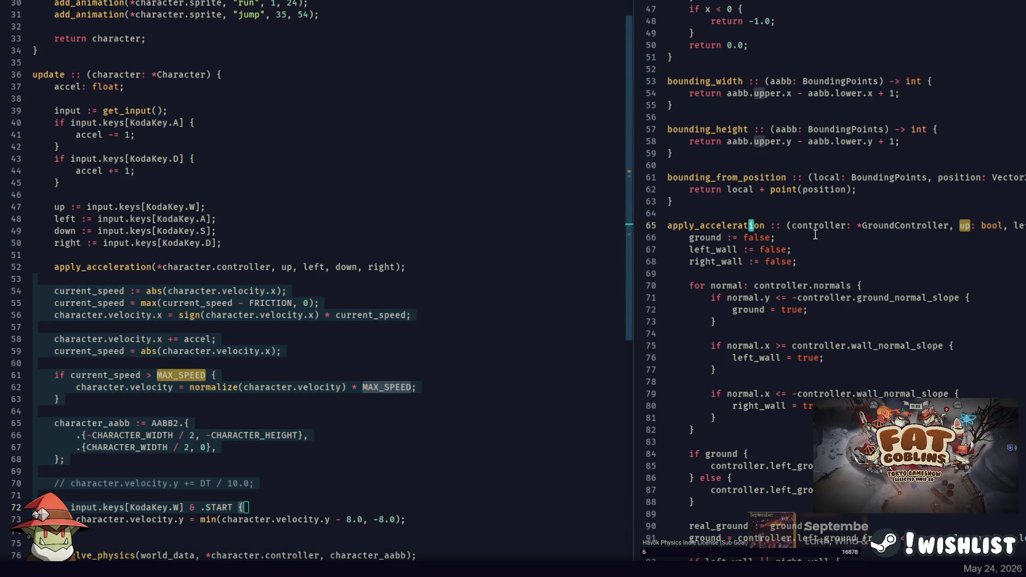
pyautogui.scroll(-20, 781, 227)
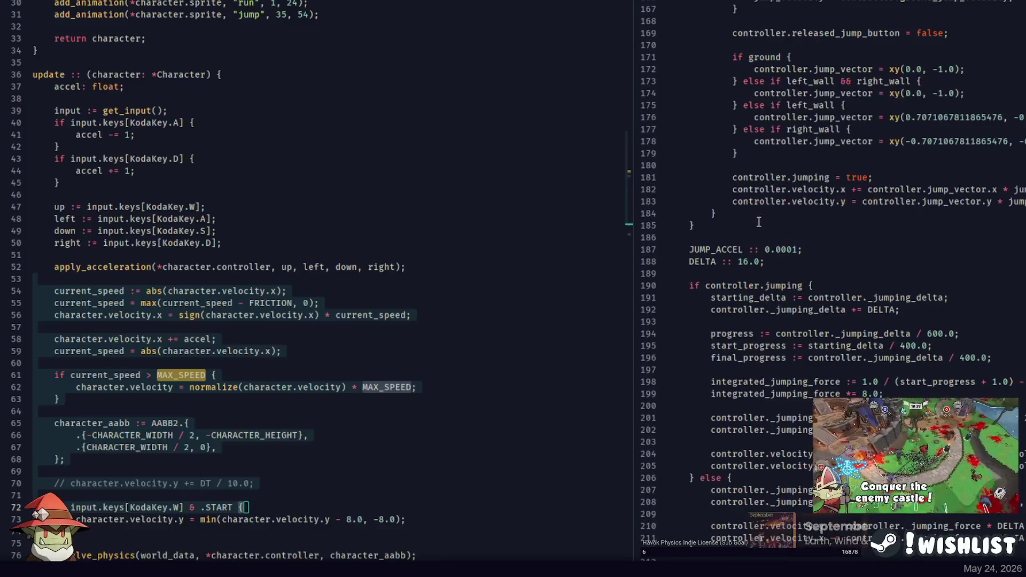
pyautogui.scroll(-12, 759, 221)
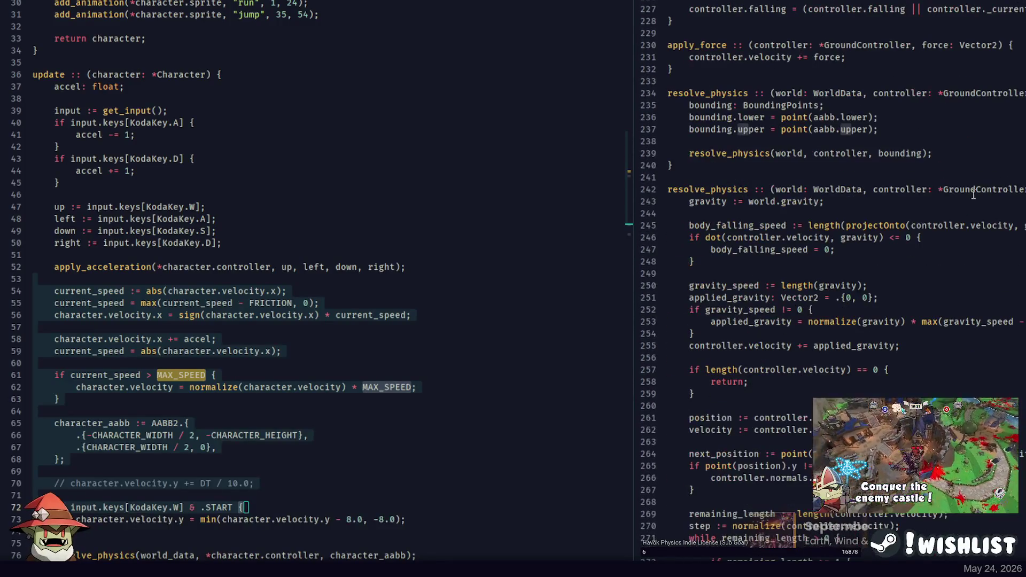
pyautogui.hotkey('ctrl', 'Left')
pyautogui.hotkey('ctrl', 'Left')
pyautogui.hotkey('ctrl', 'Left')
pyautogui.click(149, 507)
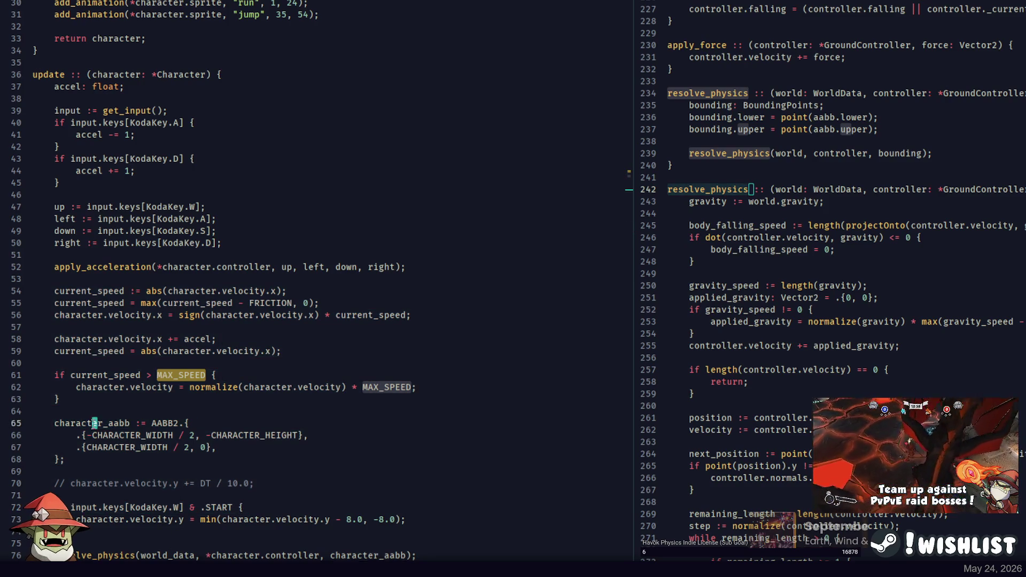
pyautogui.moveTo(64, 460); pyautogui.dragTo(143, 423)
pyautogui.hotkey('ctrl', 'x')
pyautogui.click(105, 474)
pyautogui.hotkey('ctrl', 'v')
pyautogui.moveTo(60, 471); pyautogui.dragTo(156, 282)
pyautogui.press('BackSpace')
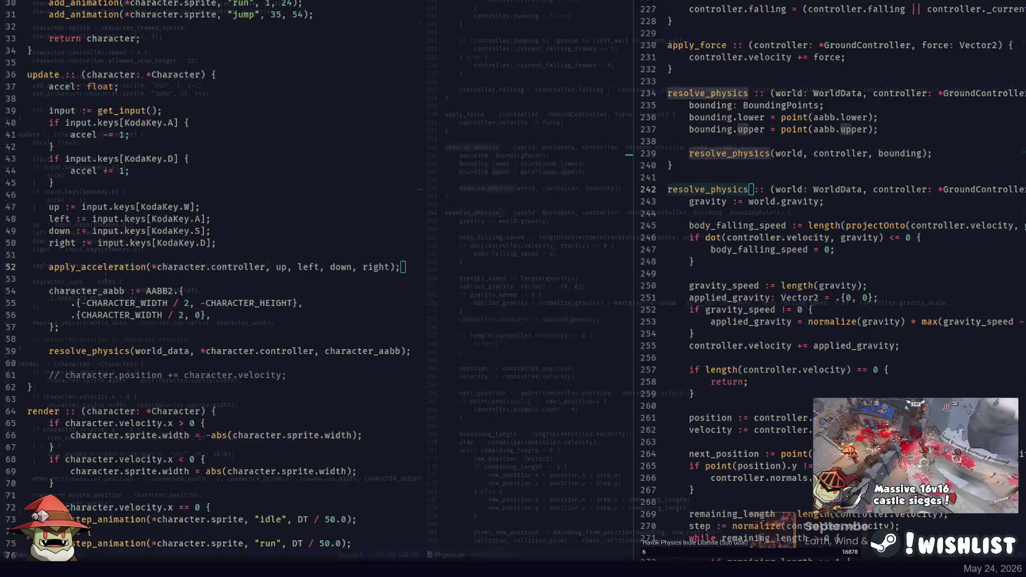
# Build the game, then prefix the up, left, down and right key reads with !!
pyautogui.hotkey('alt', 'Tab')
pyautogui.hotkey('alt', 'Tab')
pyautogui.click(63, 207)
pyautogui.write('!!')
pyautogui.click(92, 219)
pyautogui.write('!!')
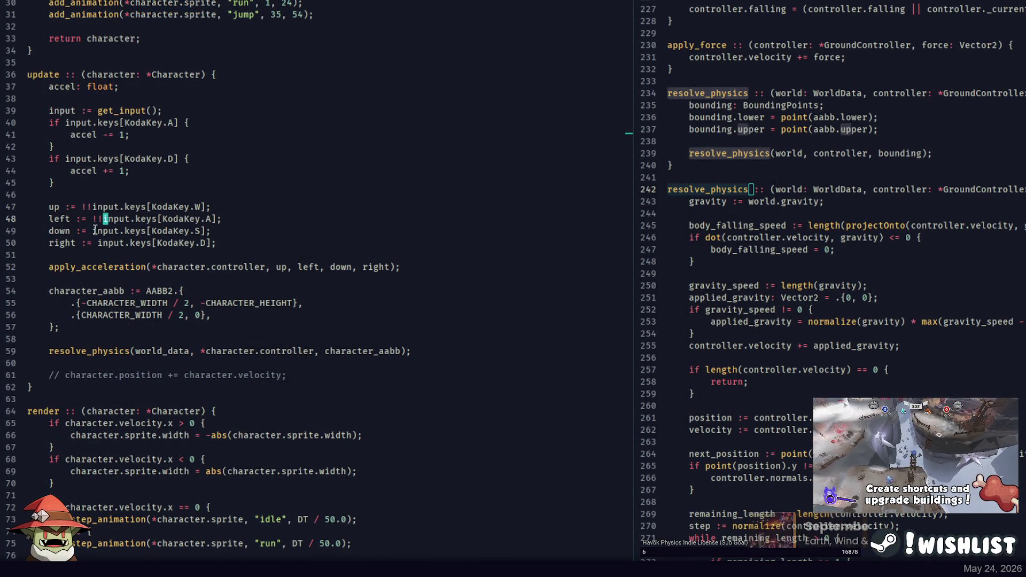
pyautogui.click(92, 231)
pyautogui.write('!!')
pyautogui.click(97, 243)
pyautogui.write('!!')
pyautogui.hotkey('alt', 'Tab')
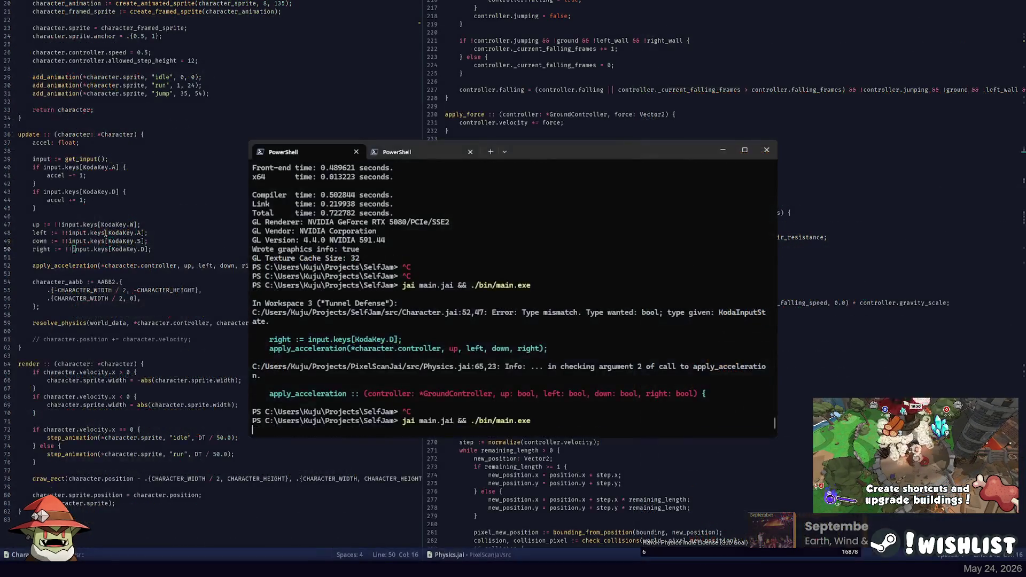
# Rebuild the game and locate the jump_vector wall-jump literals behind the float64 error
pyautogui.press('Up')
pyautogui.press('Return')
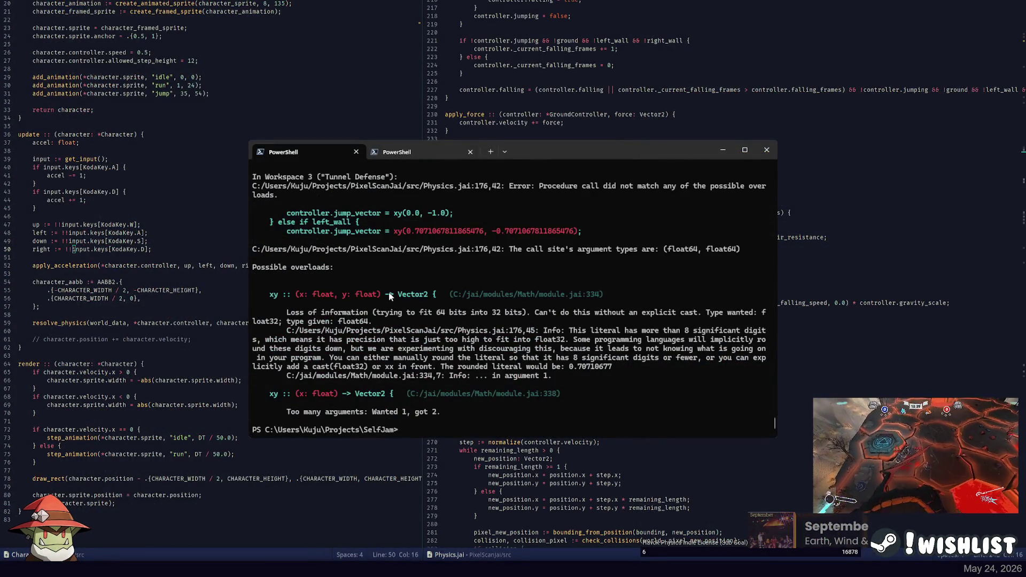
pyautogui.hotkey('alt', 'Tab')
pyautogui.scroll(10, 730, 192)
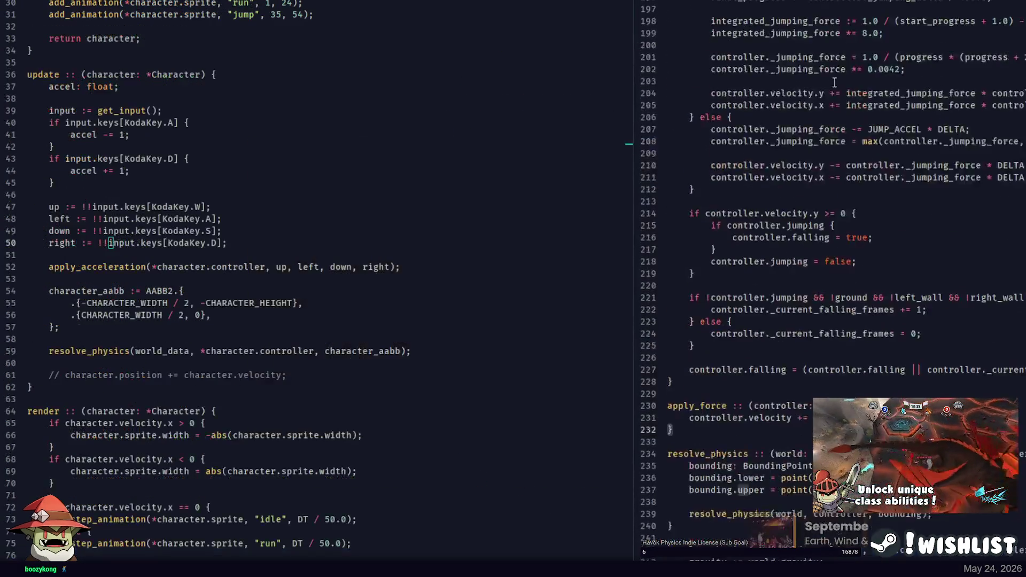
pyautogui.scroll(-4, 729, 192)
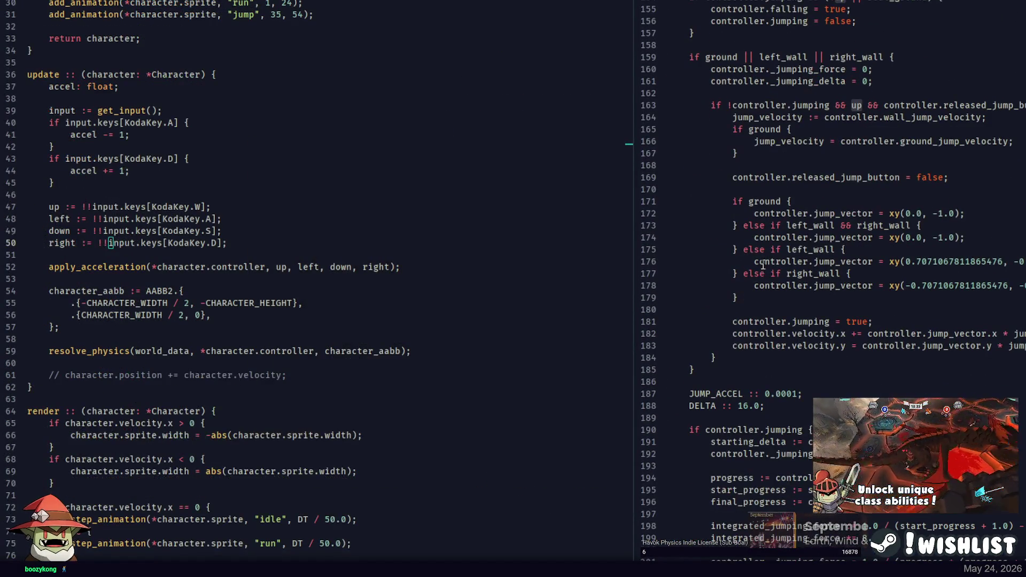
pyautogui.doubleClick(858, 261)
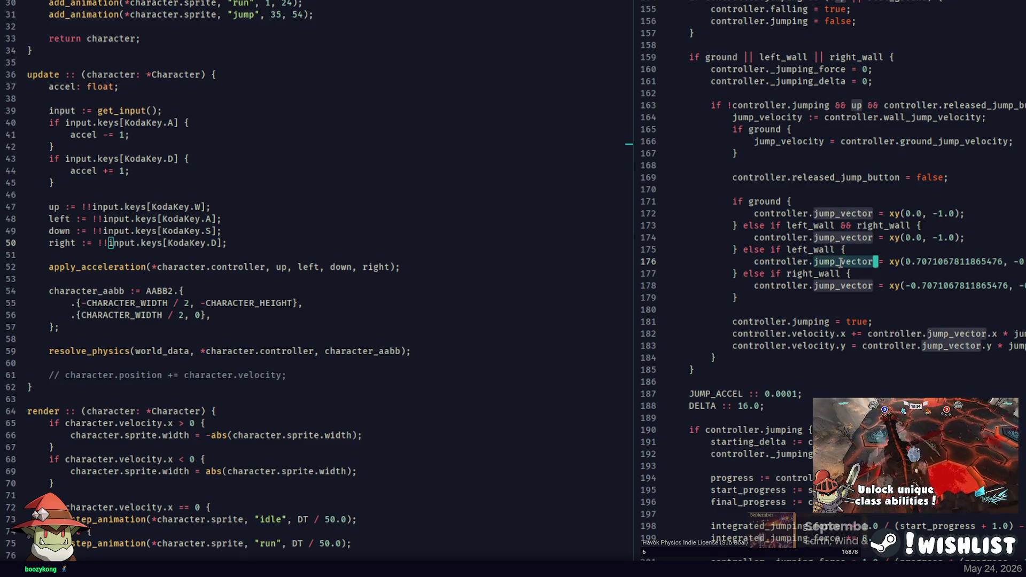
# Insert cast(float) before the xy literals on lines 176 and 178 and rebuild
pyautogui.click(899, 261)
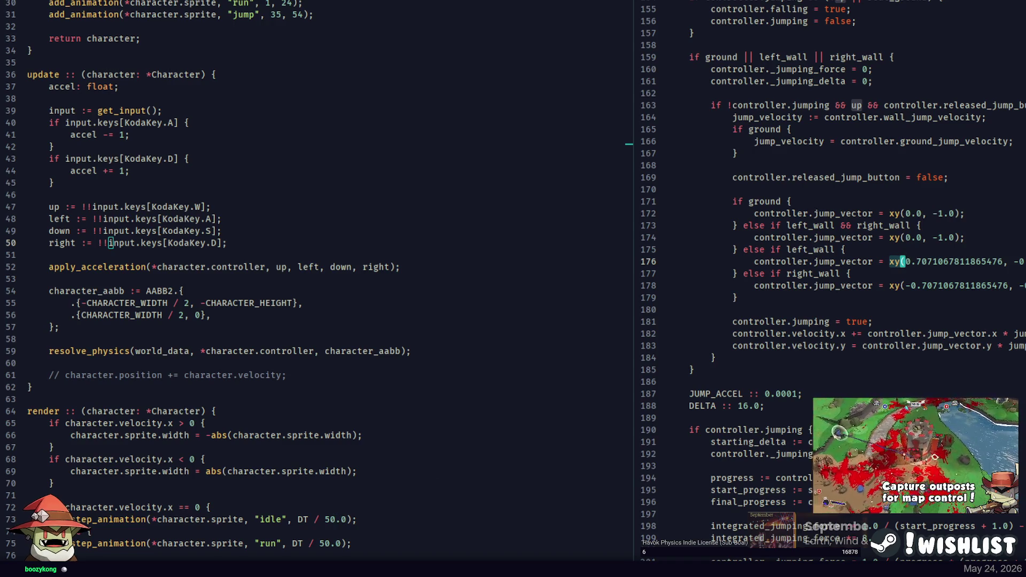
pyautogui.click(897, 213)
pyautogui.press('Right')
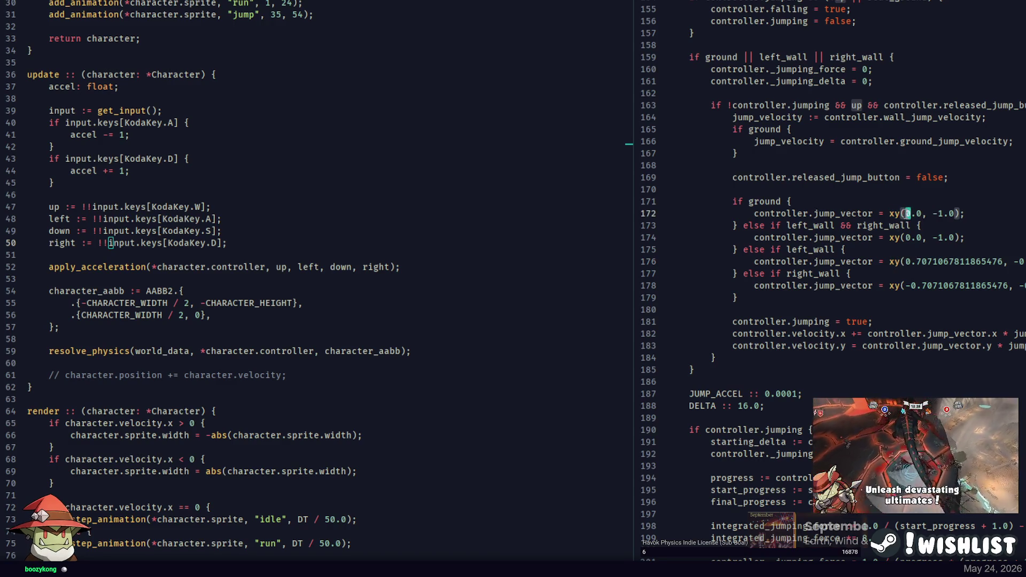
pyautogui.press('Left')
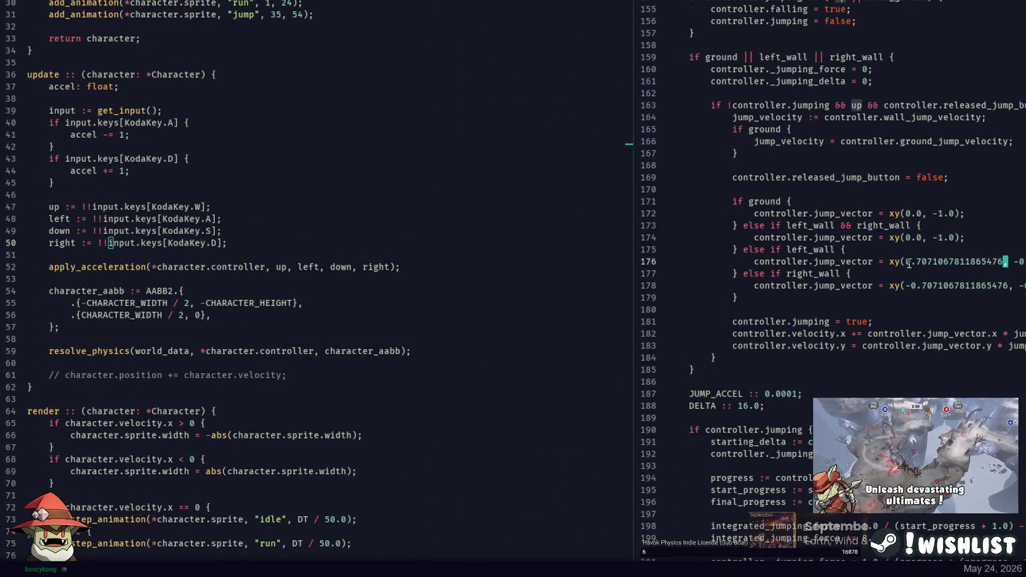
pyautogui.click(908, 263)
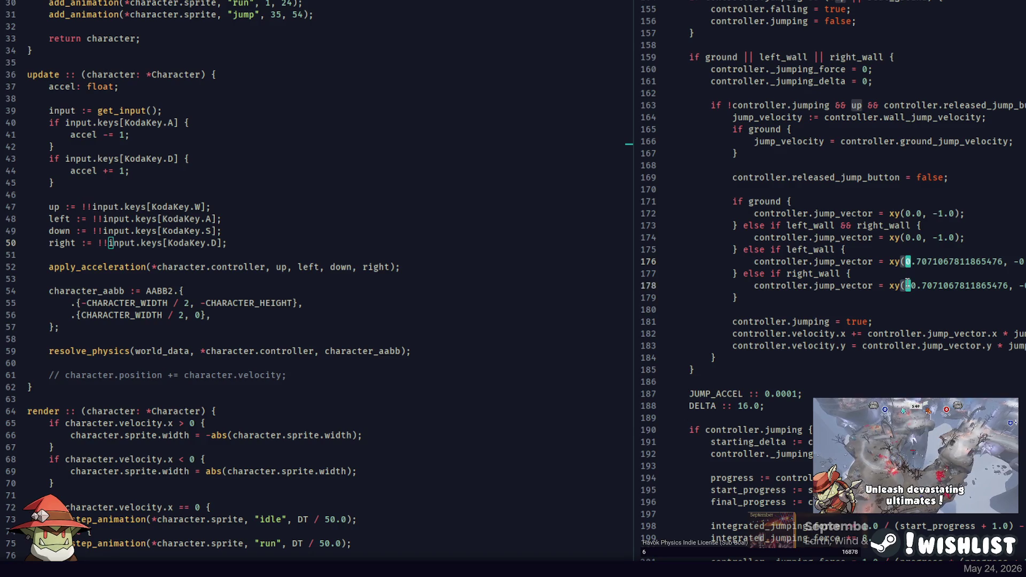
pyautogui.write('cast(fl')
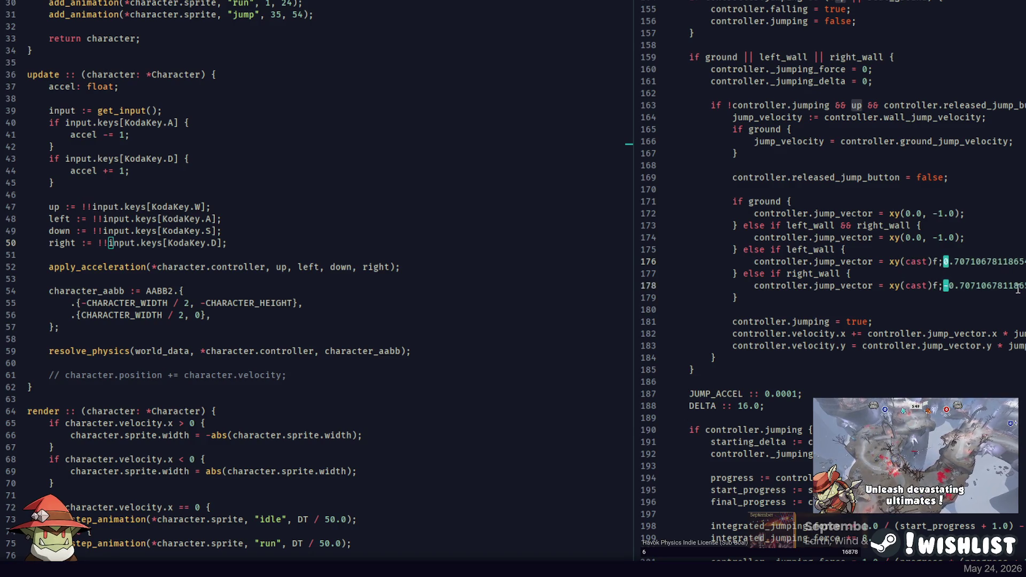
pyautogui.write('oat)')
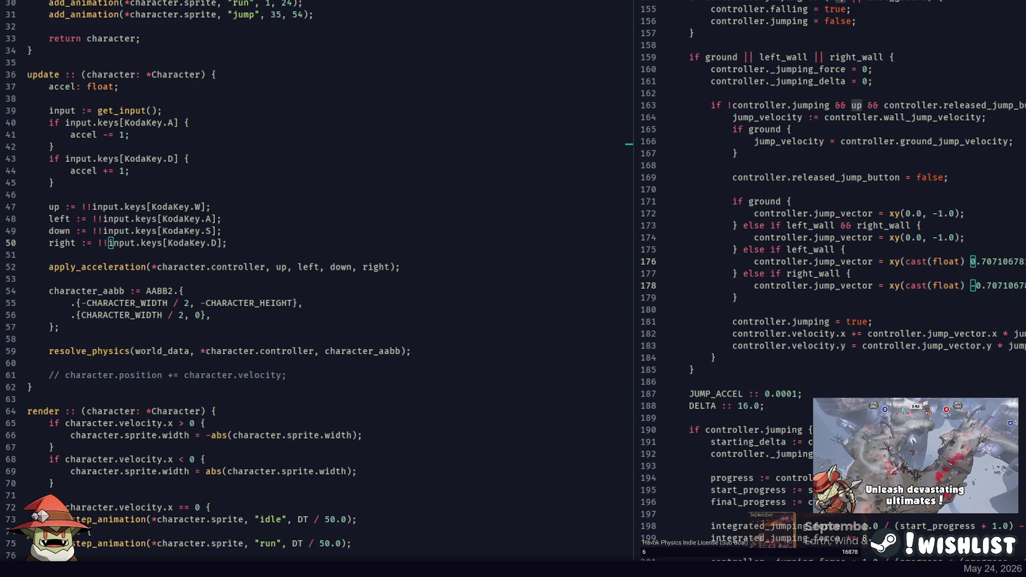
pyautogui.hotkey('alt', 'Tab')
pyautogui.press('Up')
pyautogui.press('Return')
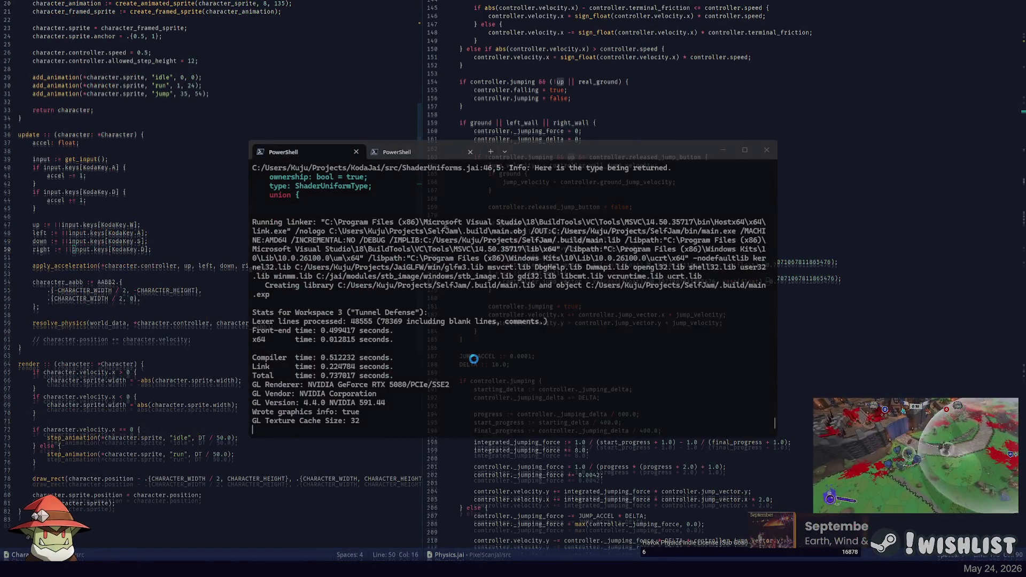
# Close the game and look over the GroundController struct and the character update code
pyautogui.press('Escape')
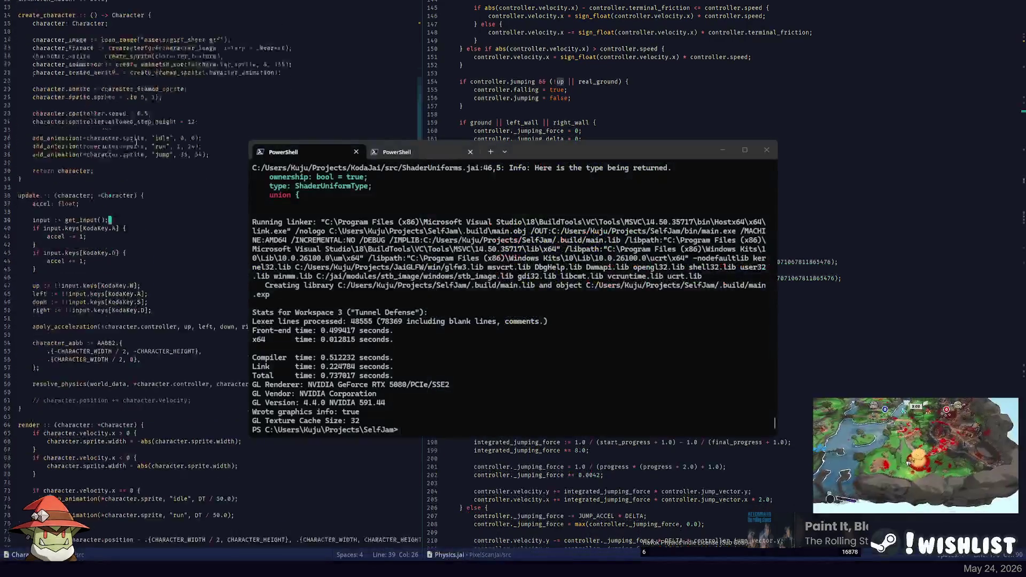
pyautogui.hotkey('alt', 'Tab')
pyautogui.scroll(20, 802, 210)
pyautogui.click(802, 210)
pyautogui.click(298, 183)
pyautogui.scroll(-12, 469, 194)
pyautogui.hotkey('ctrl', 'p')
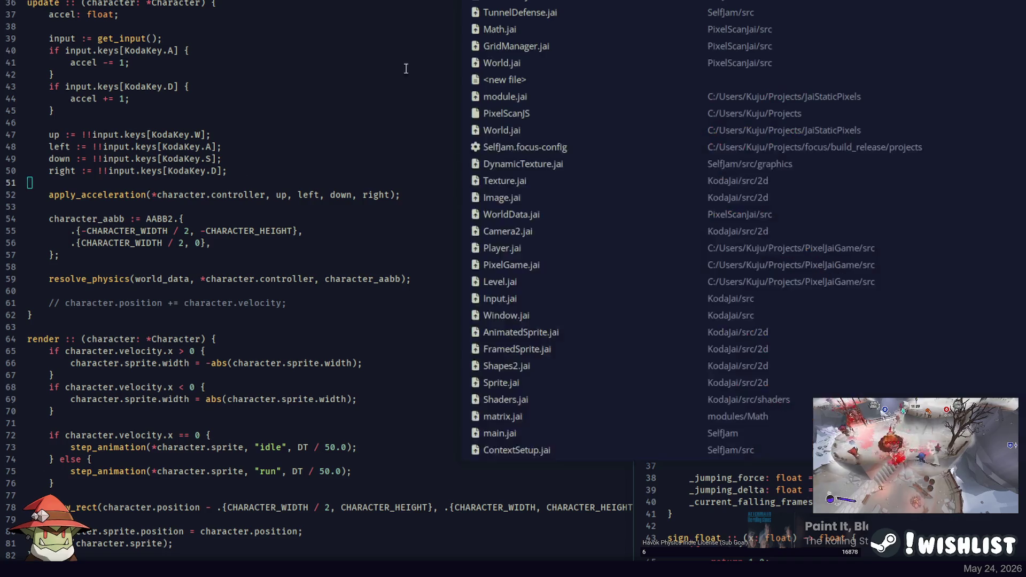
pyautogui.press('Escape')
pyautogui.scroll(12, 268, 161)
# Check how character is used in main.jai, then return to the Character file
pyautogui.click(131, 87)
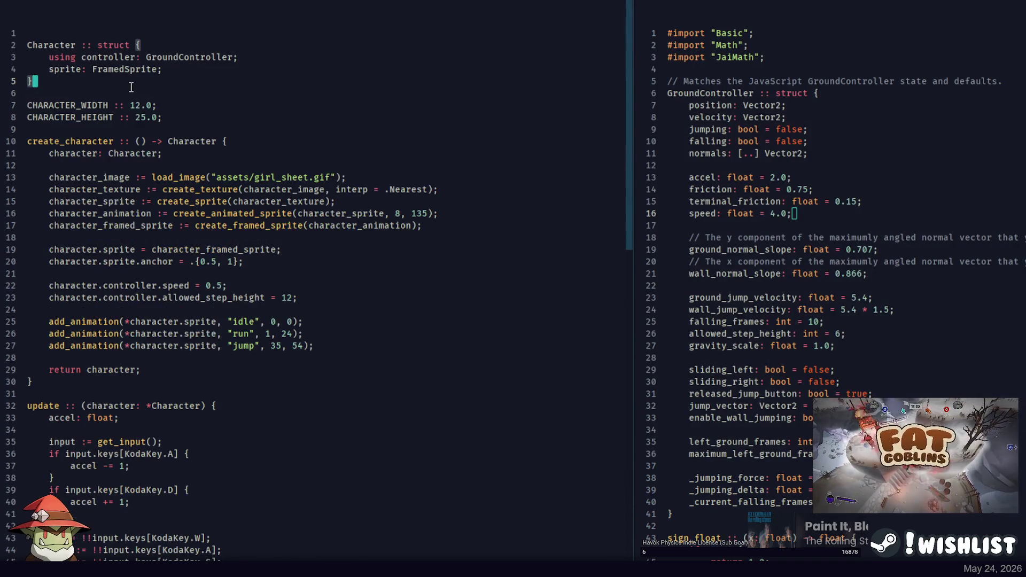
pyautogui.hotkey('ctrl', 'p')
pyautogui.click(565, 14)
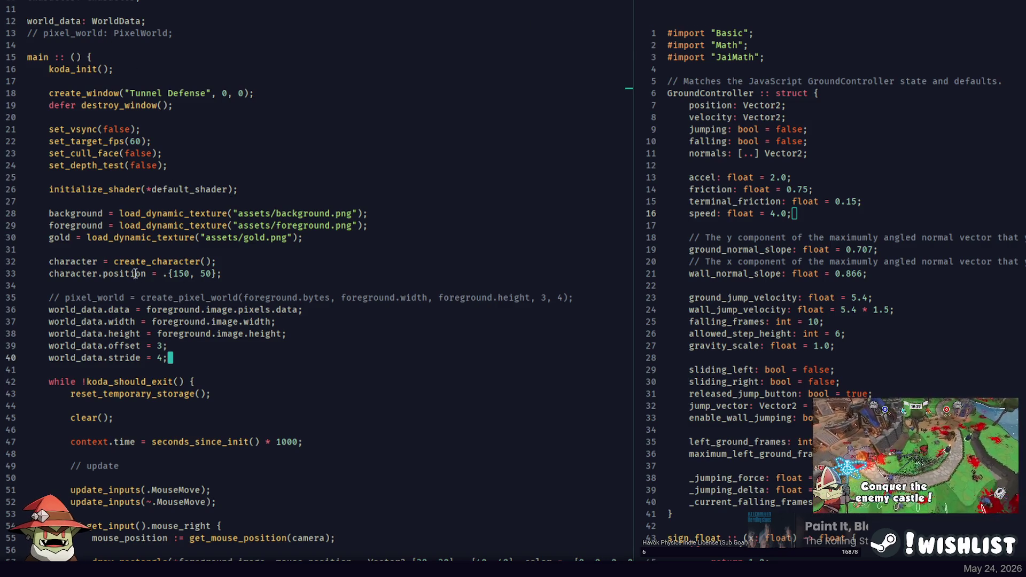
pyautogui.doubleClick(103, 262)
pyautogui.hotkey('ctrl', 'p')
pyautogui.press('Return')
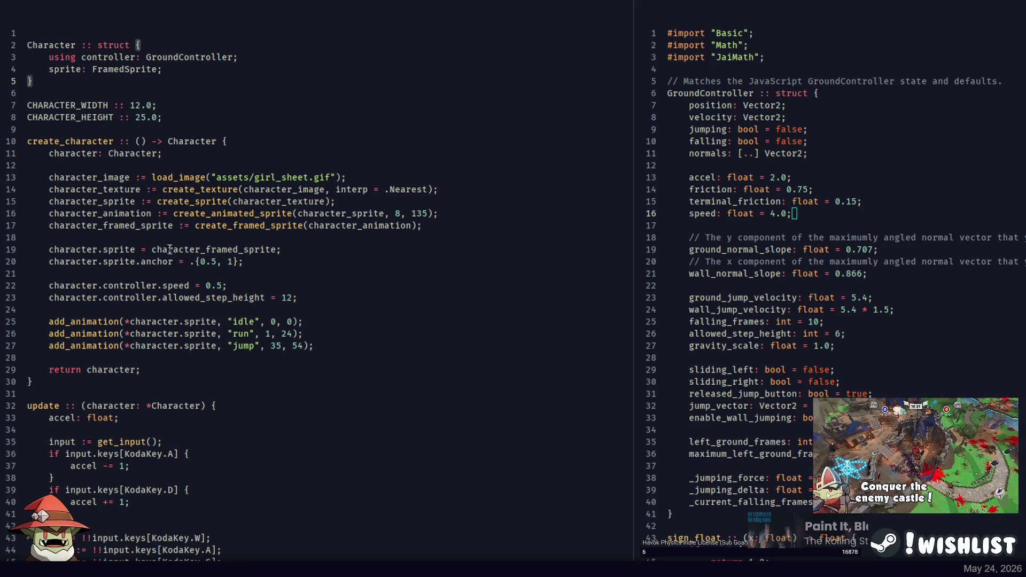
# Comment out the character.controller.speed = 0.5 line on line 22 and rebuild the game
pyautogui.click(213, 285)
pyautogui.hotkey('ctrl', '/')
pyautogui.hotkey('alt', 'Tab')
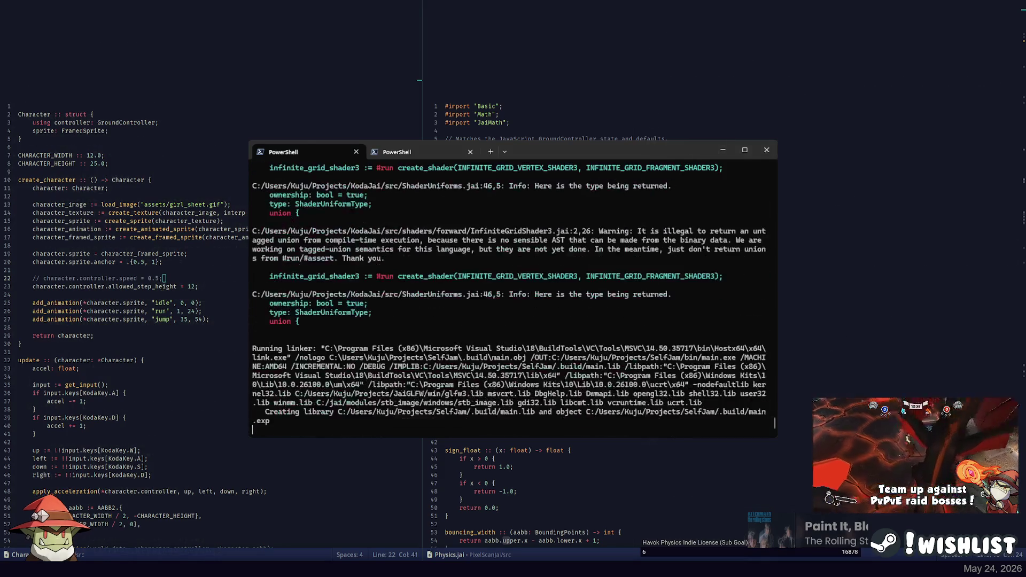
pyautogui.press('d')
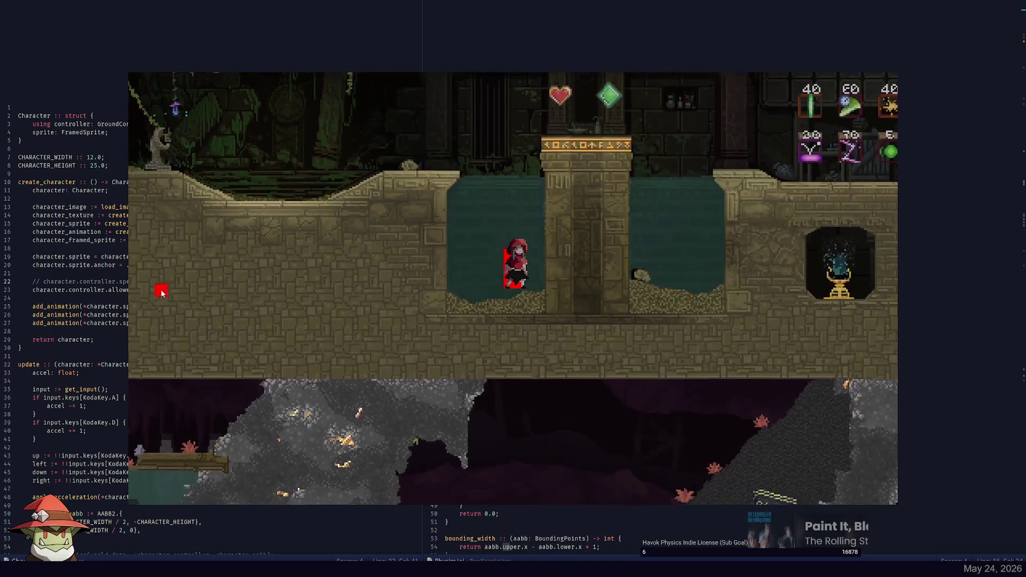
# Run the character left and right through the water pool twice each, then quit the game
pyautogui.press('a')
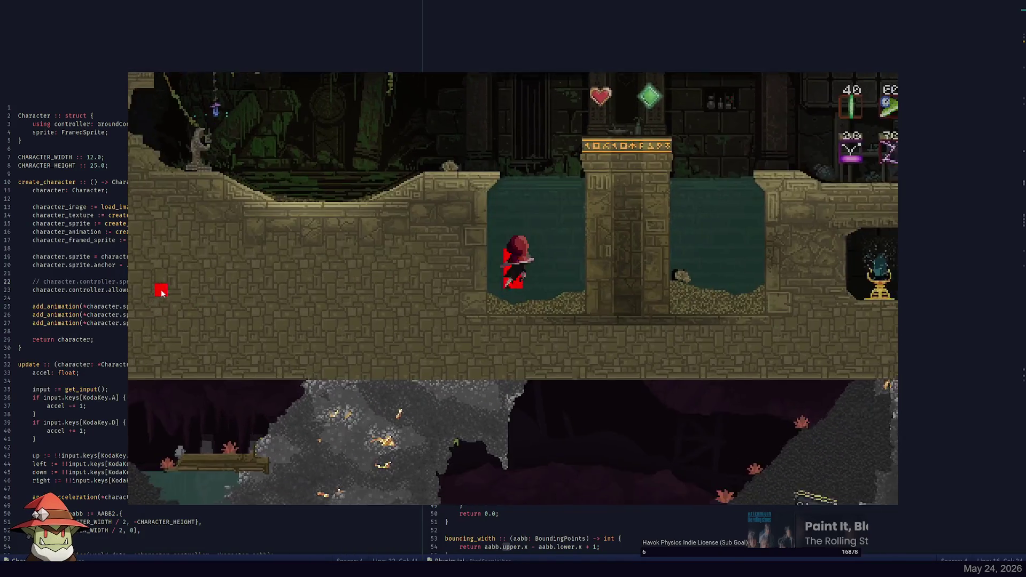
pyautogui.press('d')
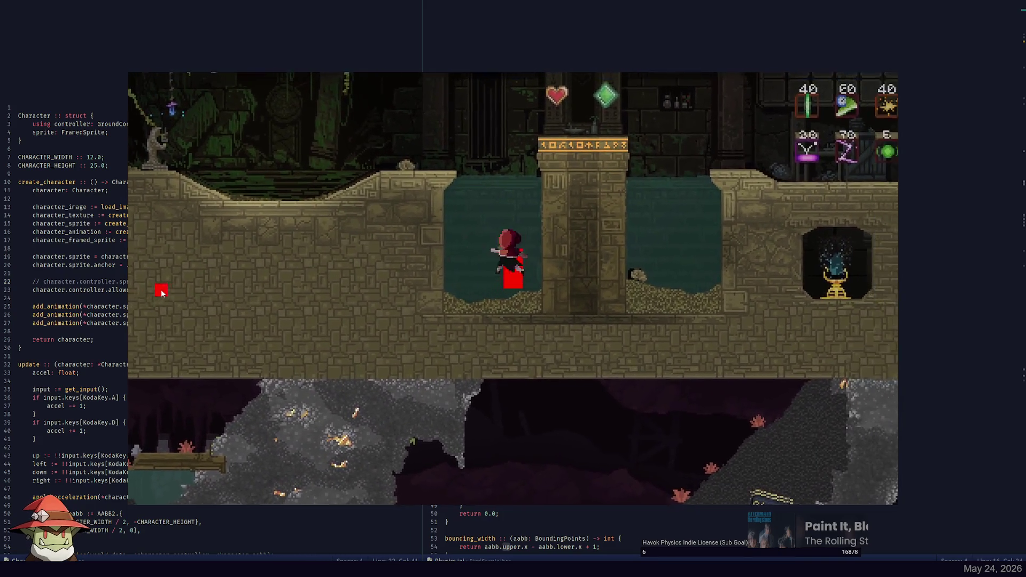
pyautogui.press('a')
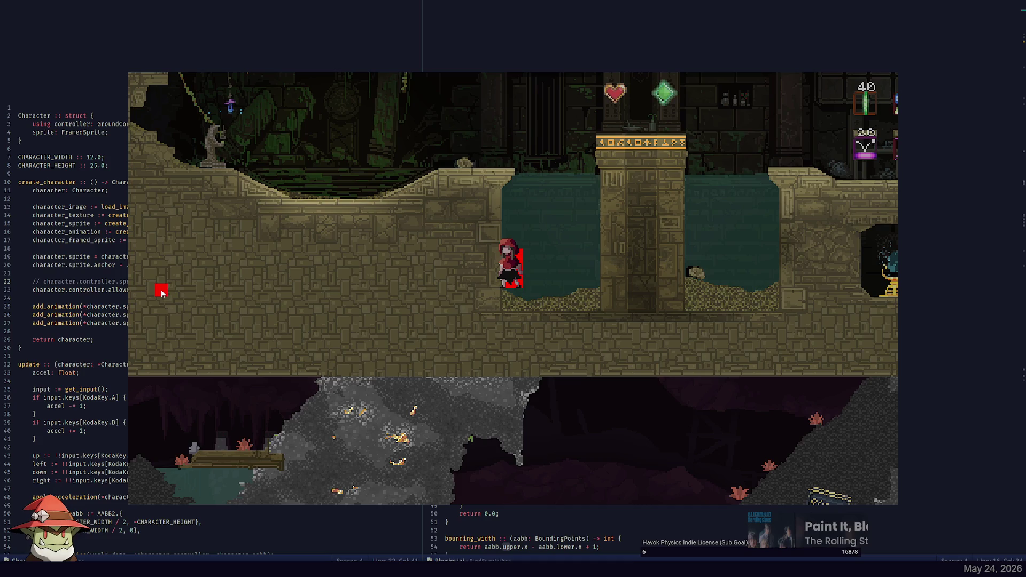
pyautogui.press('d')
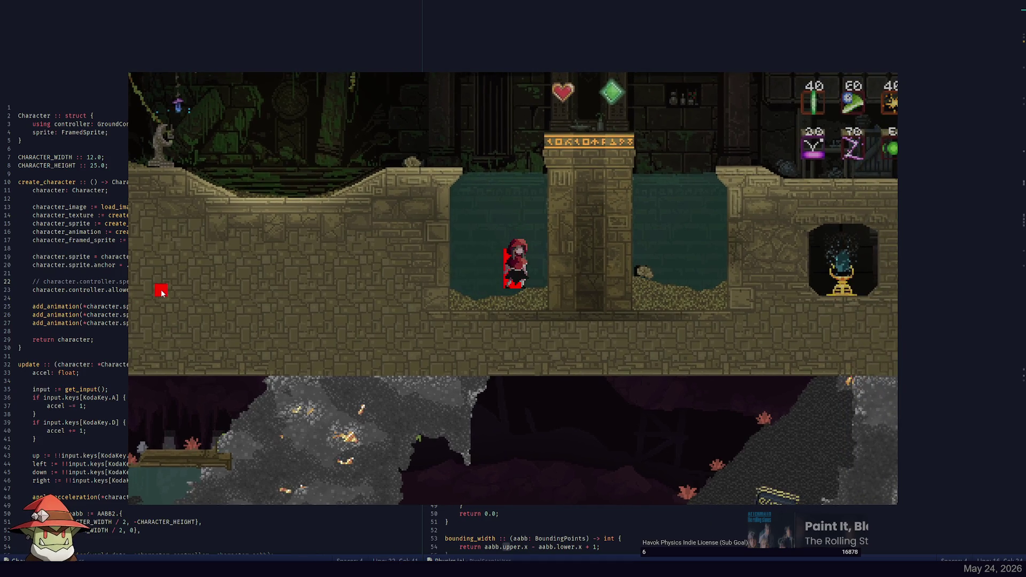
pyautogui.press('Escape')
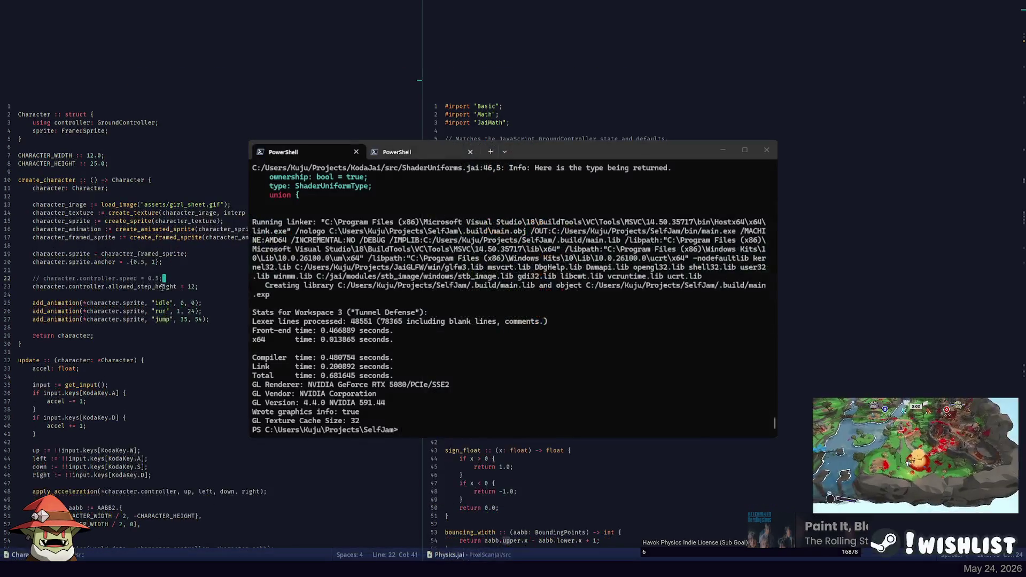
# Check lines 32–61 of the Character code against the GroundController code
pyautogui.scroll(-14, 213, 323)
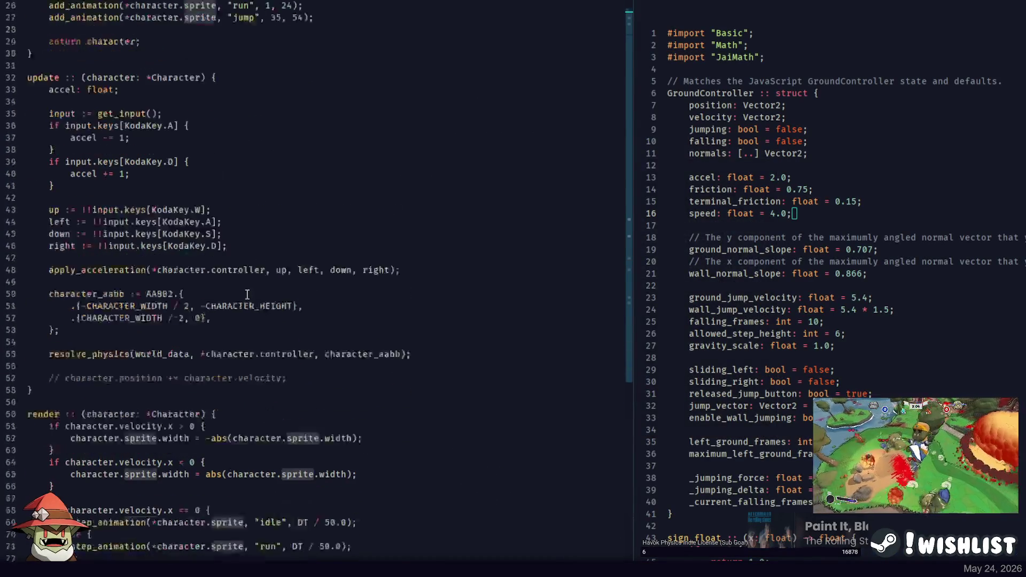
pyautogui.scroll(2, 201, 315)
pyautogui.scroll(3, 198, 312)
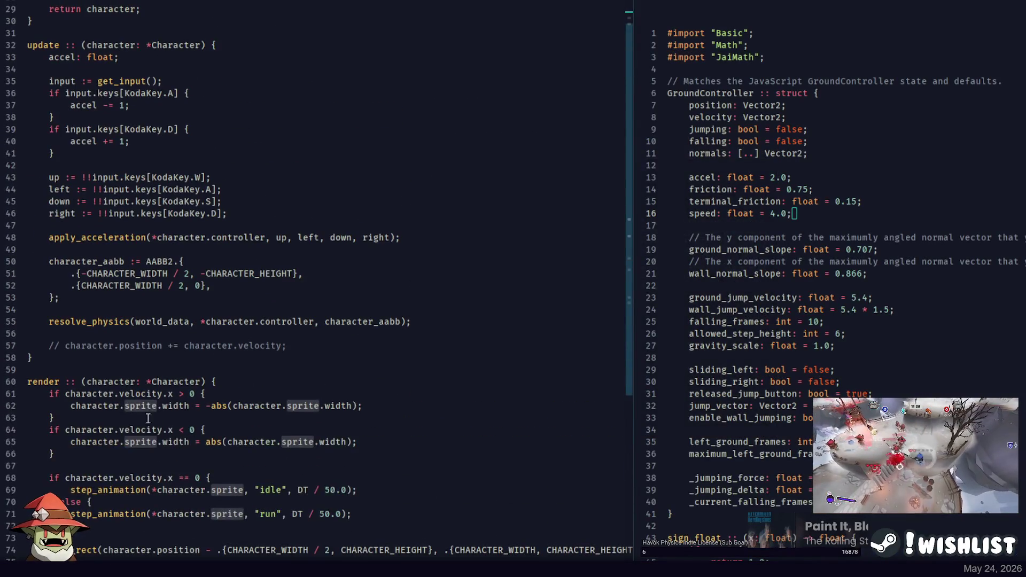
pyautogui.click(212, 394)
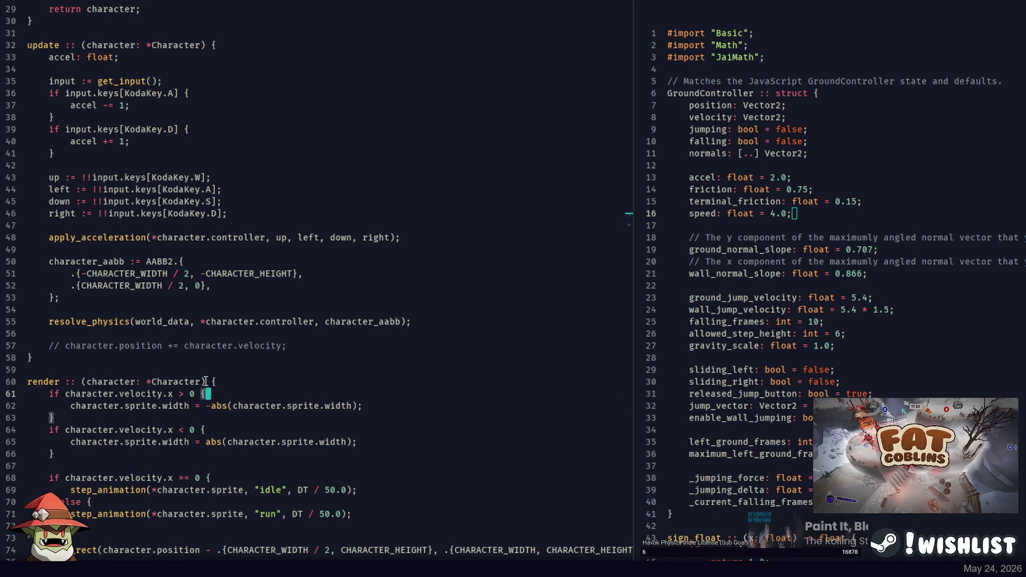
pyautogui.click(224, 385)
pyautogui.hotkey('ctrl', 'p')
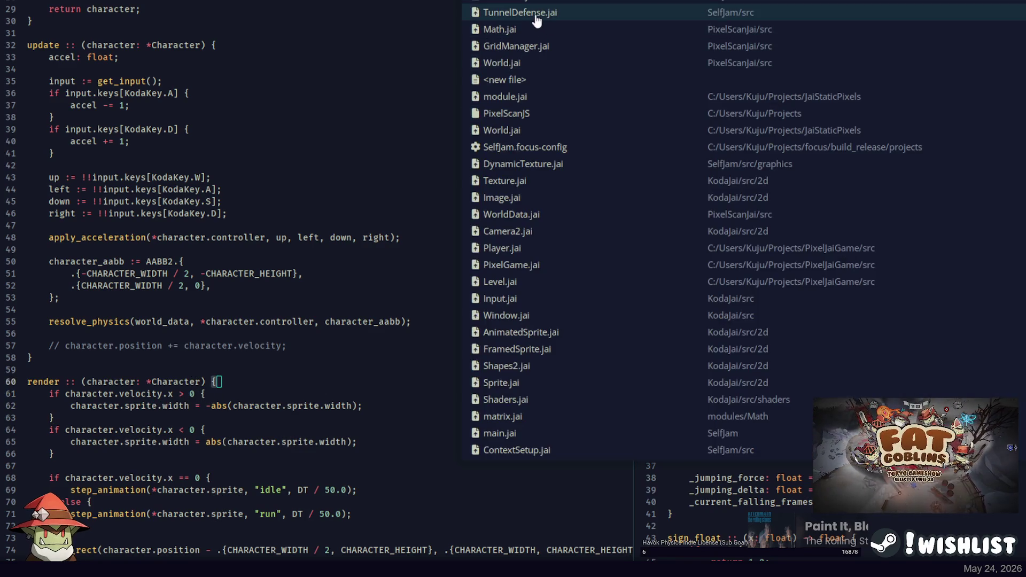
pyautogui.press('Escape')
pyautogui.click(242, 395)
pyautogui.click(800, 171)
pyautogui.click(206, 382)
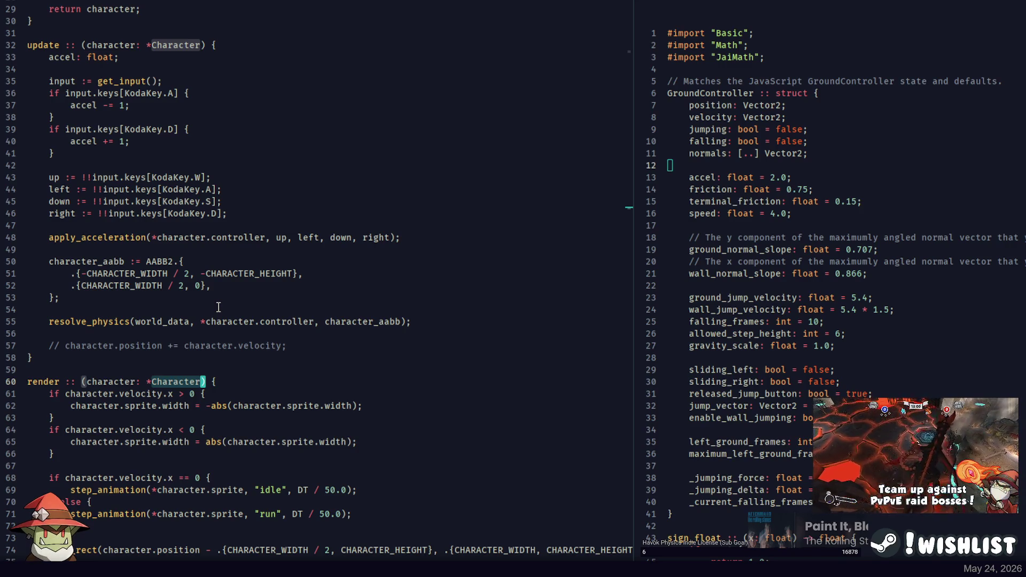
pyautogui.scroll(2, 179, 243)
pyautogui.click(237, 118)
# Cycle through GridManager.jai and TunnelDefense.jai, then return to Character.jai
pyautogui.hotkey('ctrl', 'p')
pyautogui.press('Down')
pyautogui.press('Down')
pyautogui.press('Return')
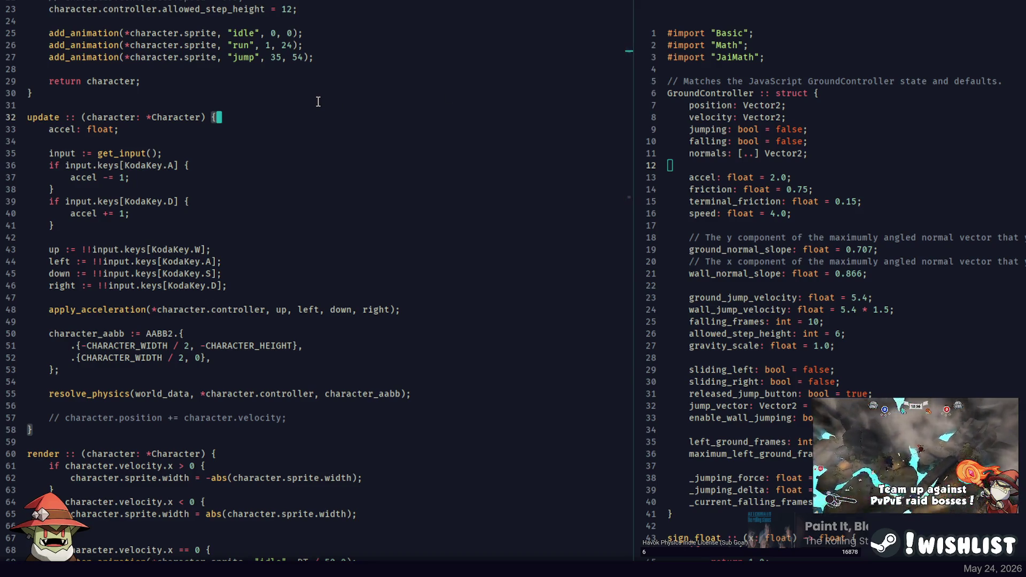
pyautogui.hotkey('ctrl', 'p')
pyautogui.press('Return')
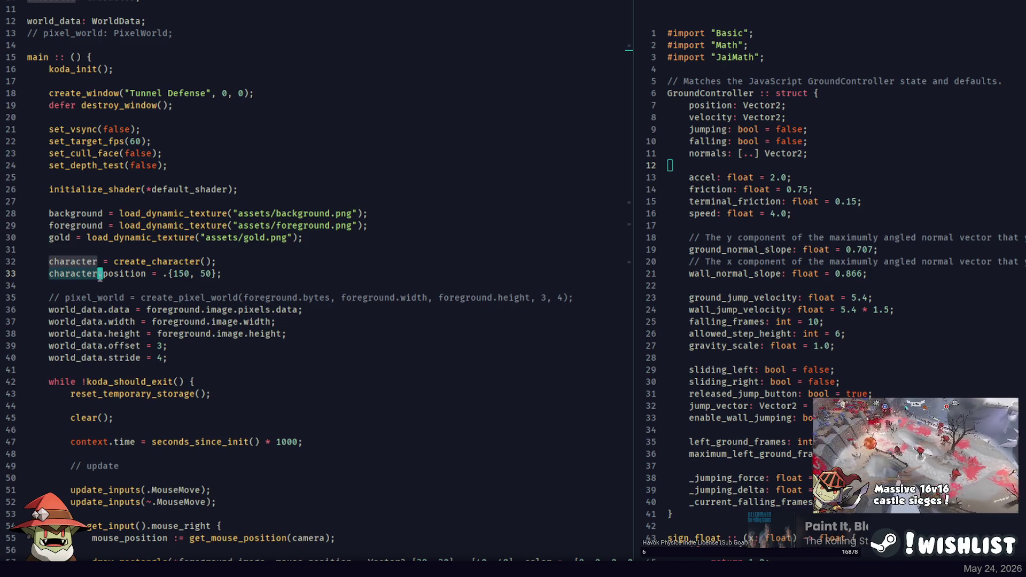
pyautogui.hotkey('ctrl', 'p')
pyautogui.press('Return')
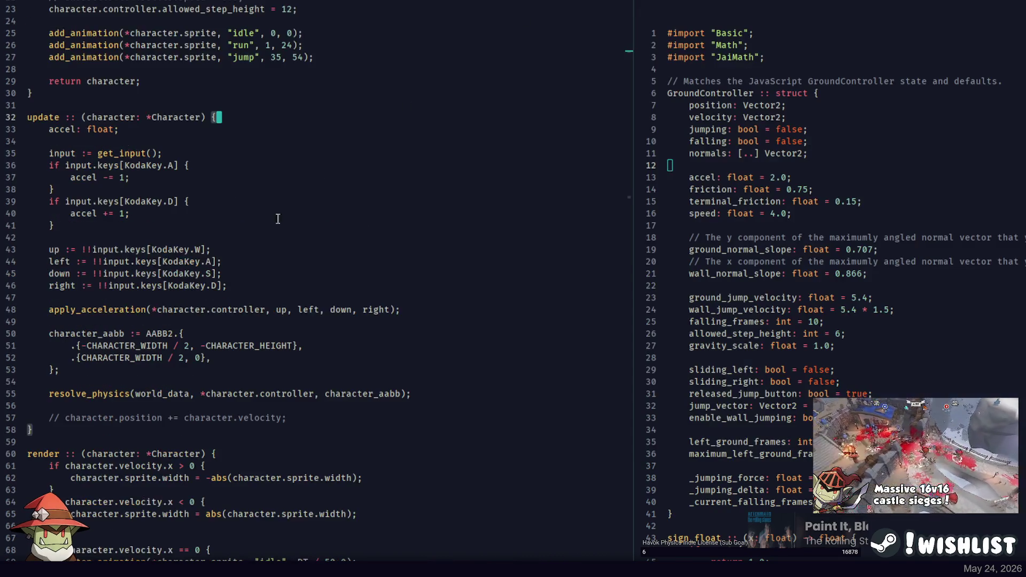
# Comment out the debug draw_rect call in the character's render procedure
pyautogui.scroll(-5, 138, 415)
pyautogui.click(89, 478)
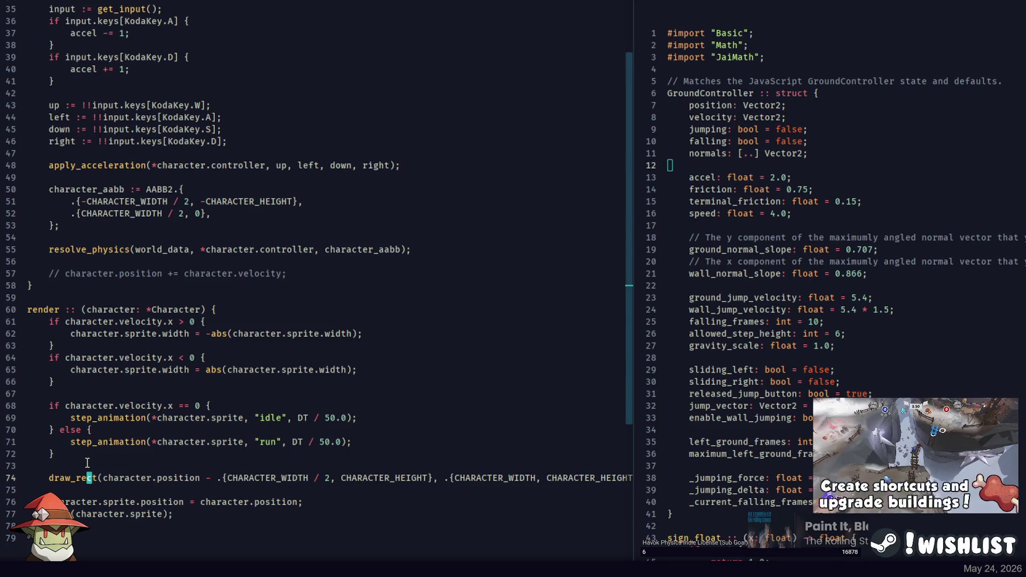
pyautogui.hotkey('ctrl', '/')
# Begin a scale(*character. call on a new line after line 76's sprite position
pyautogui.click(154, 502)
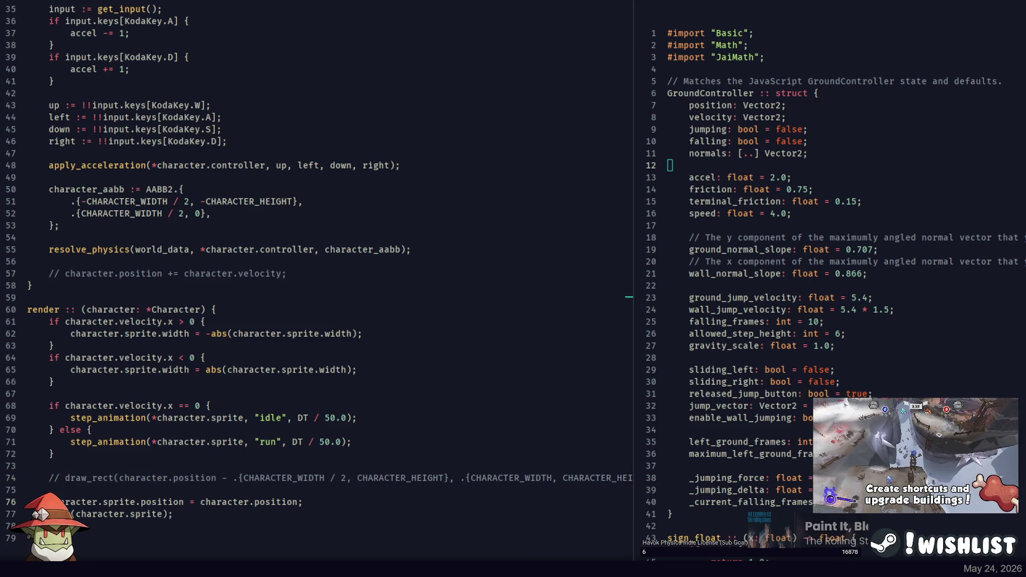
pyautogui.click(362, 495)
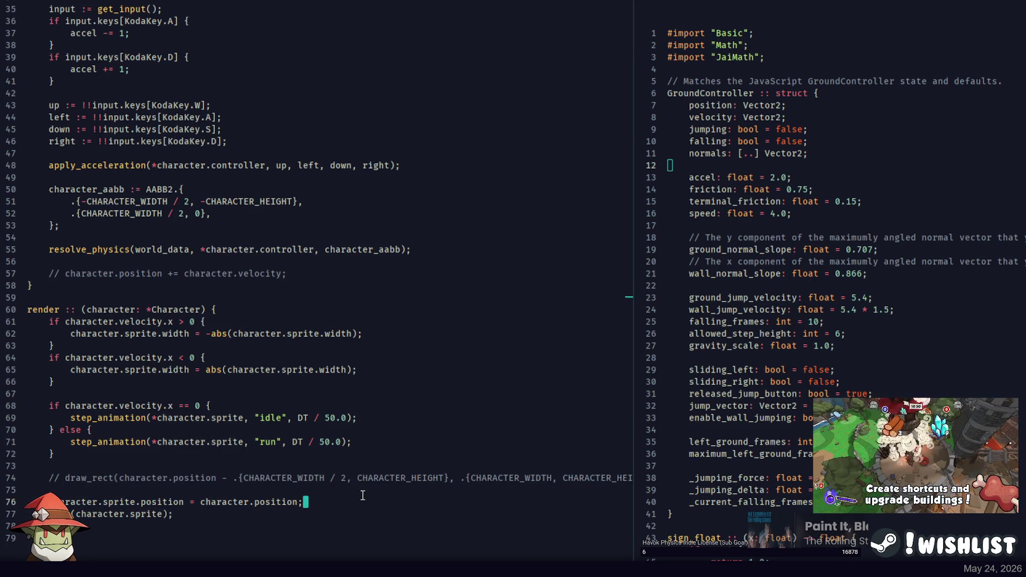
pyautogui.press('Return')
pyautogui.write('*character.')
pyautogui.scroll(10, 310, 223)
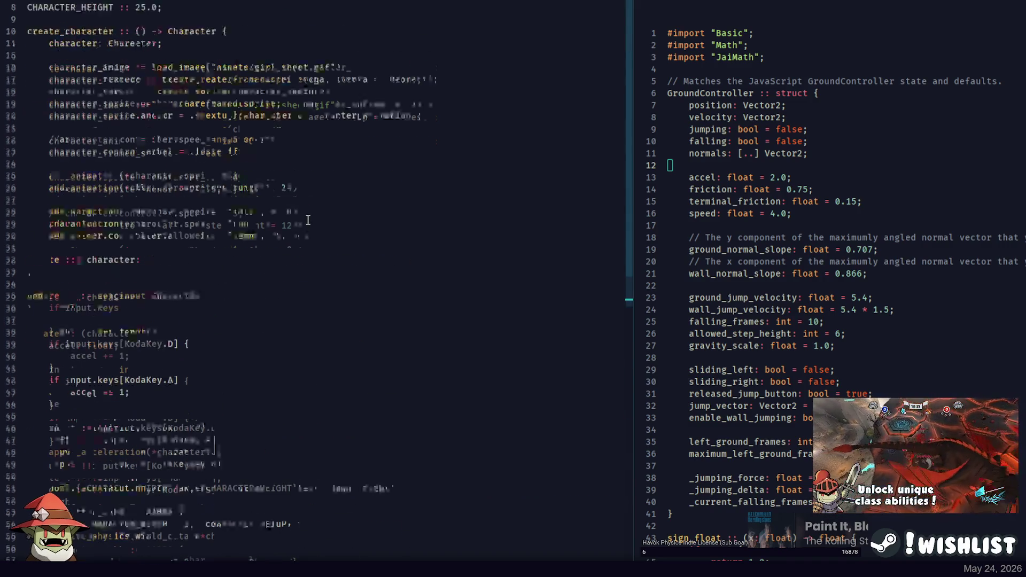
# Open FramedSprite.jai in the right pane and widen it by dragging the divider
pyautogui.scroll(-8, 127, 114)
pyautogui.scroll(8, 137, 91)
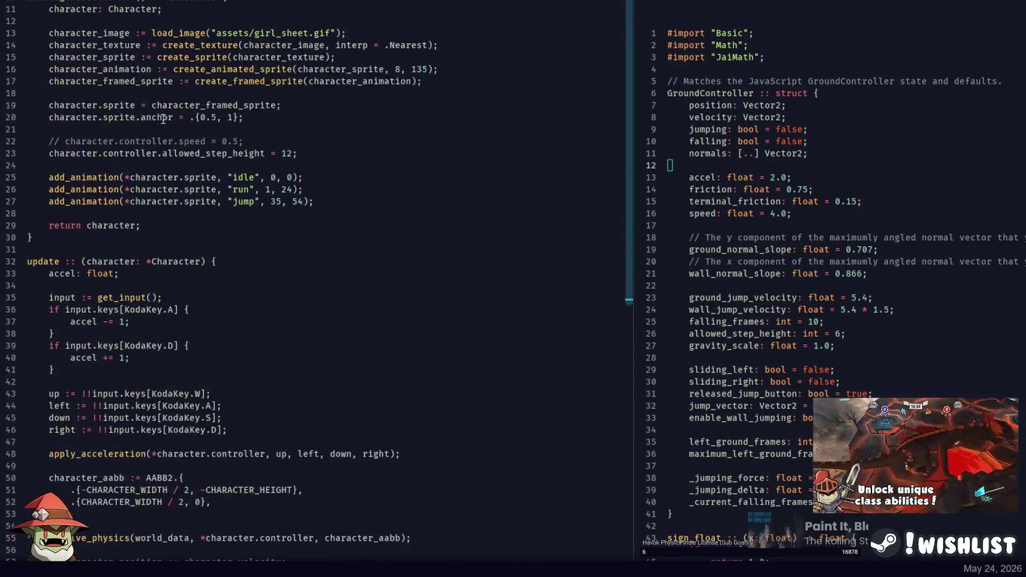
pyautogui.hotkey('ctrl', 'shift', 'f')
pyautogui.press('Return')
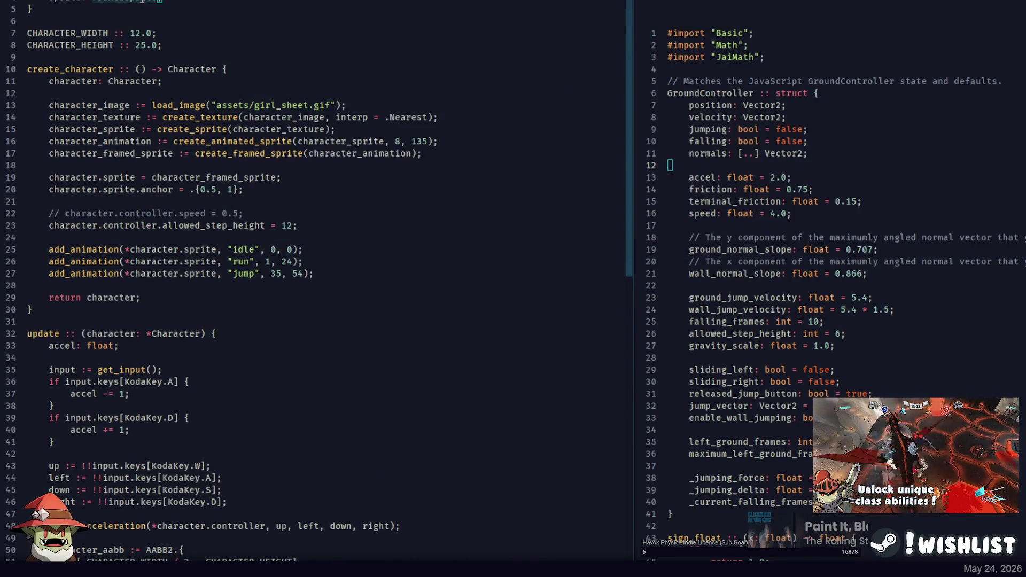
pyautogui.scroll(-7, 756, 165)
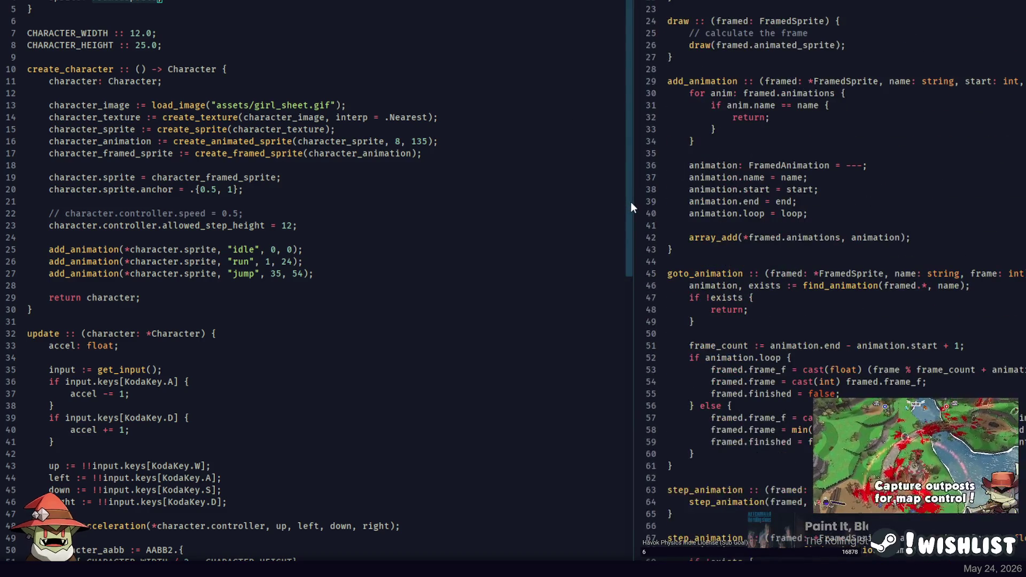
pyautogui.moveTo(631, 207); pyautogui.dragTo(542, 208)
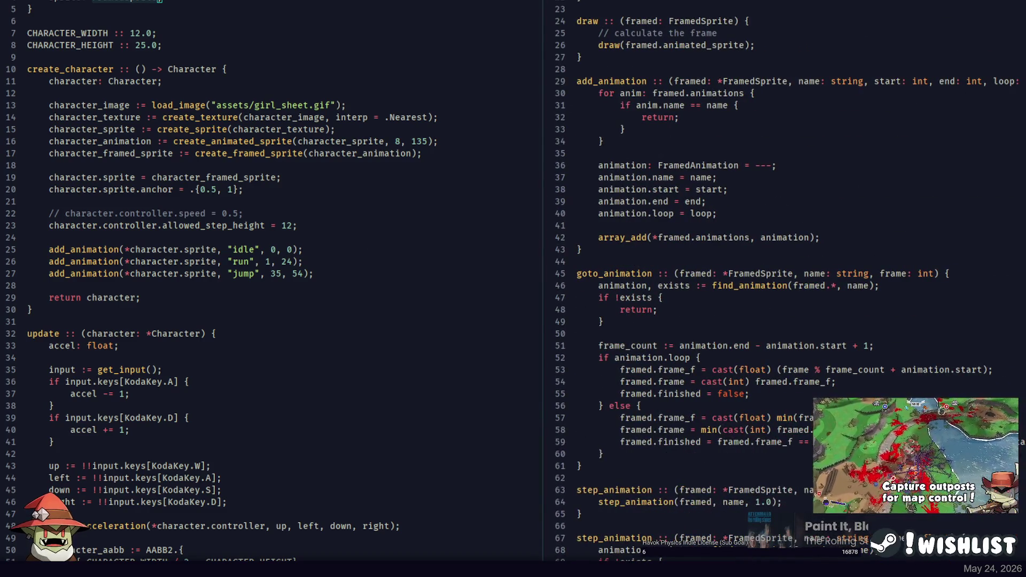
# Scroll through add_animation, goto_animation and step_animation in FramedSprite.jai
pyautogui.scroll(-14, 808, 37)
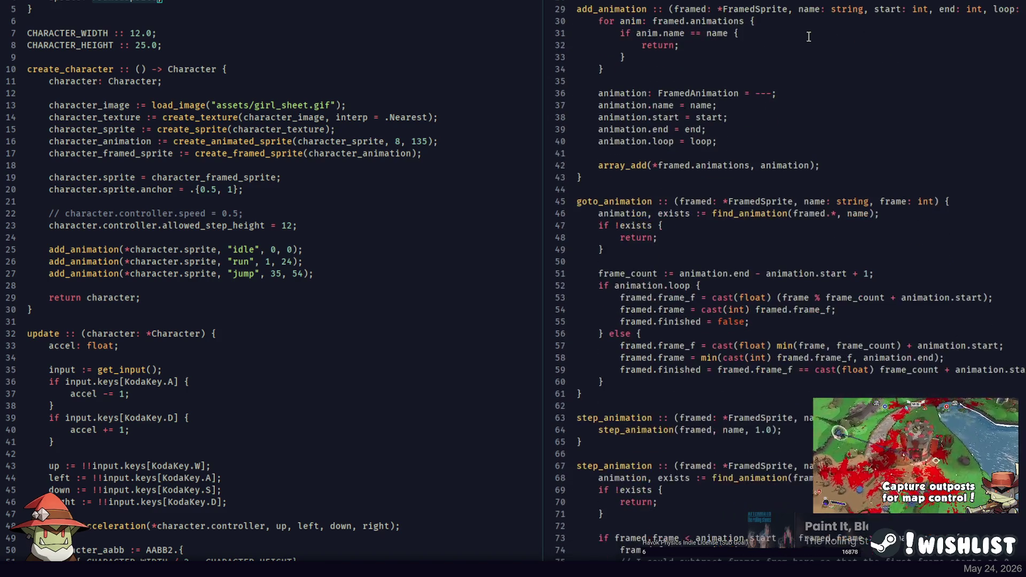
pyautogui.scroll(-10, 676, 115)
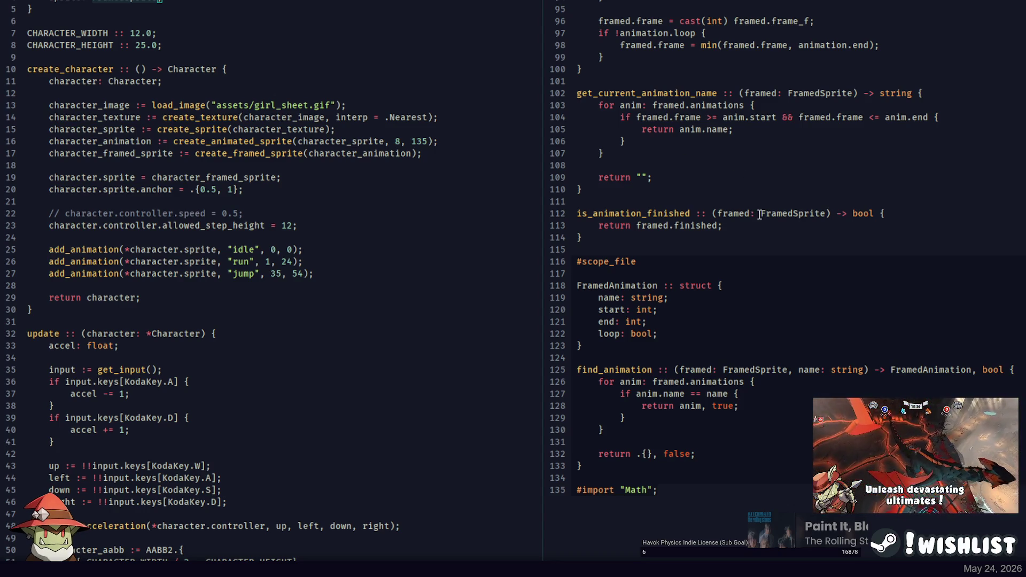
pyautogui.scroll(20, 749, 214)
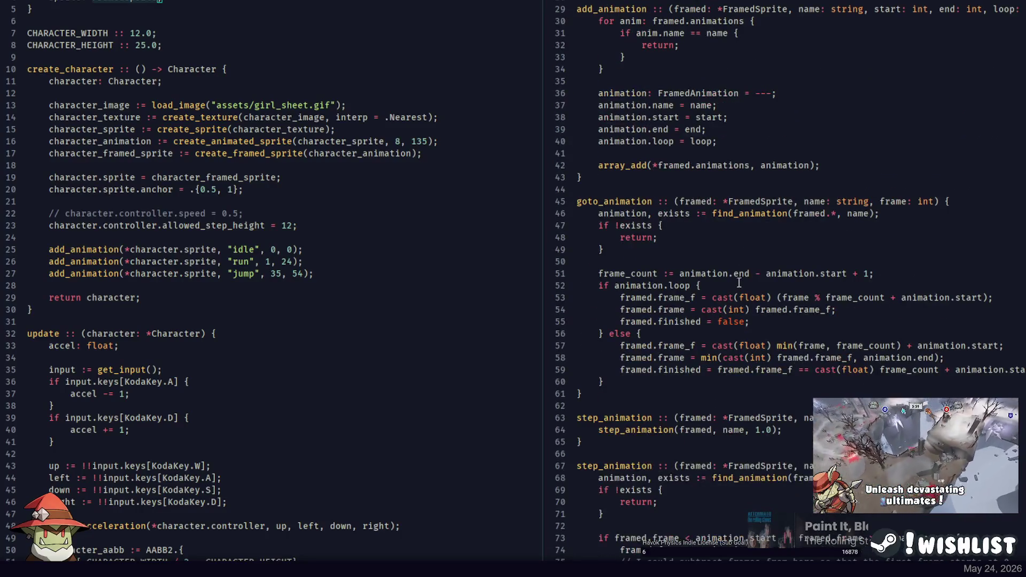
pyautogui.scroll(8, 748, 241)
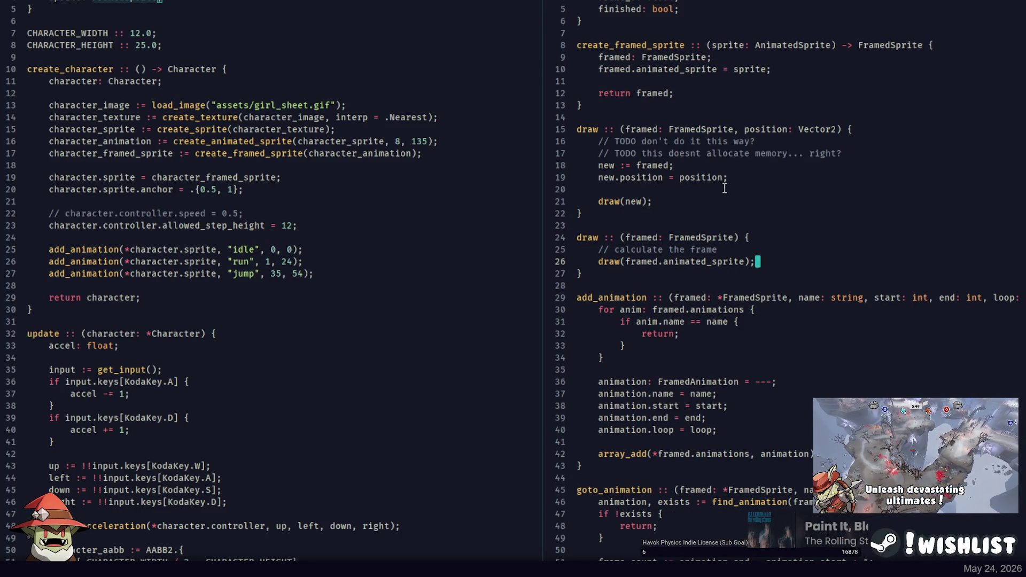
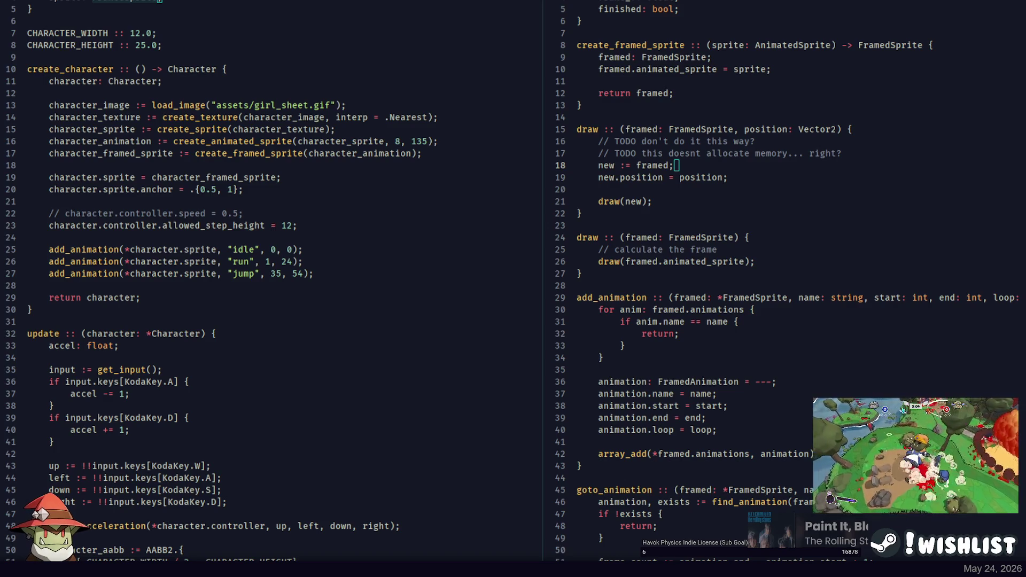
# Select AnimatedSprite on line 8 of FramedSprite.jai and list its references with Shift+F12
pyautogui.click(680, 277)
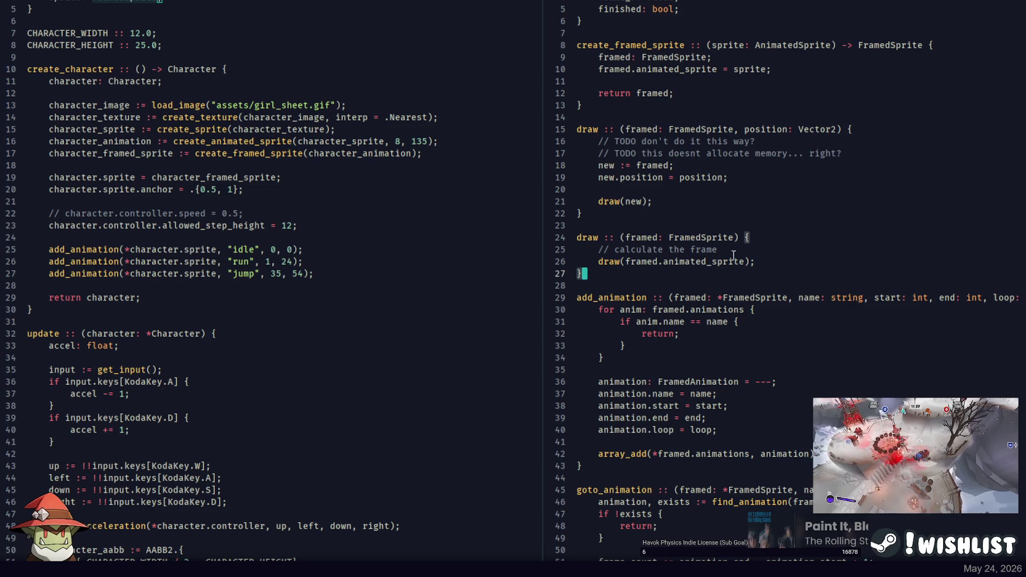
pyautogui.click(638, 178)
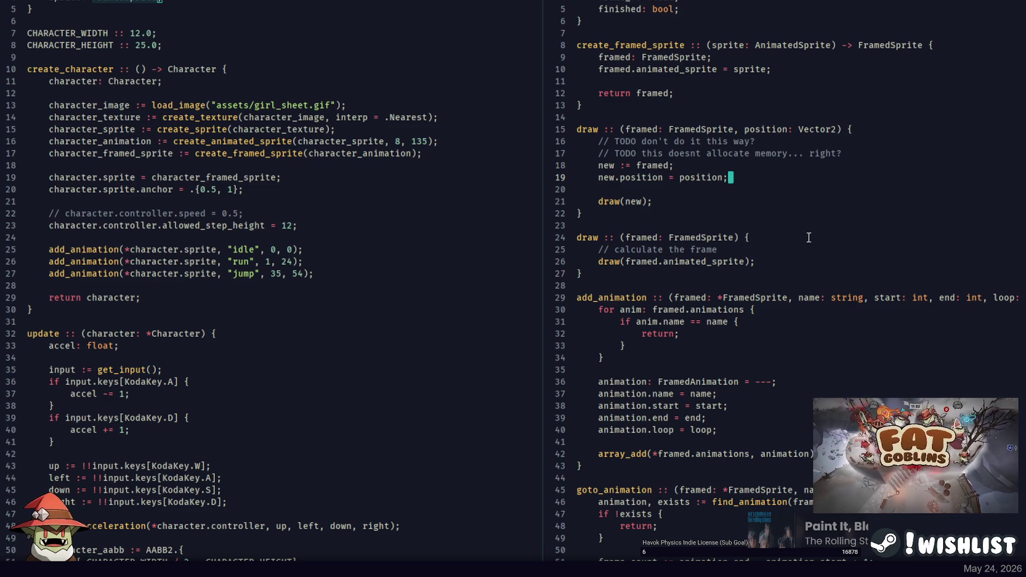
pyautogui.scroll(-4, 743, 325)
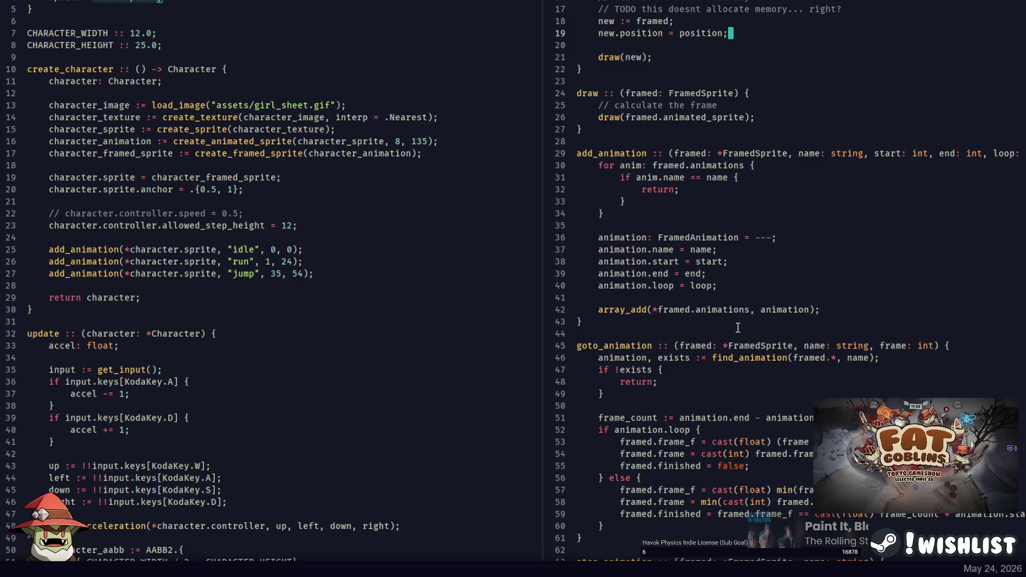
pyautogui.scroll(-5, 737, 327)
pyautogui.scroll(10, 727, 244)
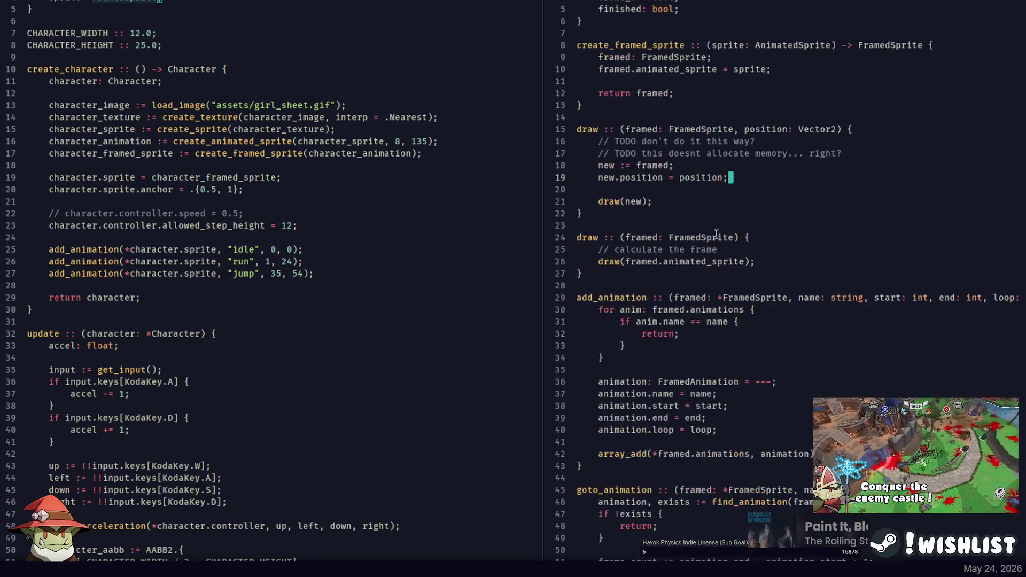
pyautogui.doubleClick(698, 382)
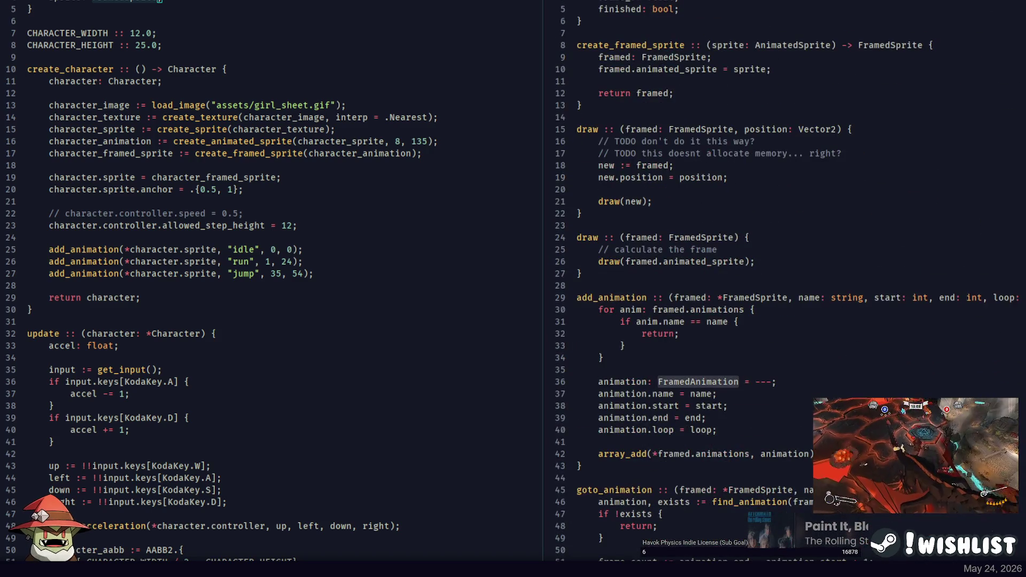
pyautogui.doubleClick(793, 45)
pyautogui.hotkey('shift', 'F12')
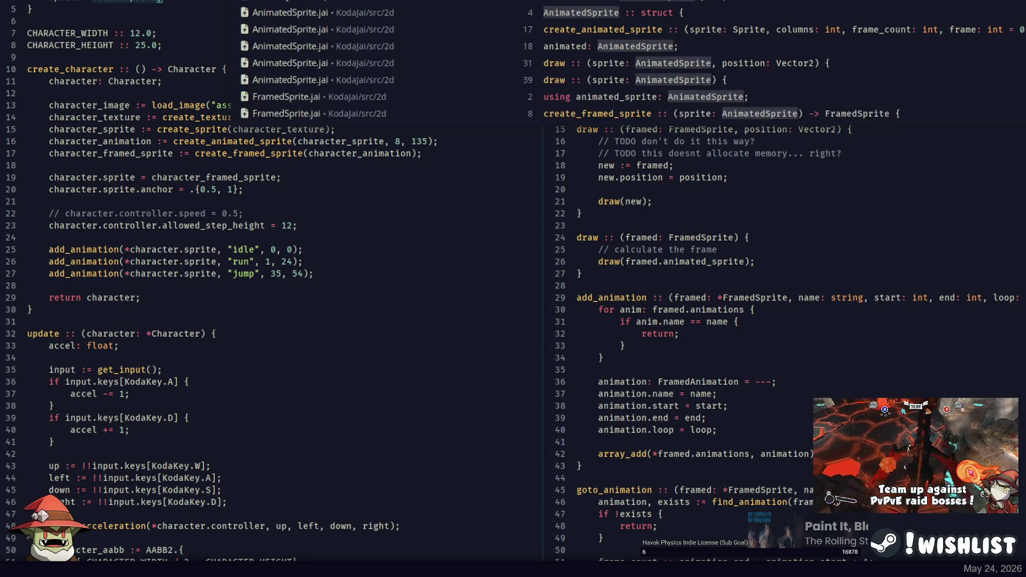
# Jump to the AnimatedSprite struct in AnimatedSprite.jai and review its fields and sprite uses
pyautogui.press('Return')
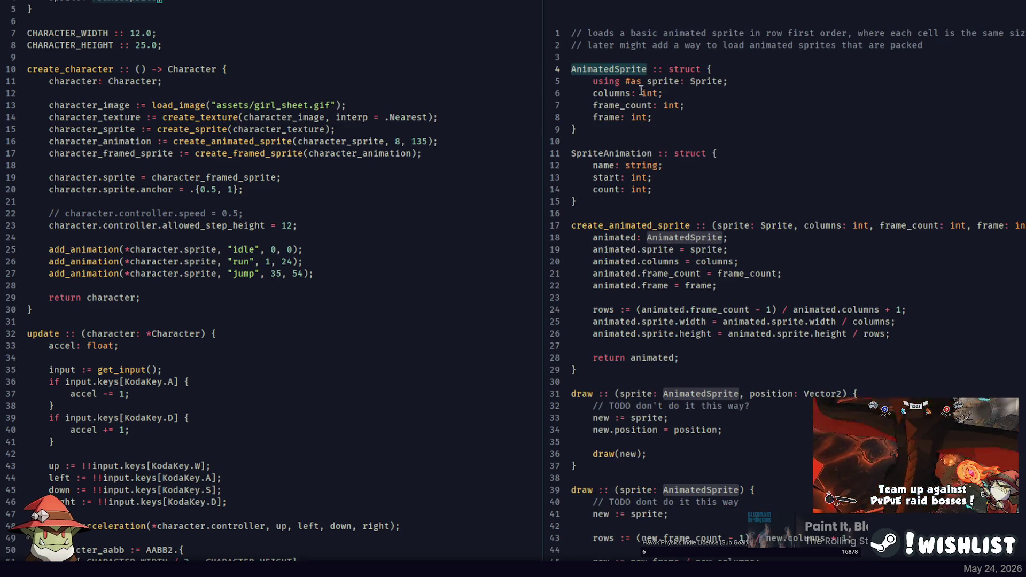
pyautogui.click(628, 93)
pyautogui.doubleClick(704, 81)
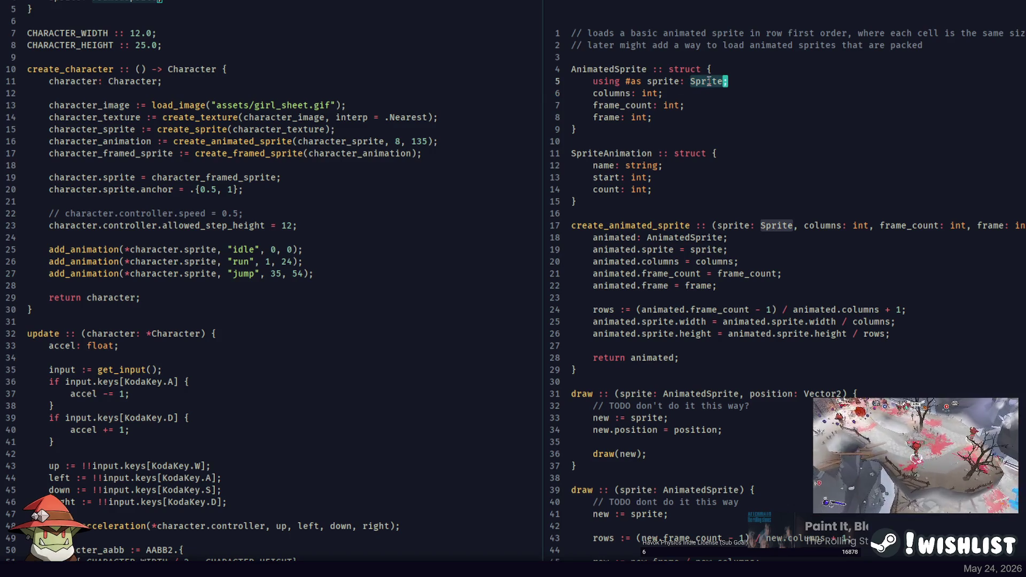
pyautogui.click(709, 81)
pyautogui.click(664, 321)
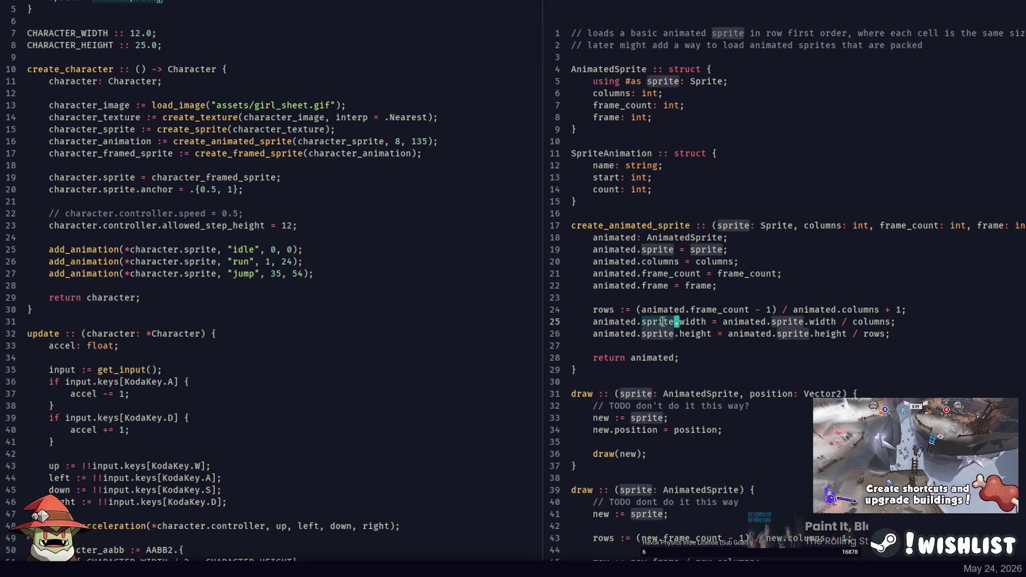
pyautogui.press('Right')
pyautogui.press('Right')
pyautogui.scroll(-5, 663, 310)
pyautogui.scroll(5, 657, 291)
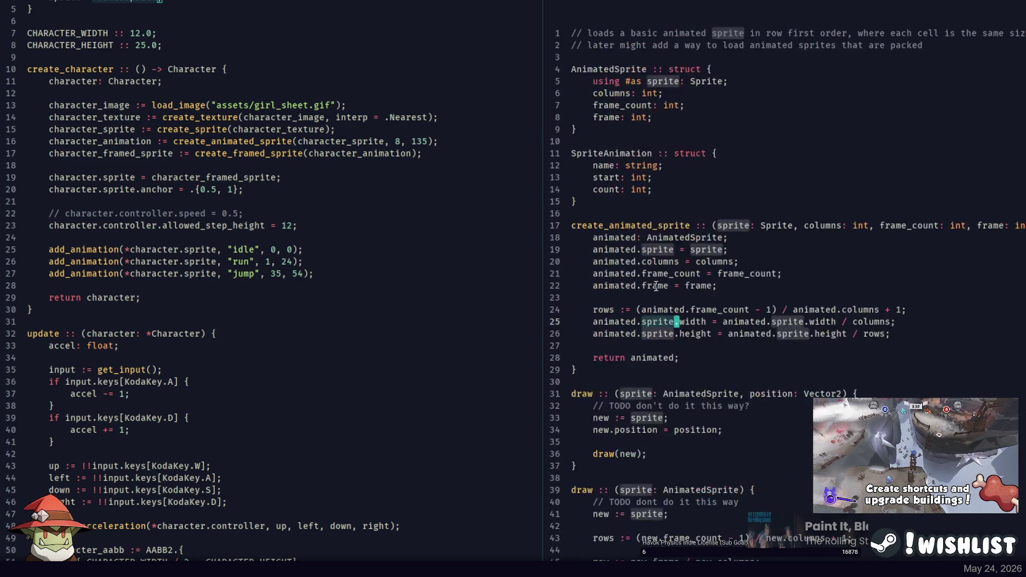
# Start a set_scale declaration on new lines after create_animated_sprite
pyautogui.click(618, 367)
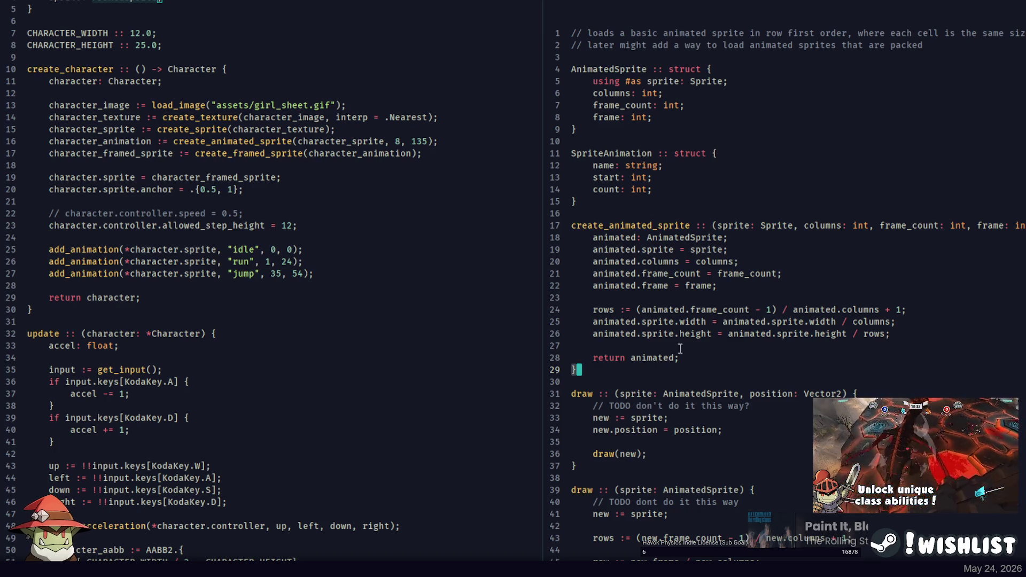
pyautogui.press('Return')
pyautogui.press('Return')
pyautogui.write('set_scale ')
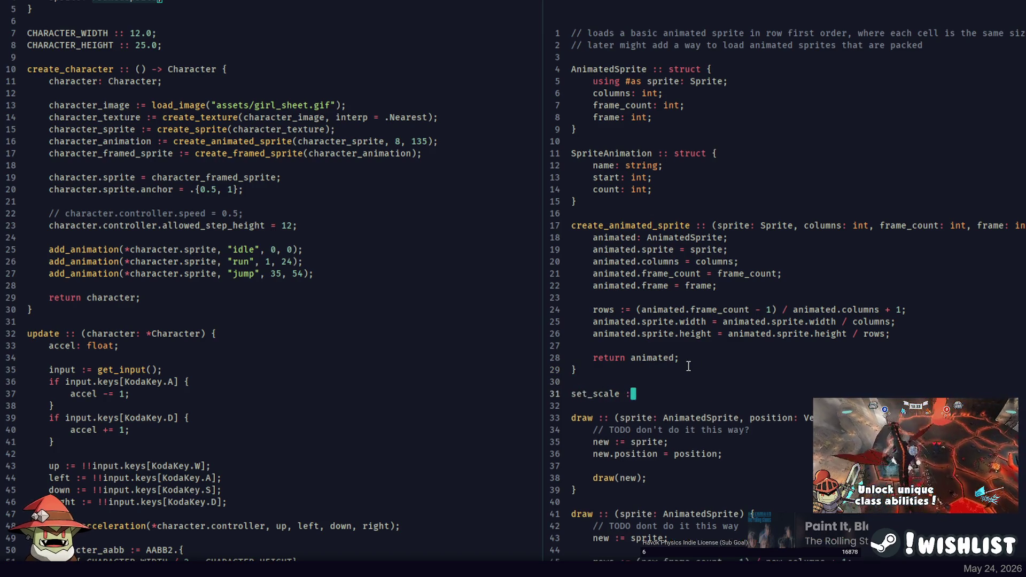
pyautogui.write(':: (a')
pyautogui.write('ite: *Anima')
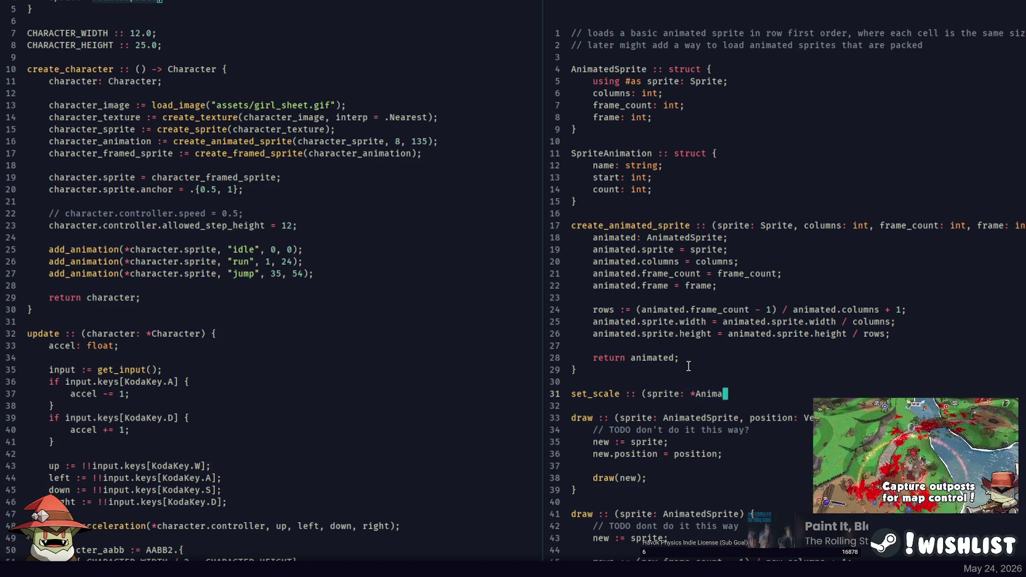
pyautogui.write('tedS')
pyautogui.write(')')
pyautogui.write(', scal')
pyautogui.write('float')
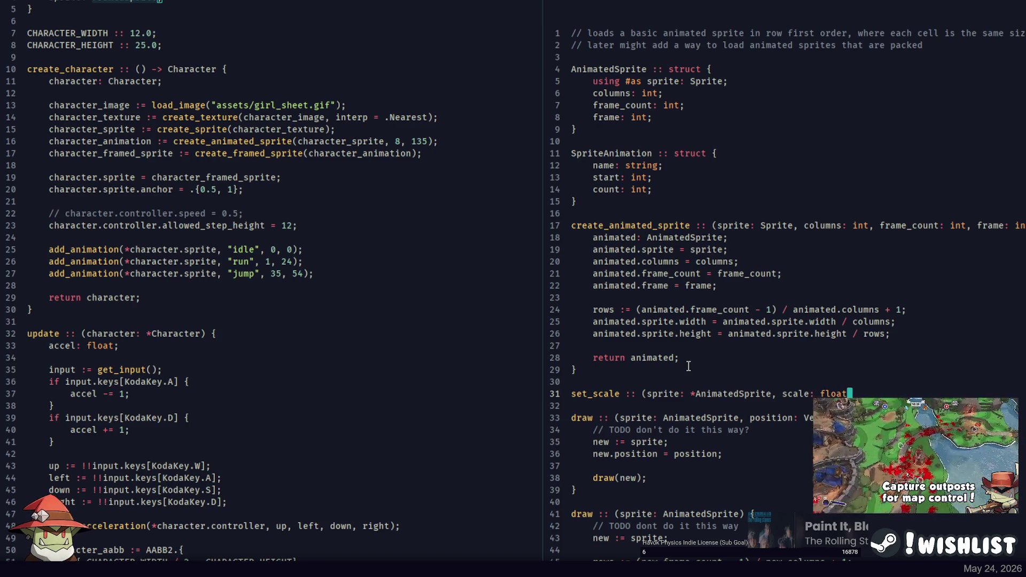
pyautogui.write('{')
# Begin set_scale's body with columns := sprite.columns;, checking AnimatedSprite's columns field
pyautogui.press('Return')
pyautogui.press('Return')
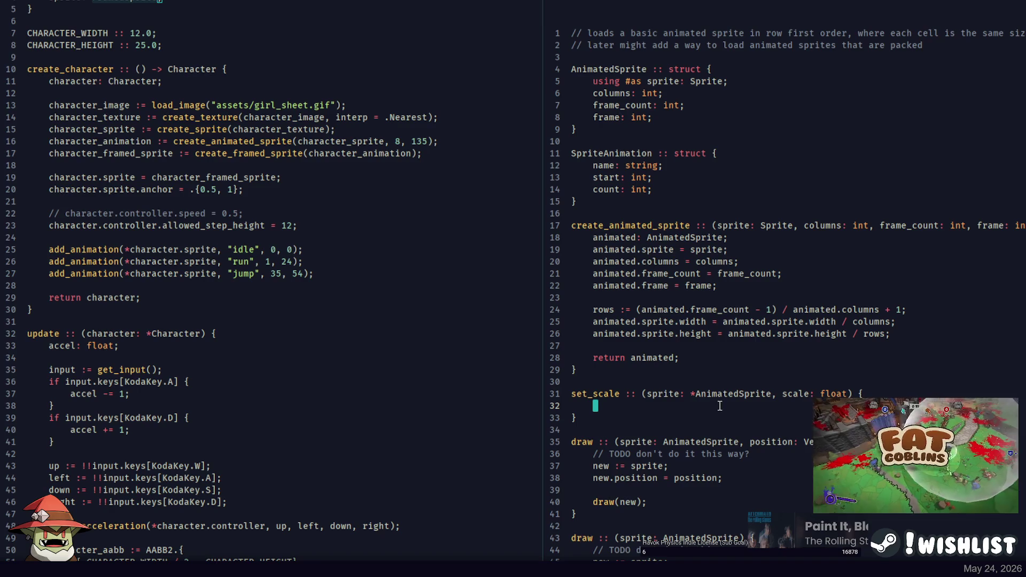
pyautogui.click(636, 106)
pyautogui.press('Up')
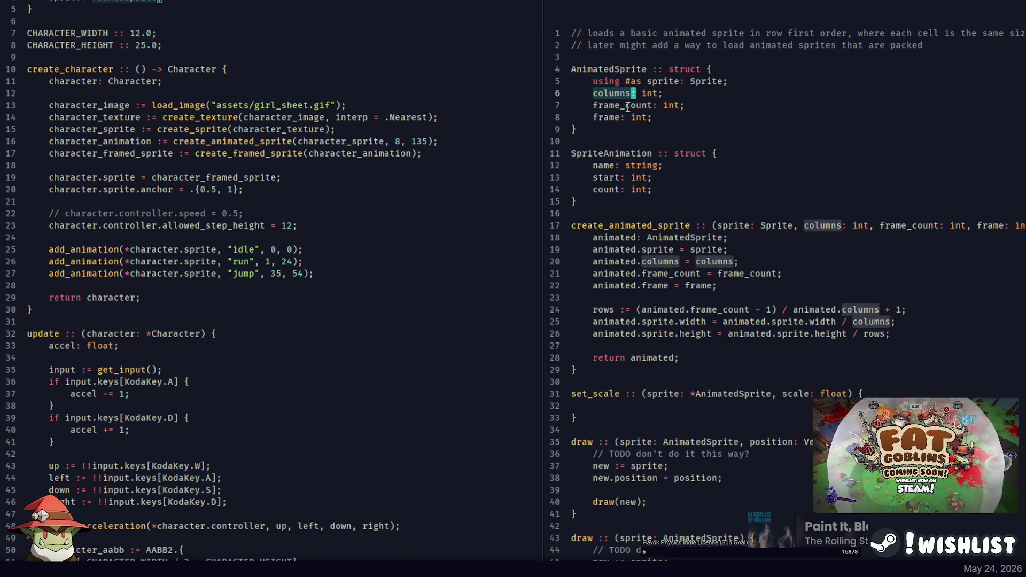
pyautogui.click(656, 406)
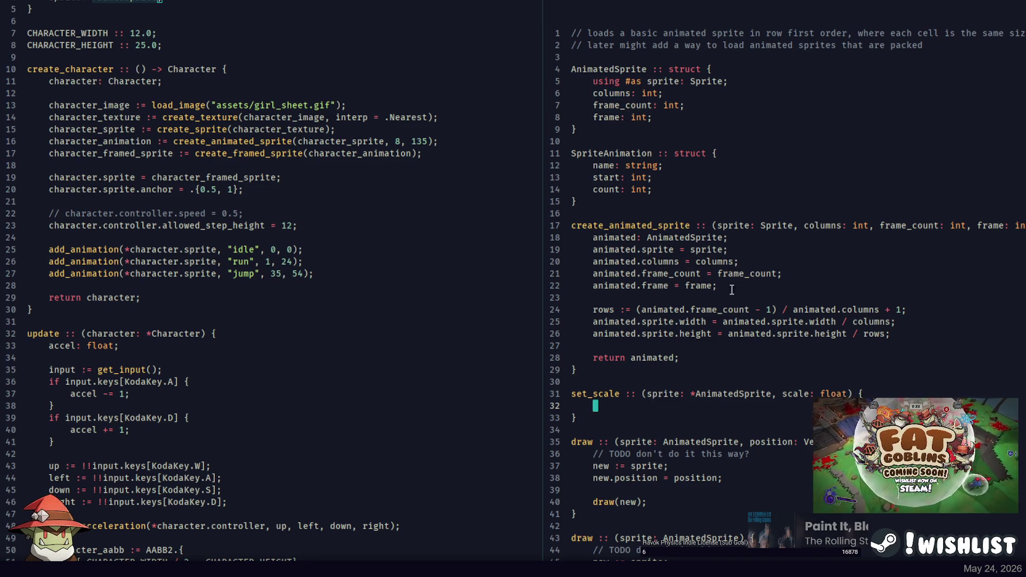
pyautogui.moveTo(908, 310); pyautogui.dragTo(934, 299)
pyautogui.click(657, 405)
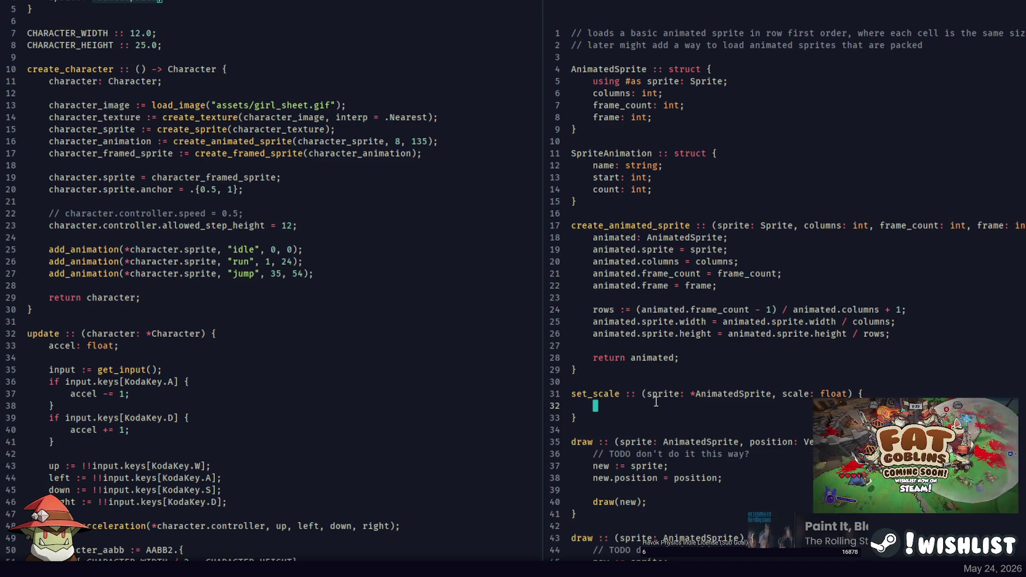
pyautogui.write('columns := sprite')
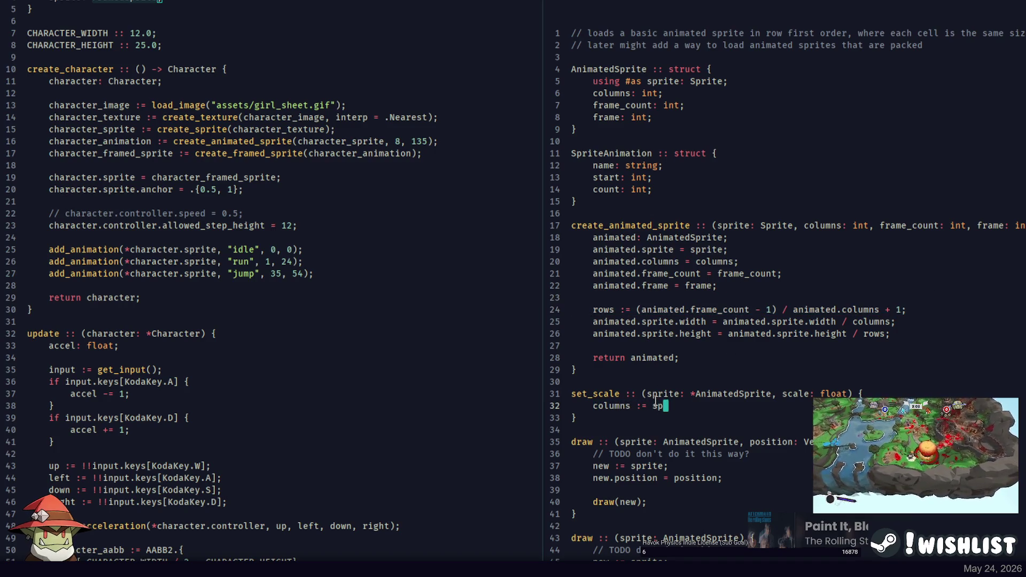
pyautogui.write('.columns;')
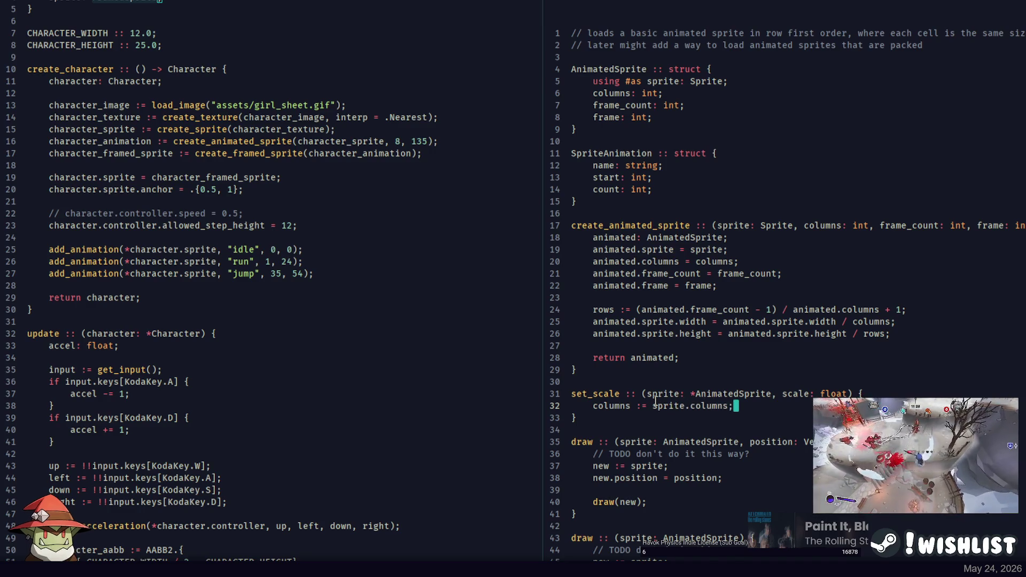
# Paste the rows calculation into set_scale and change animated to sprite in it
pyautogui.press('Return')
pyautogui.write('ro')
pyautogui.press('BackSpace')
pyautogui.press('BackSpace')
pyautogui.hotkey('ctrl', 'v')
pyautogui.press('Up')
pyautogui.press('BackSpace')
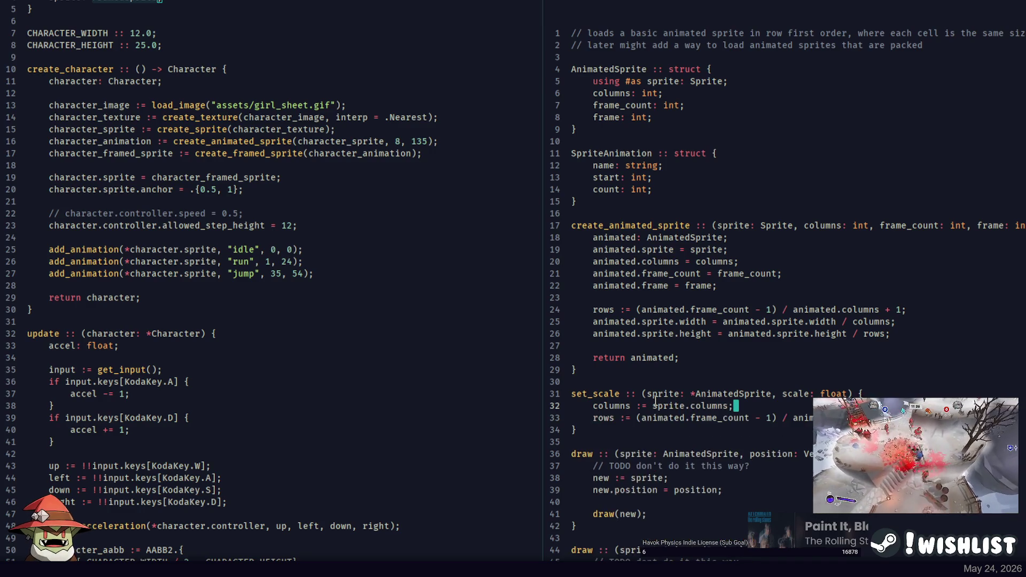
pyautogui.click(678, 393)
pyautogui.doubleClick(668, 417)
pyautogui.write('sprite')
pyautogui.hotkey('ctrl', 'Right')
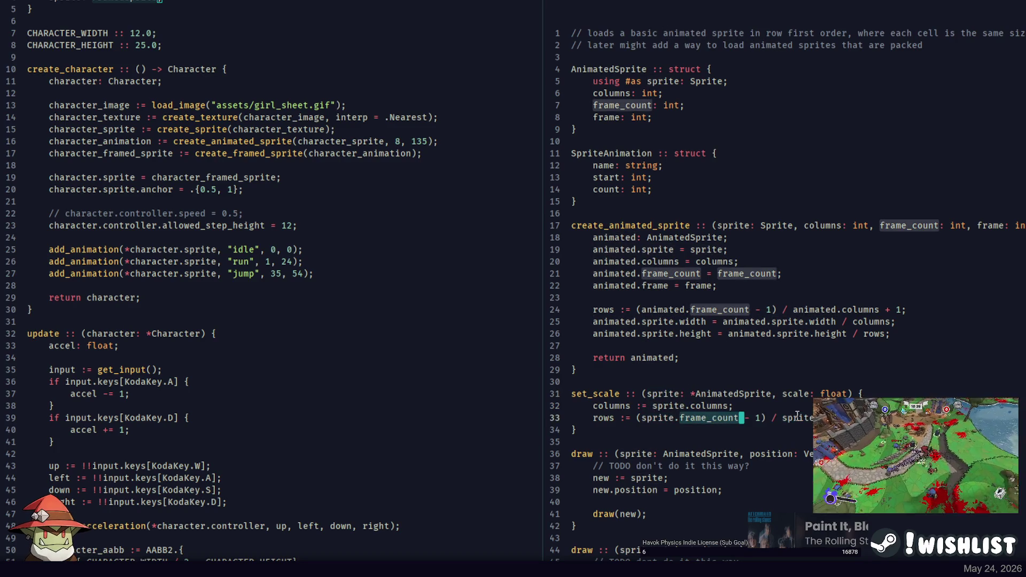
pyautogui.hotkey('ctrl', 'Left')
pyautogui.hotkey('ctrl', 'Left')
pyautogui.press('Down')
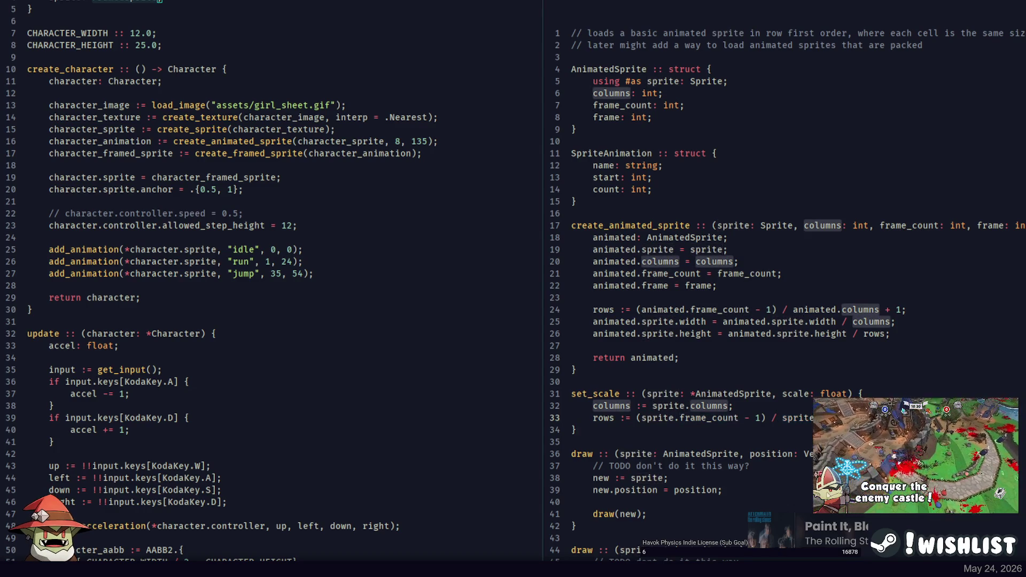
# Copy the sprite width and height assignments into set_scale below the rows line
pyautogui.moveTo(923, 310); pyautogui.dragTo(933, 329)
pyautogui.hotkey('ctrl', 'c')
pyautogui.press('Down')
pyautogui.press('Down')
pyautogui.press('Down')
pyautogui.hotkey('ctrl', 'v')
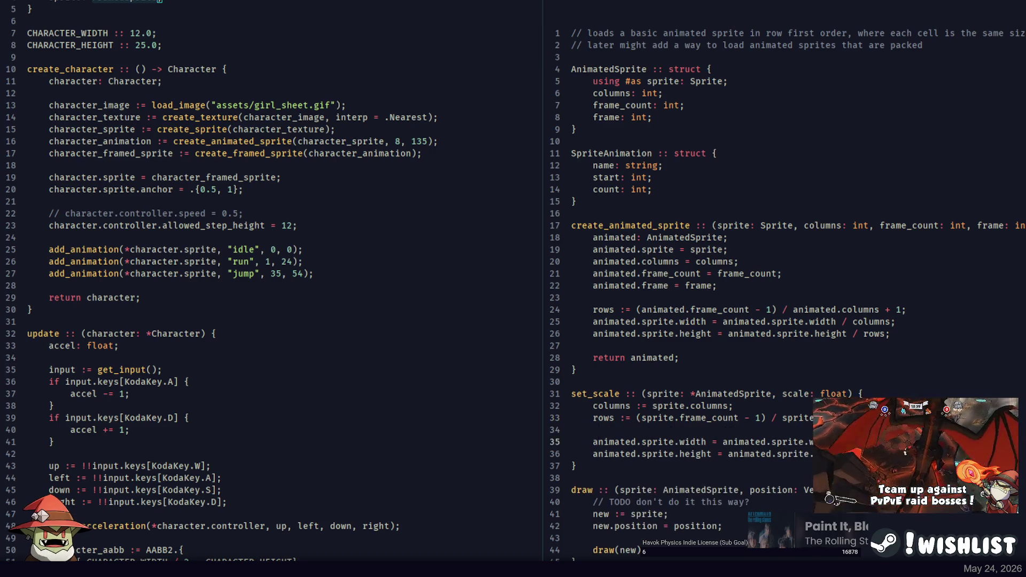
pyautogui.hotkey('ctrl', 'Left')
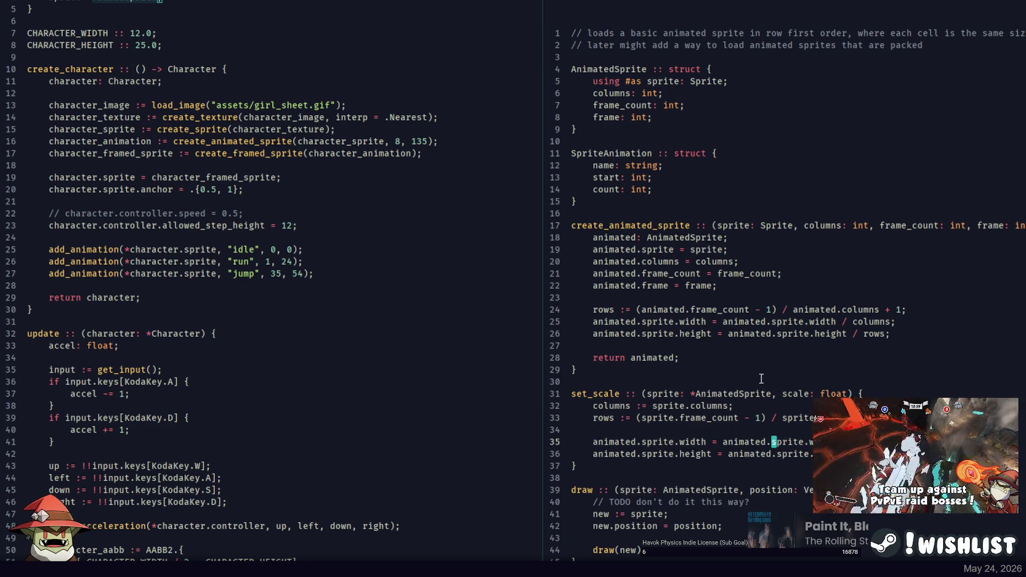
pyautogui.click(318, 318)
pyautogui.hotkey('ctrl', 'p')
# Open the sprite file to check the Sprite struct's texture field, then review set_scale
pyautogui.write('sprite')
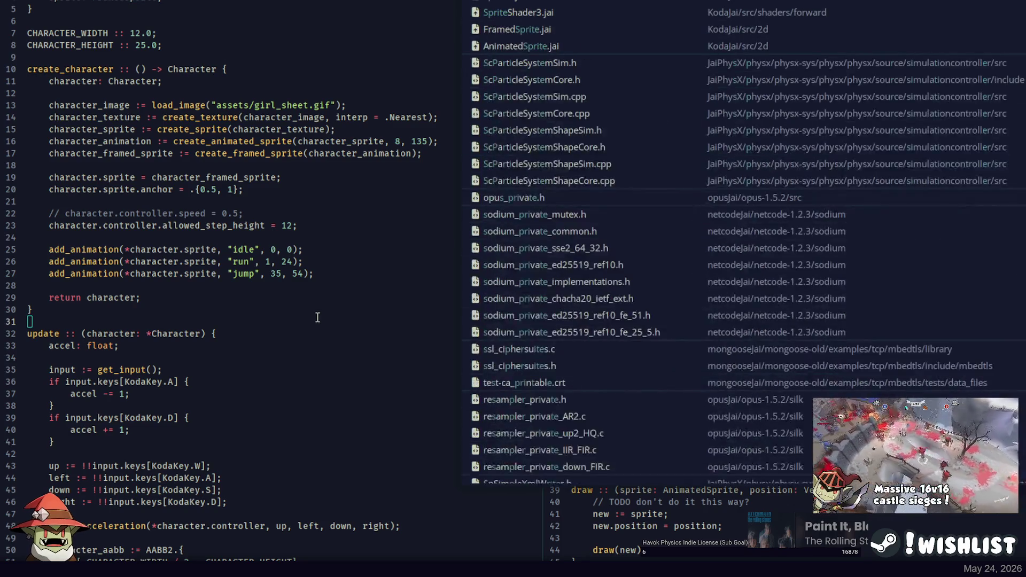
pyautogui.press('Return')
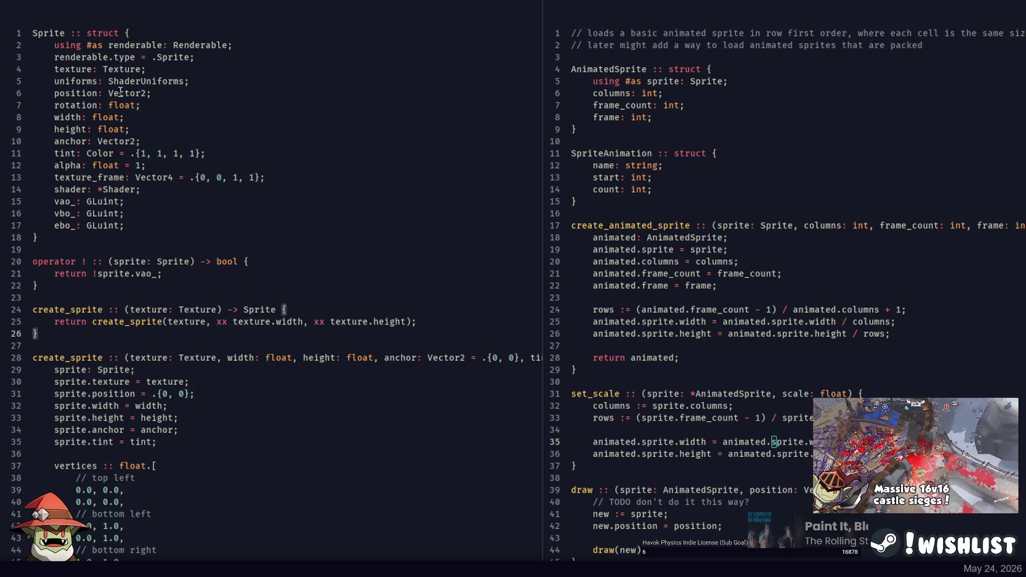
pyautogui.click(93, 69)
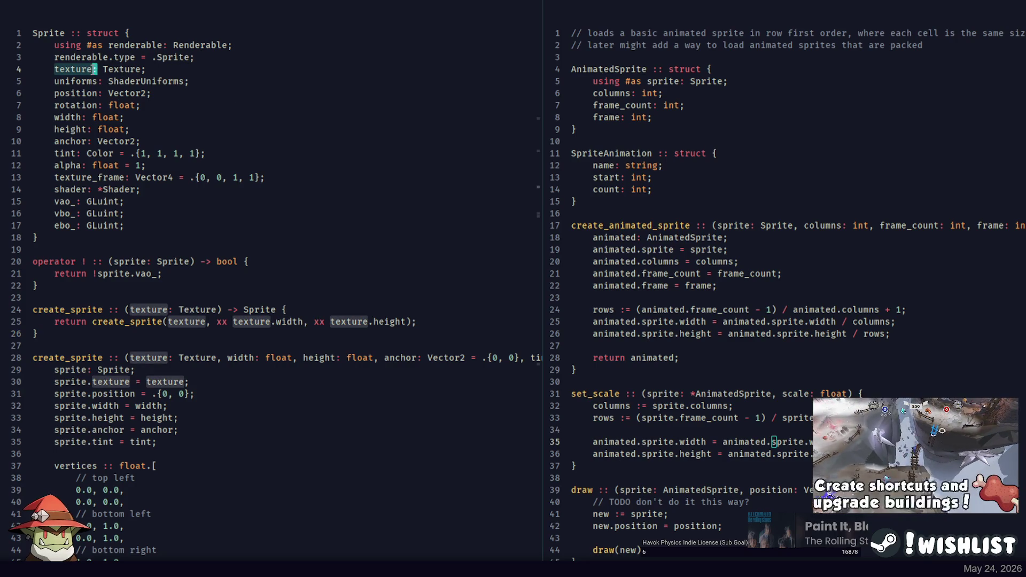
pyautogui.click(806, 442)
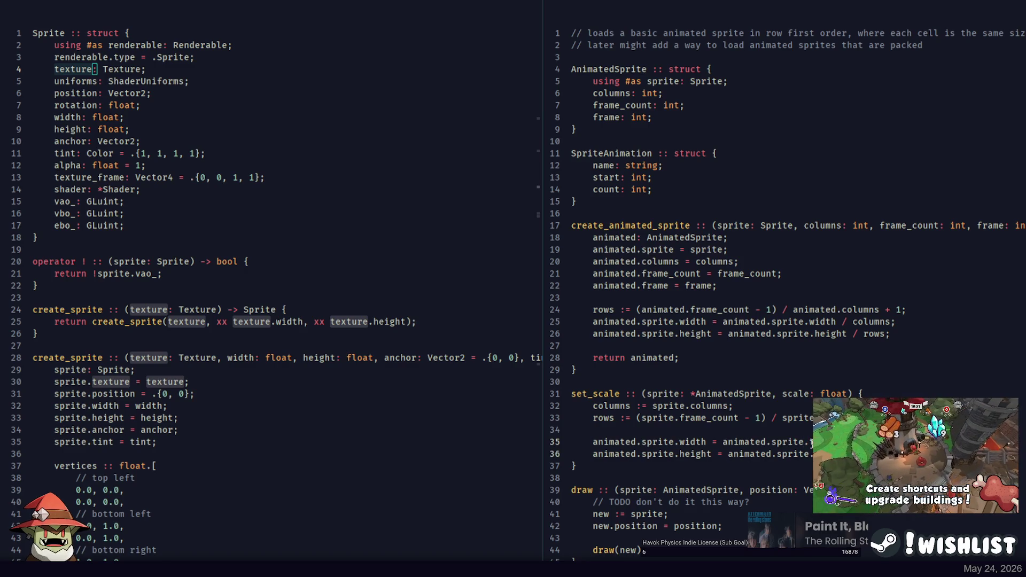
pyautogui.click(612, 405)
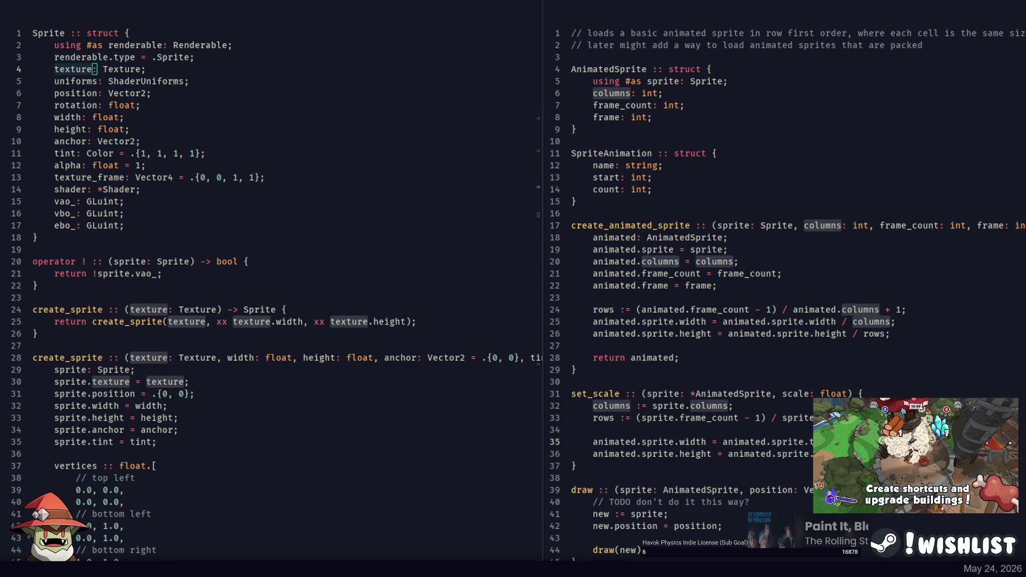
pyautogui.click(706, 442)
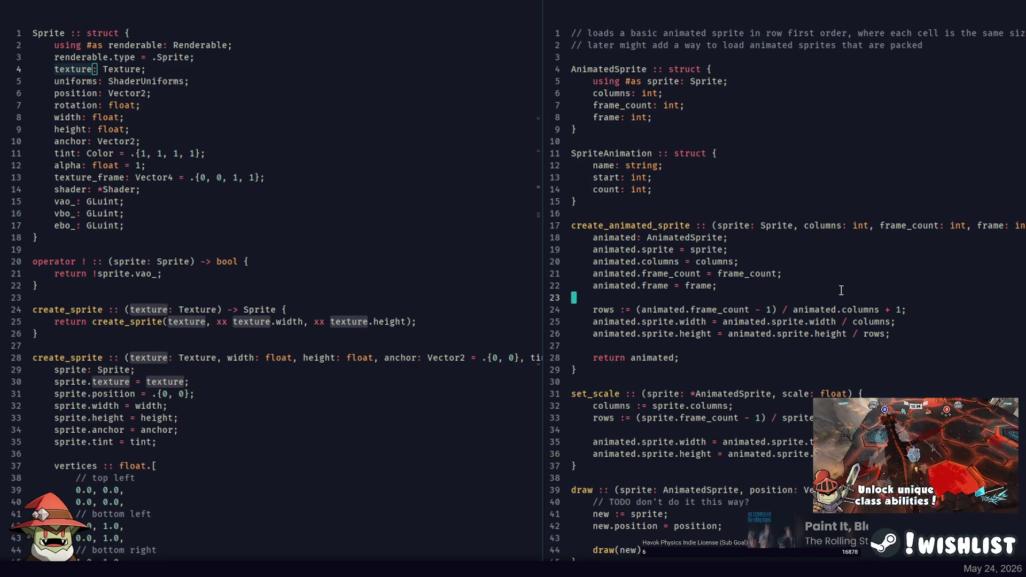
# Insert set_scale(*animated, 1.0); in create_animated_sprite and delete the old rows, width, height lines
pyautogui.press('Return')
pyautogui.press('Return')
pyautogui.press('Up')
pyautogui.write('set_scale(')
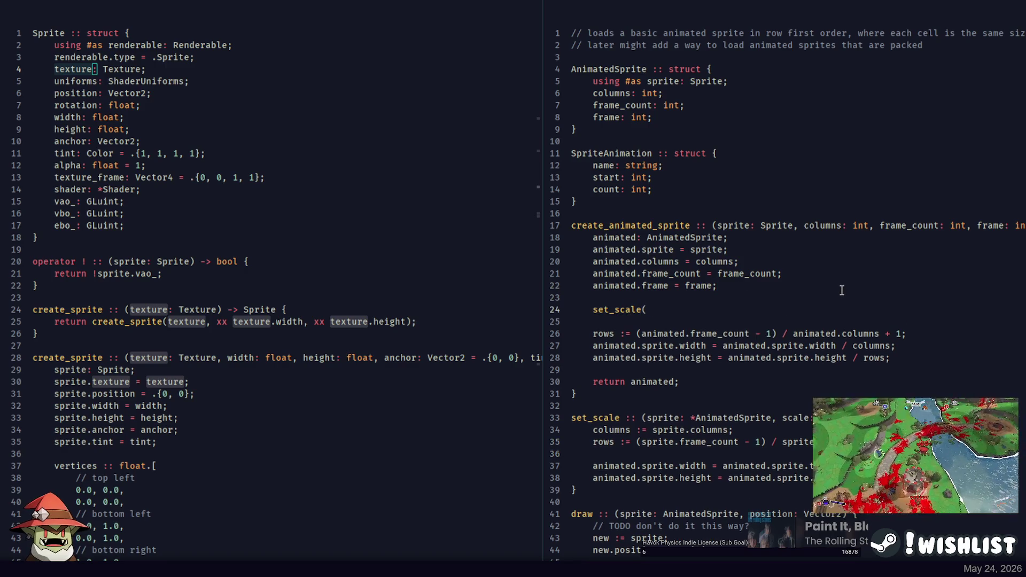
pyautogui.write('*animated')
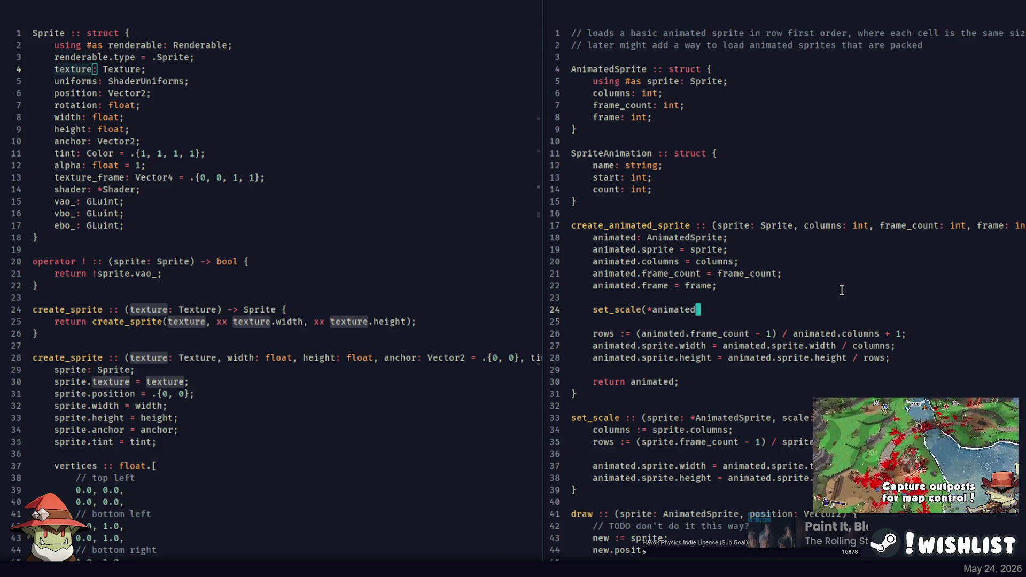
pyautogui.write(', 1.')
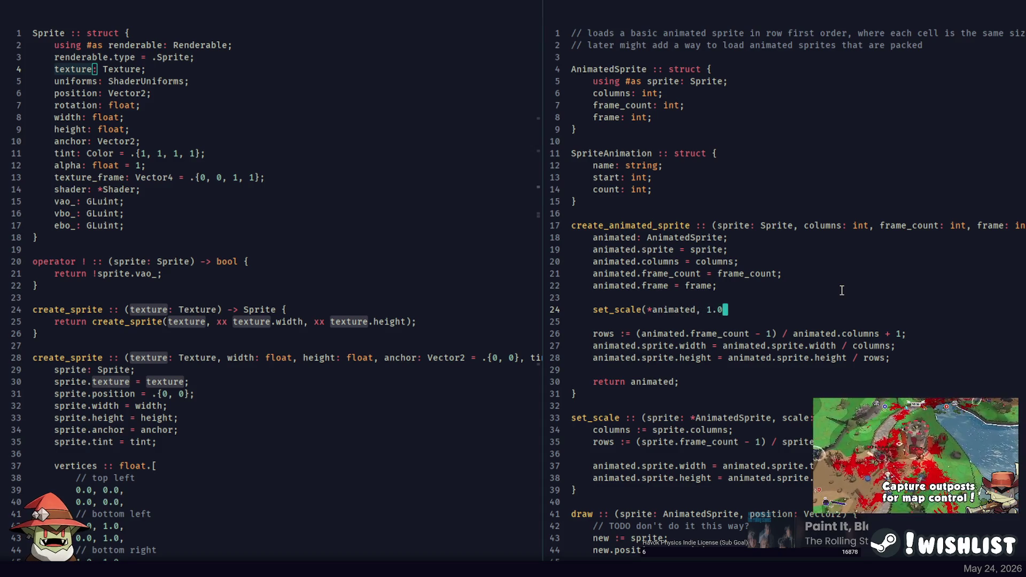
pyautogui.write('0);')
pyautogui.hotkey('ctrl', 'l')
pyautogui.hotkey('ctrl', 'l')
pyautogui.hotkey('ctrl', 'l')
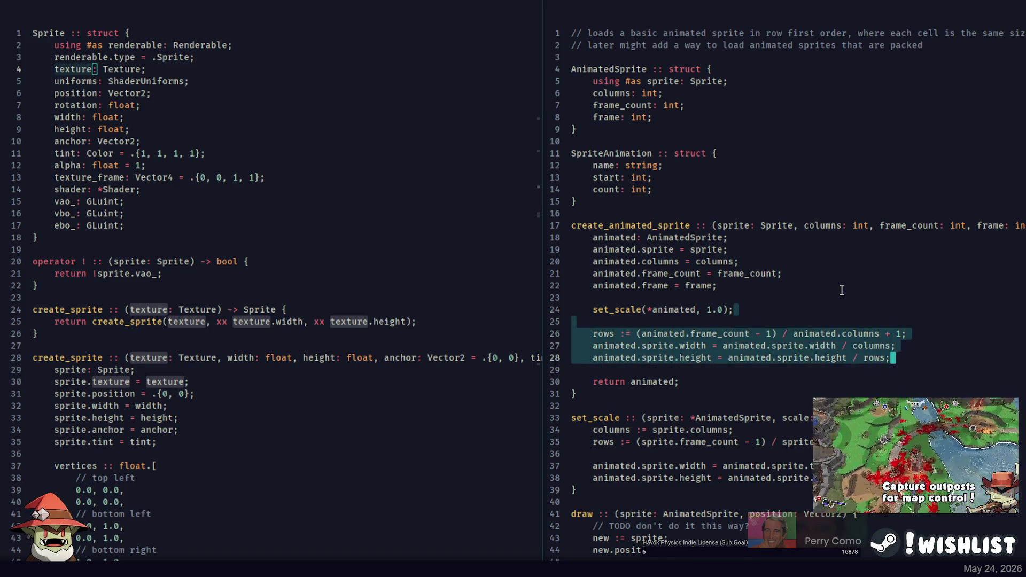
pyautogui.press('Delete')
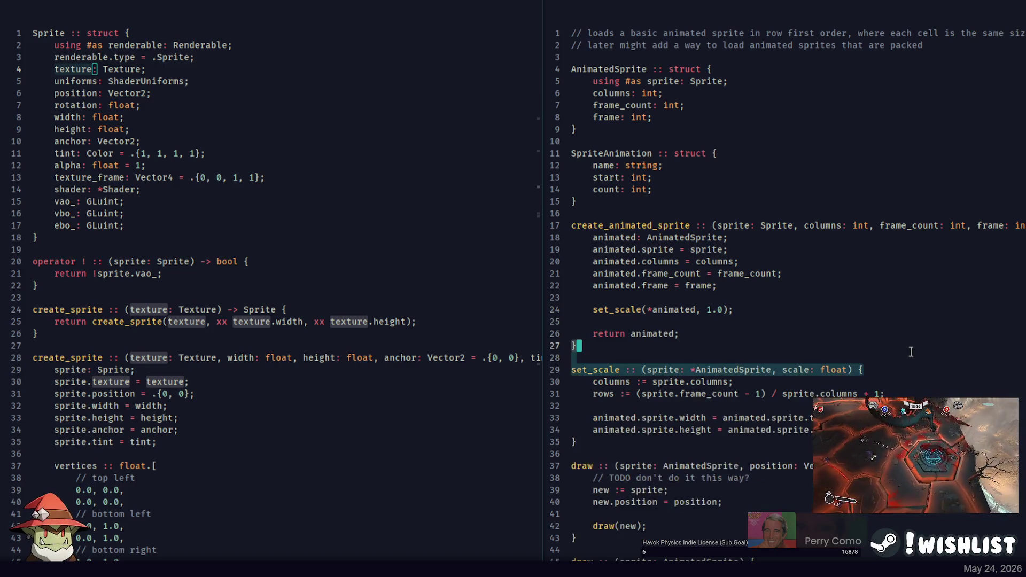
pyautogui.hotkey('ctrl', 'p')
pyautogui.press('Escape')
pyautogui.hotkey('ctrl', 'p')
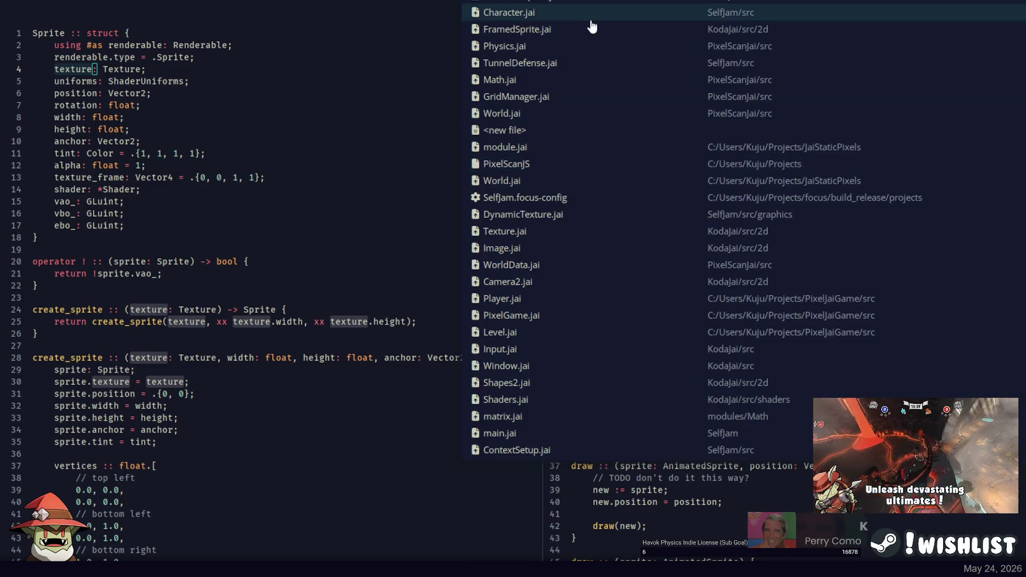
# In FramedSprite.jai, paste a set_scale signature after create_framed_sprite and make its parameter *FramedSprite
pyautogui.click(591, 29)
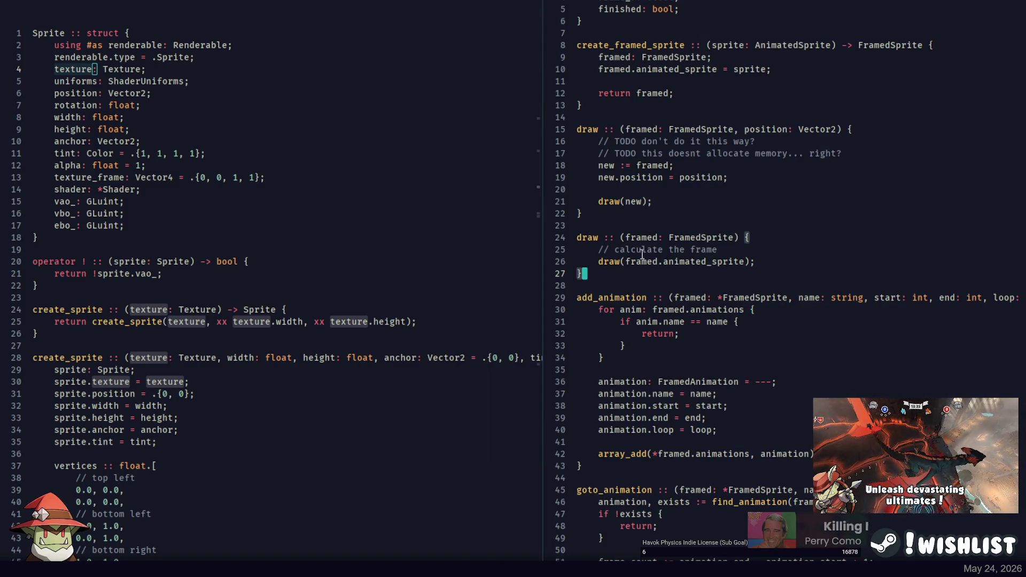
pyautogui.click(636, 120)
pyautogui.hotkey('ctrl', 'v')
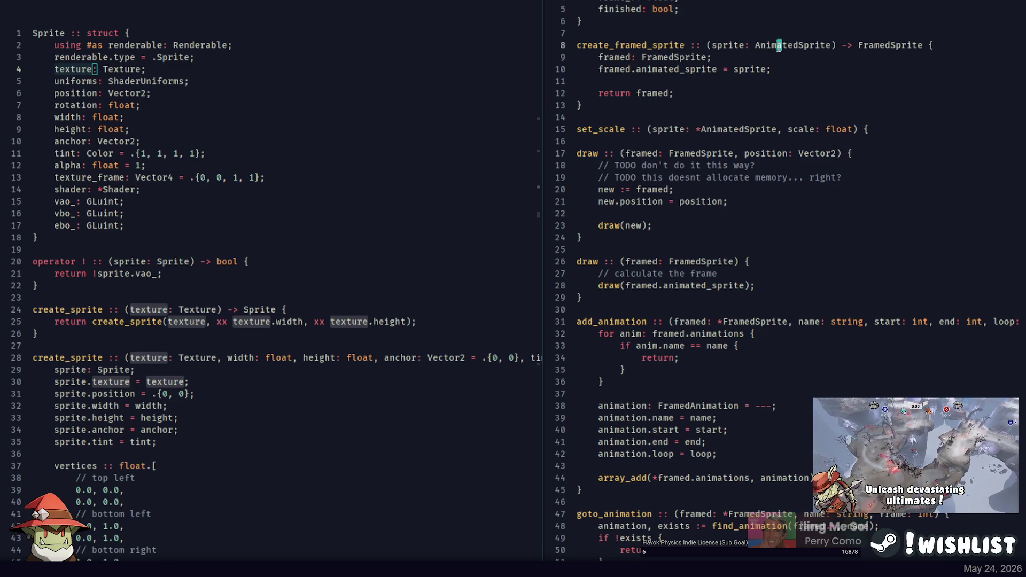
pyautogui.click(673, 57)
pyautogui.click(676, 69)
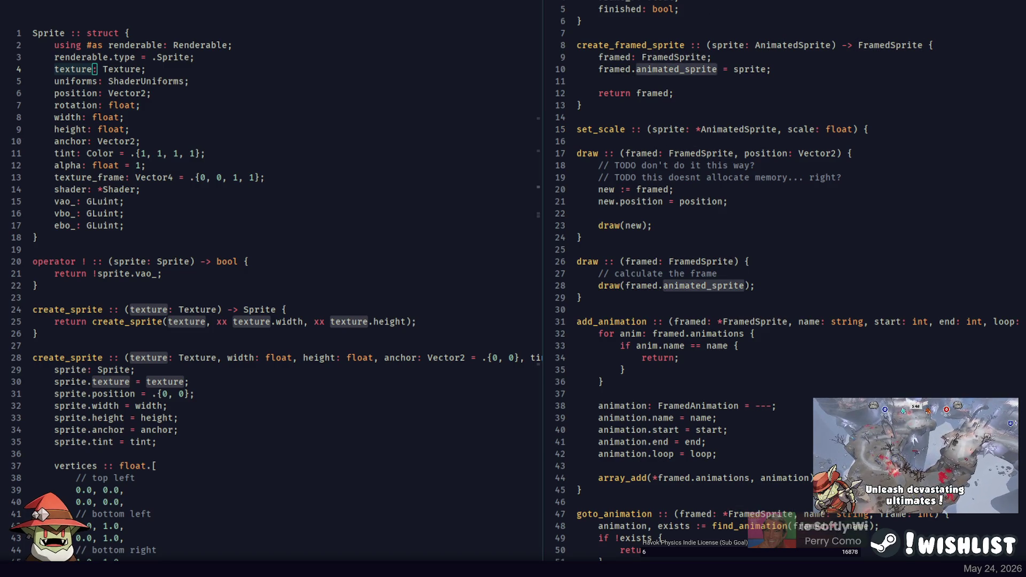
pyautogui.click(676, 57)
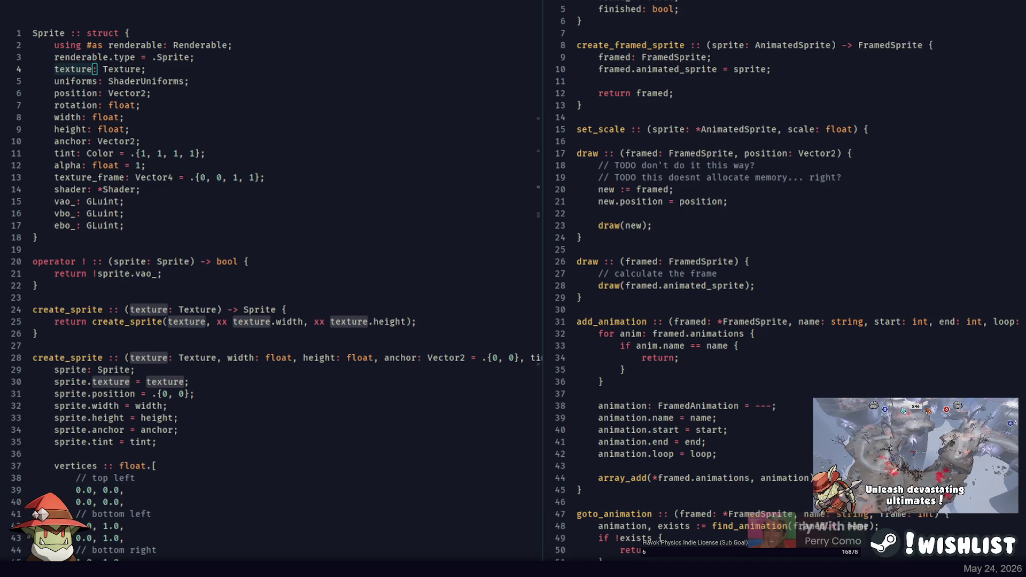
pyautogui.doubleClick(676, 57)
pyautogui.hotkey('ctrl', 'c')
pyautogui.doubleClick(756, 129)
pyautogui.hotkey('ctrl', 'v')
pyautogui.click(898, 129)
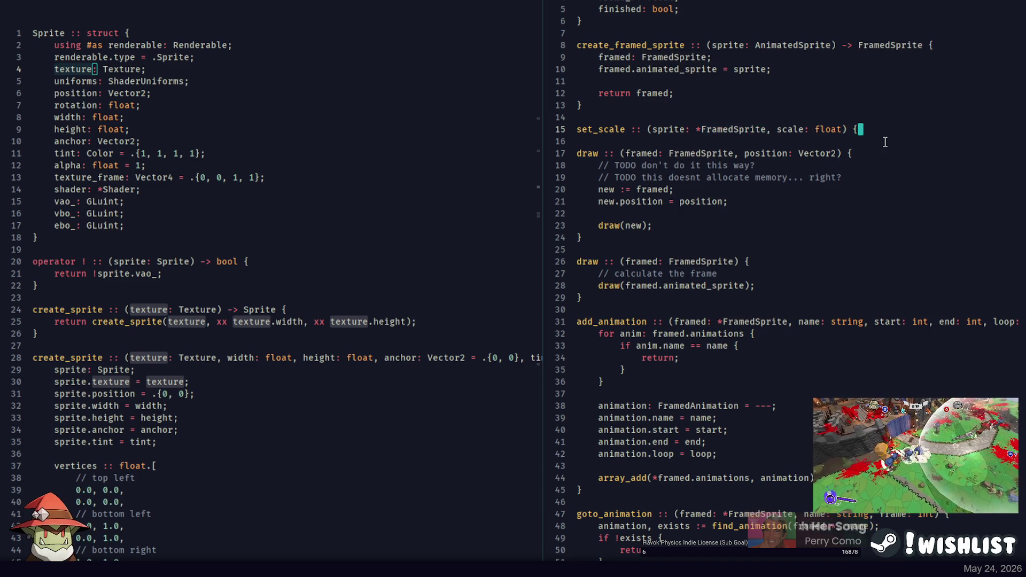
# Make the overload forward the scale via set_scale(*sprite.animated_sprite, scale)
pyautogui.press('Return')
pyautogui.write('set_scale(*s')
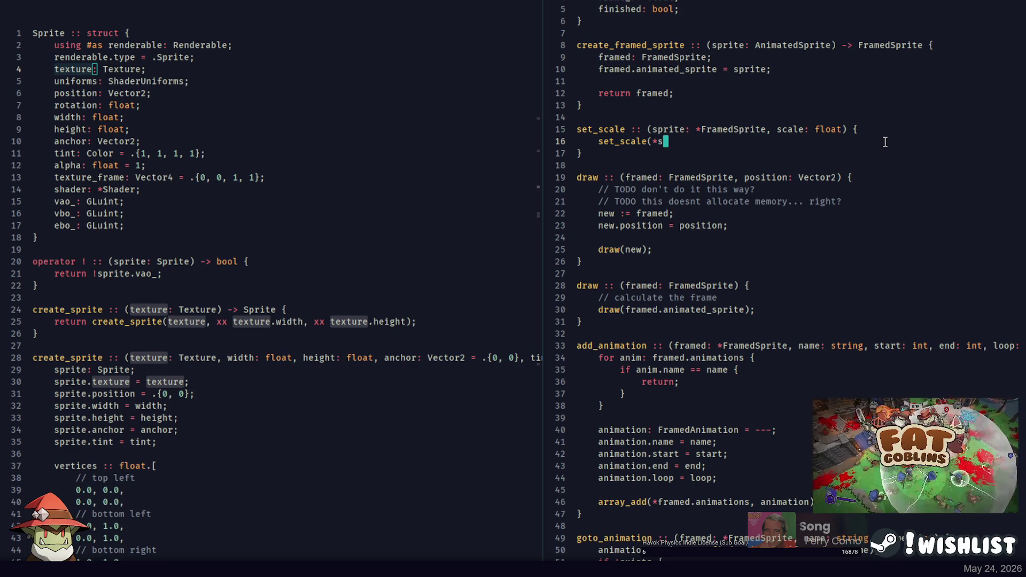
pyautogui.write('prite.animated_')
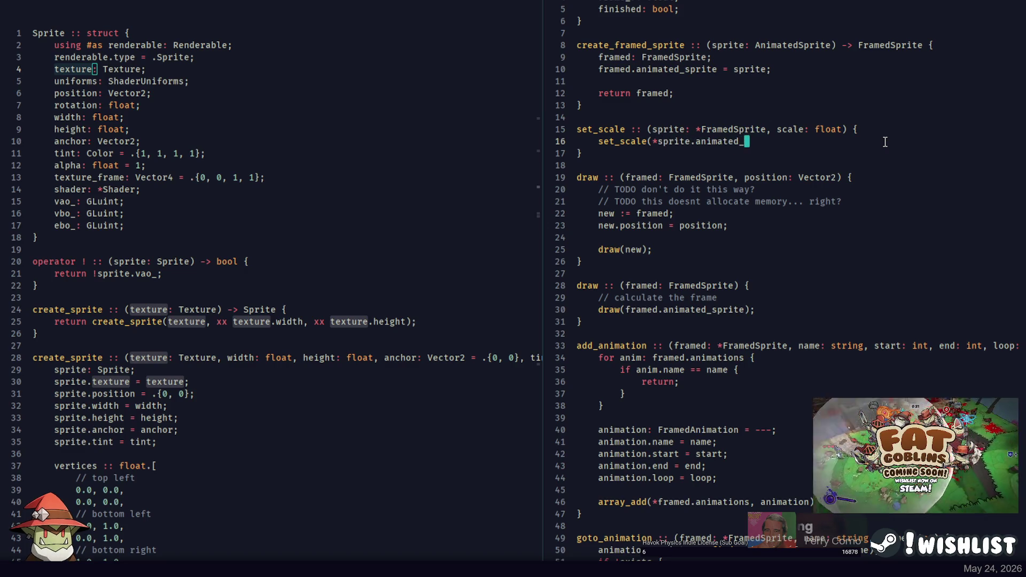
pyautogui.write('sprite, scale);')
pyautogui.press('Left')
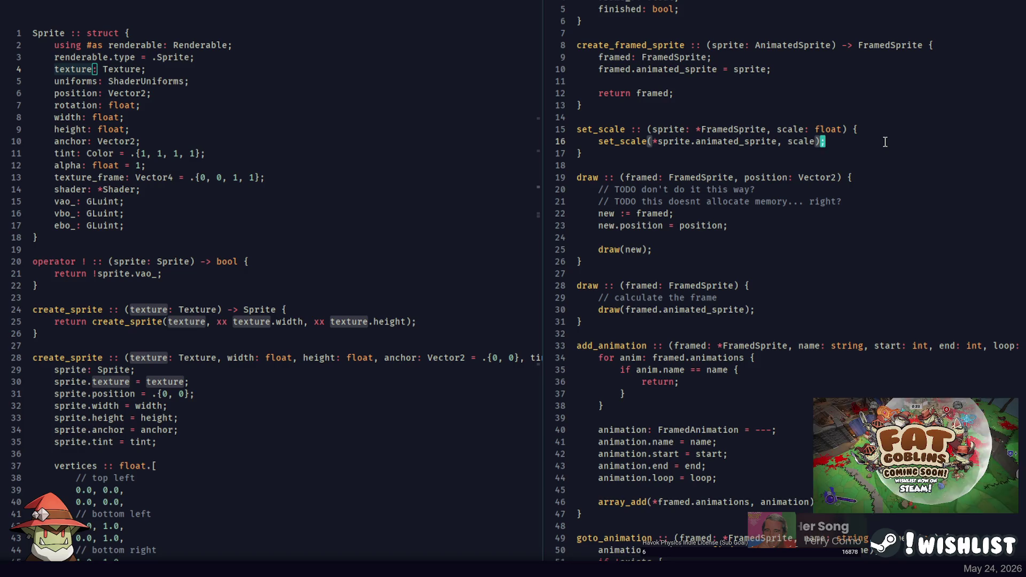
pyautogui.click(346, 224)
pyautogui.hotkey('ctrl', 'p')
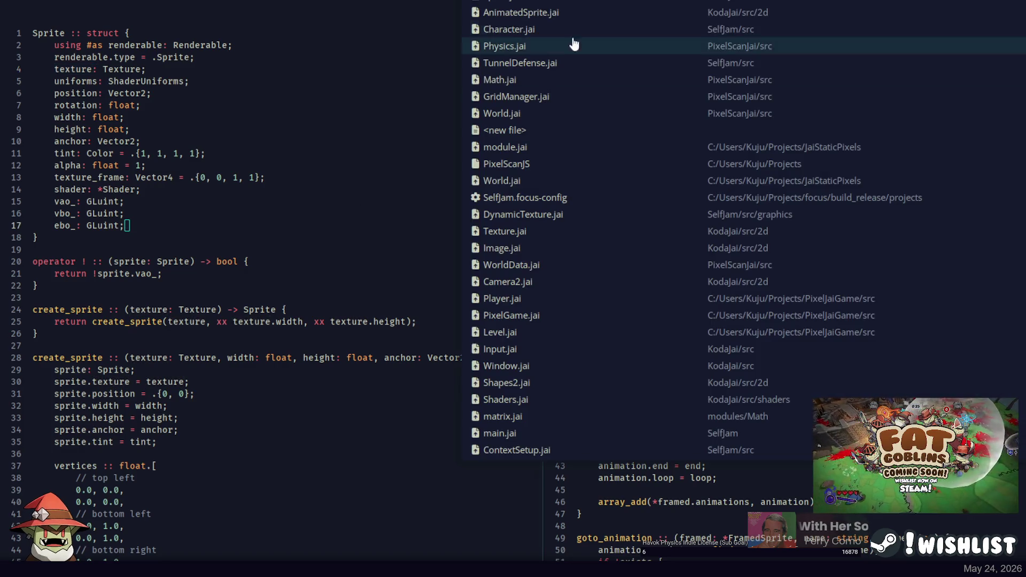
# Add set_scale(*character.sprite, 0.5); to the render procedure in Character.jai
pyautogui.press('Return')
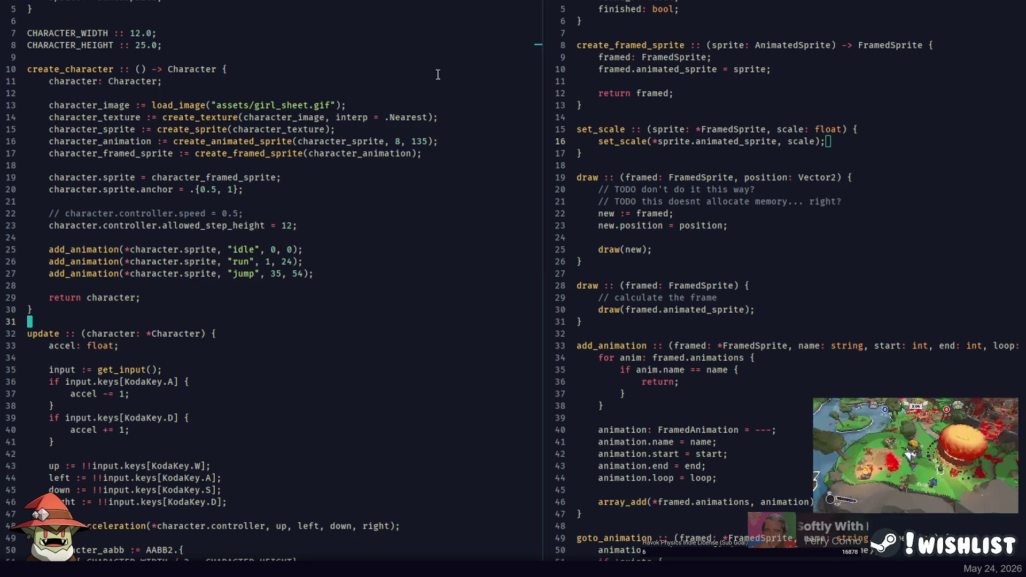
pyautogui.scroll(4, 192, 319)
pyautogui.press('Down')
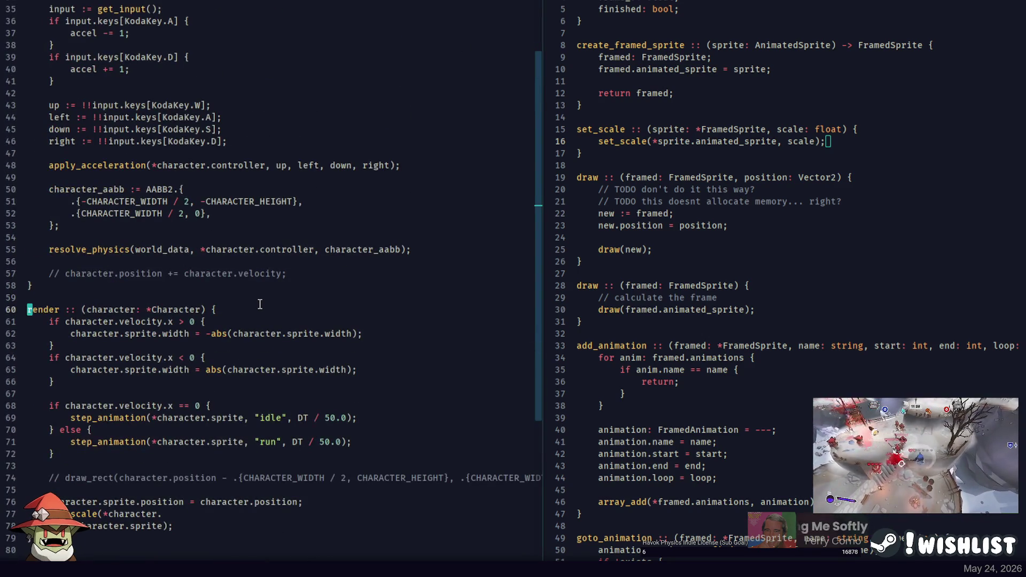
pyautogui.click(187, 515)
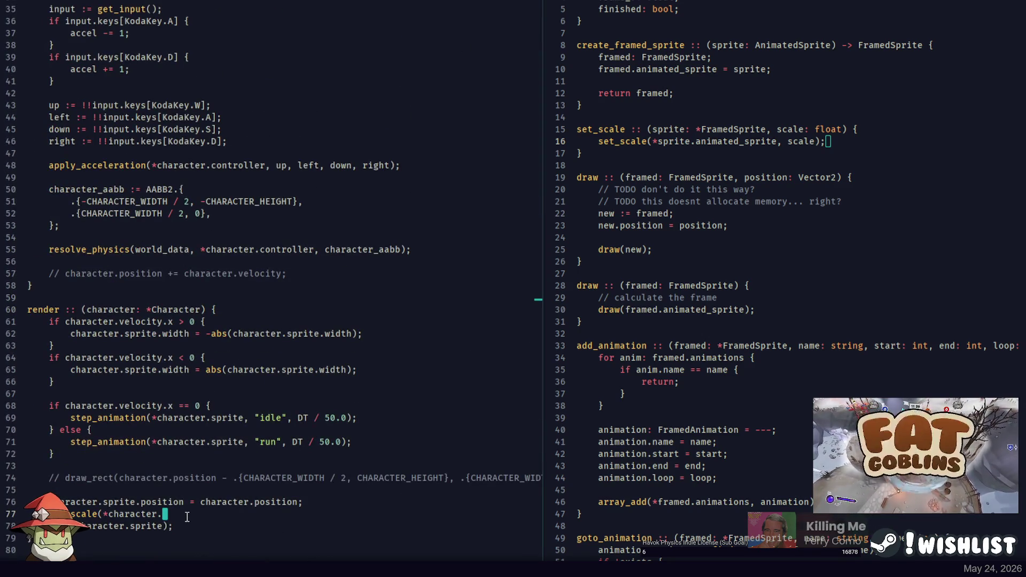
pyautogui.write('spr')
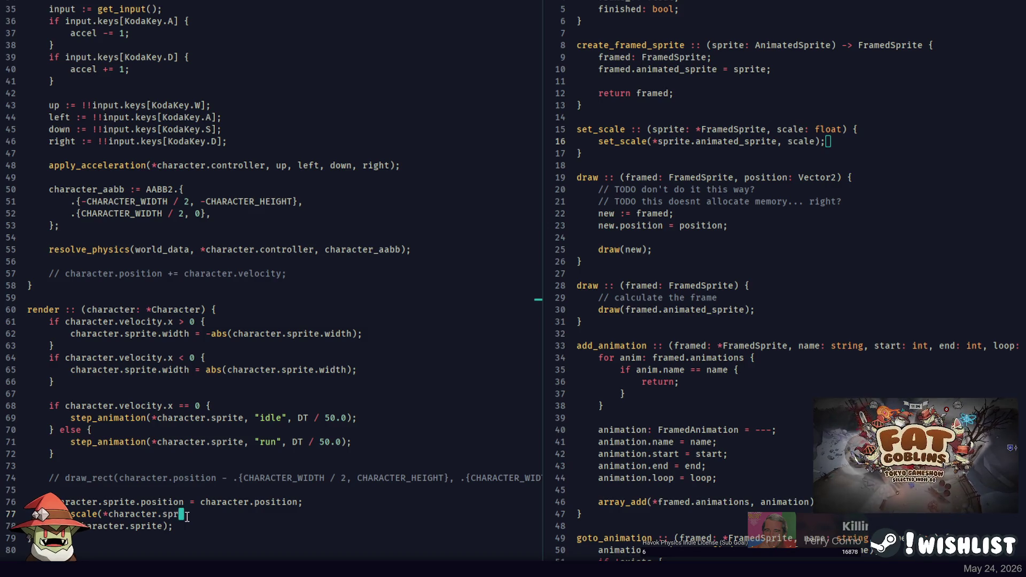
pyautogui.write('ite, 0.')
pyautogui.write('0.5);')
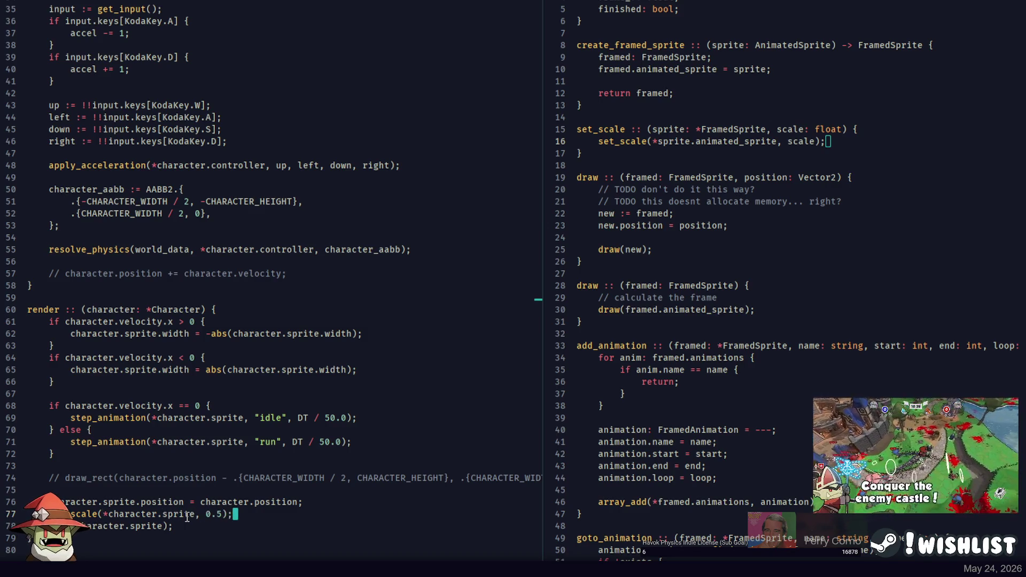
pyautogui.hotkey('alt', 'Tab')
# Rebuild in PowerShell and copy the undeclared identifier animated from the error
pyautogui.press('Up')
pyautogui.press('Return')
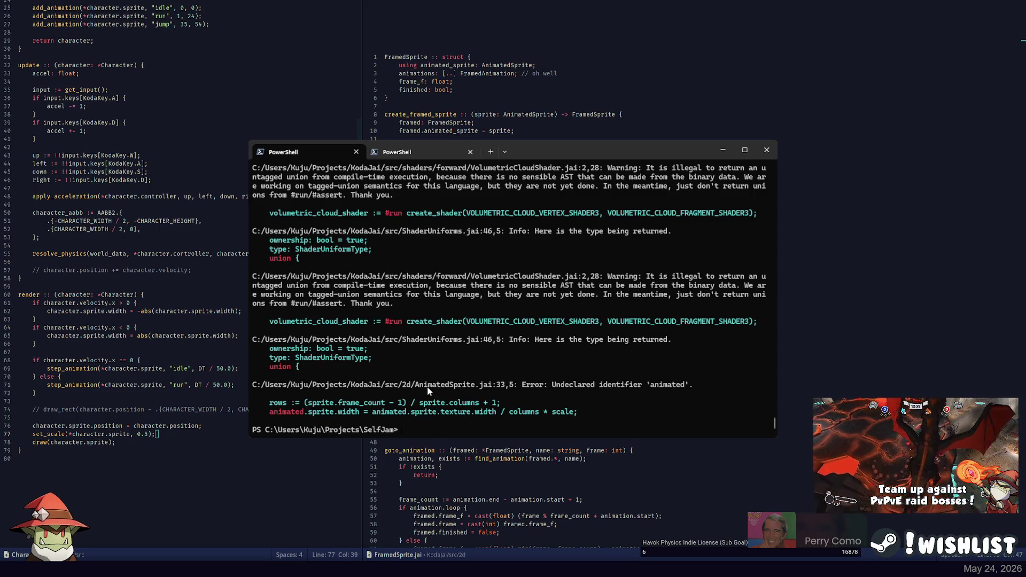
pyautogui.doubleClick(286, 412)
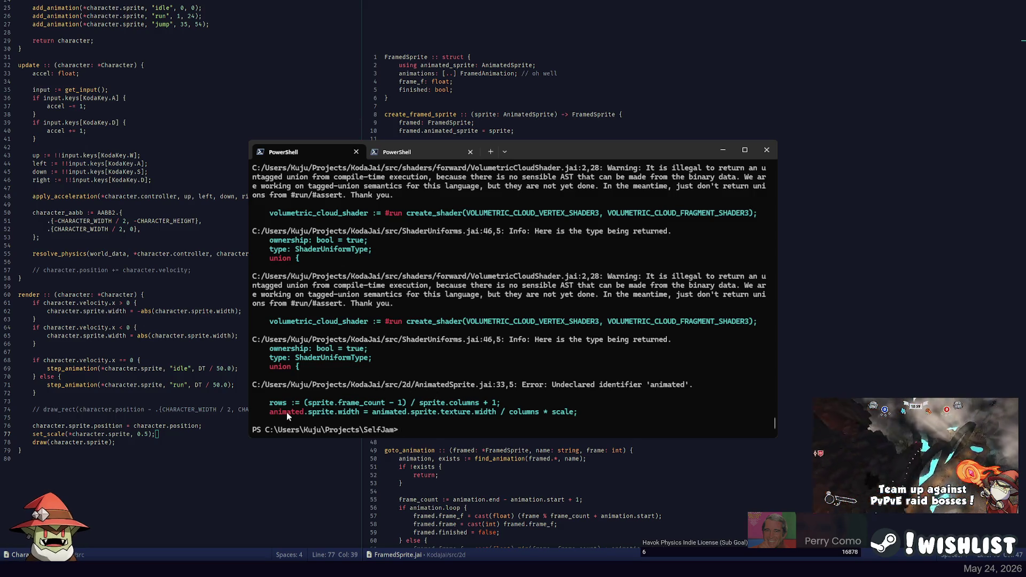
pyautogui.hotkey('ctrl', 'c')
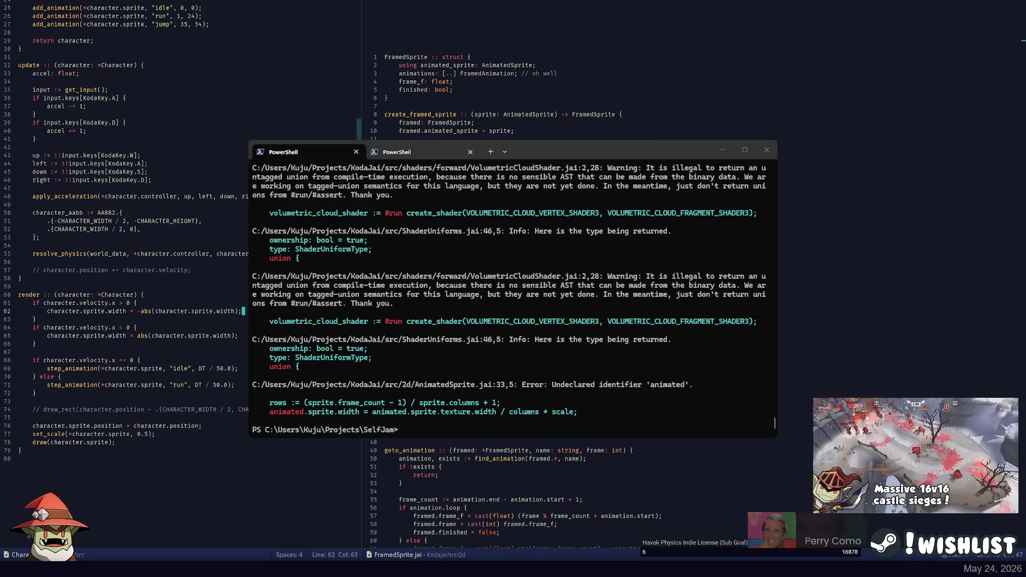
# Replace the undeclared animated references in AnimatedSprite.jai's set_scale with sprite
pyautogui.click(690, 132)
pyautogui.hotkey('ctrl', 'p')
pyautogui.click(534, 11)
pyautogui.scroll(-3, 610, 288)
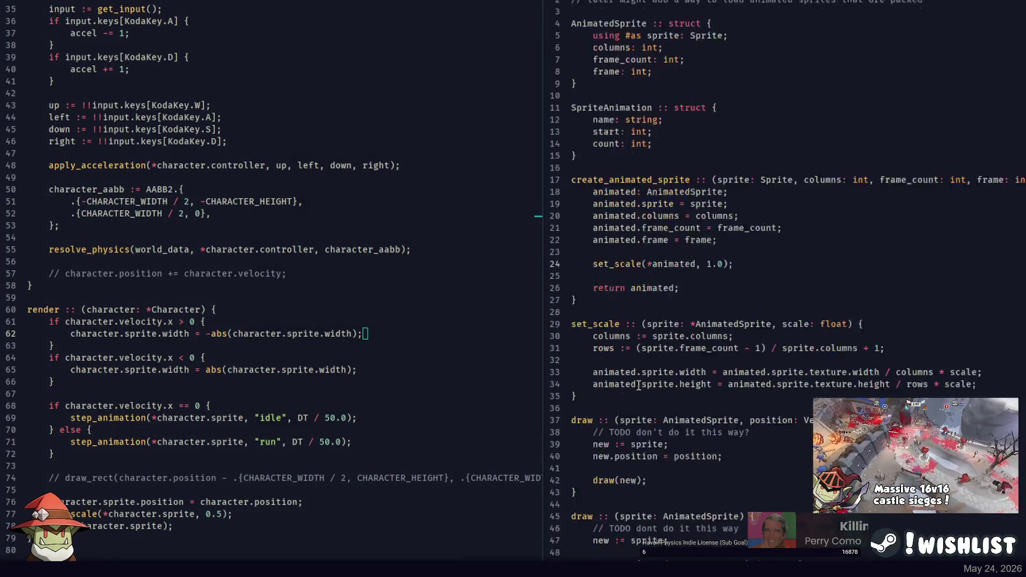
pyautogui.doubleClick(615, 274)
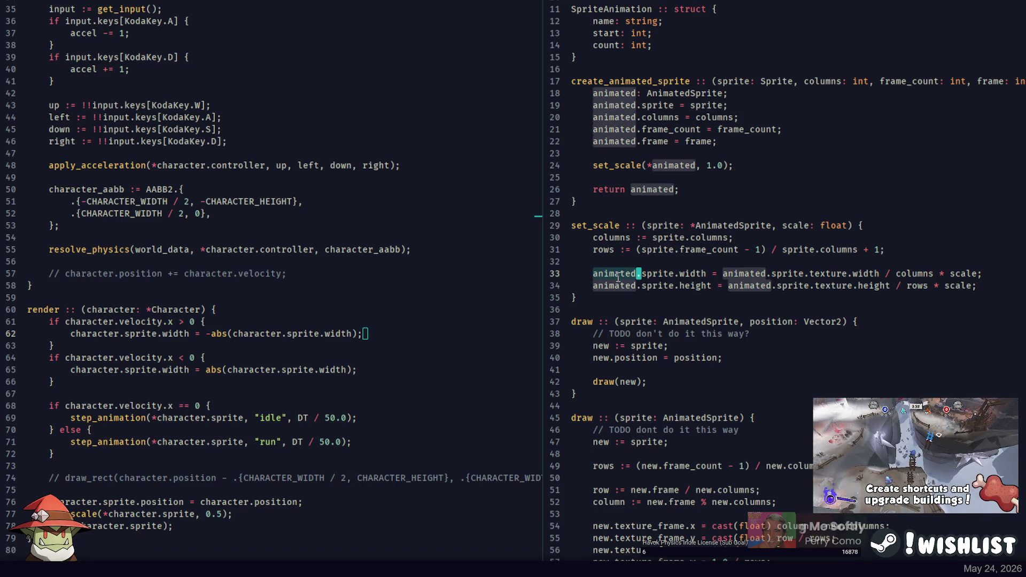
pyautogui.hotkey('ctrl', 'BackSpace')
pyautogui.press('Delete')
pyautogui.hotkey('alt', 'Tab')
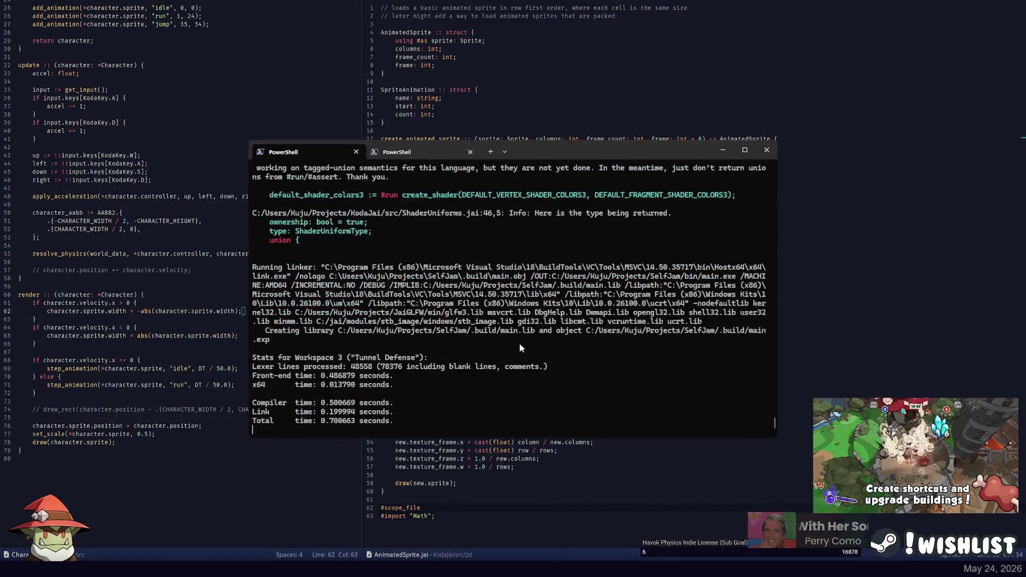
# Test walking in-game, then move set_scale(*character.sprite, 0.5) to the top of render and rerun
pyautogui.press('a')
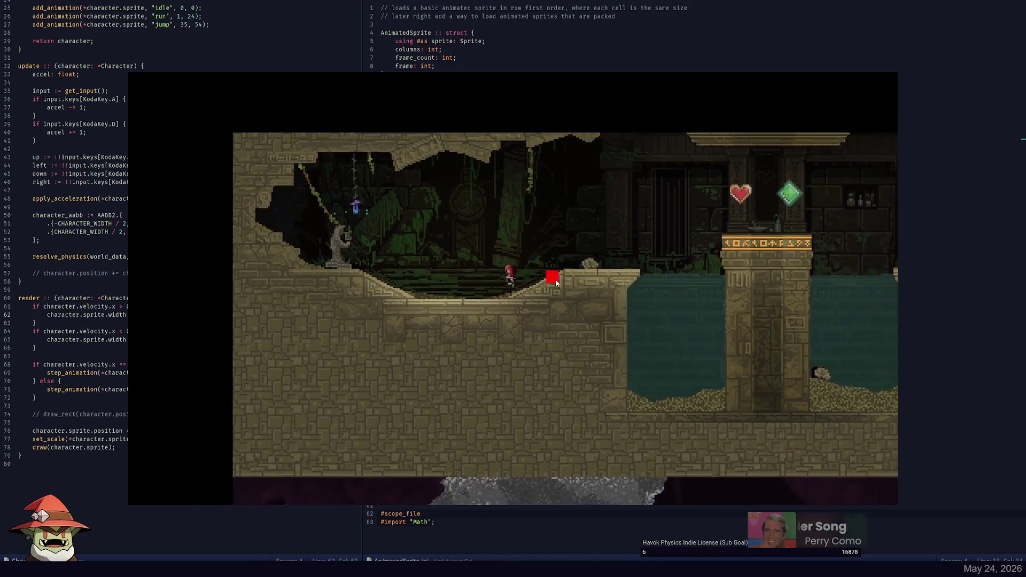
pyautogui.press('d')
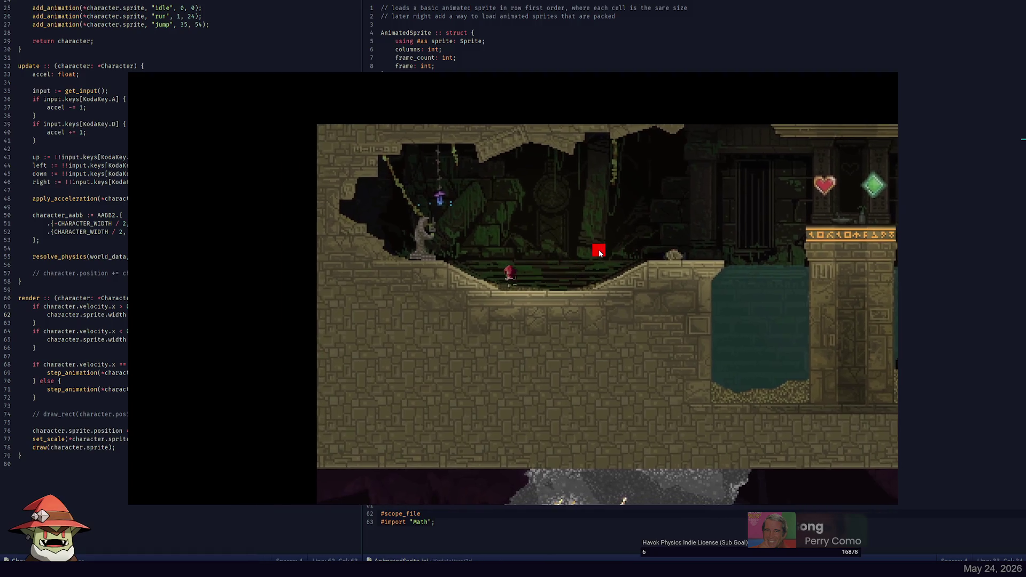
pyautogui.press('Escape')
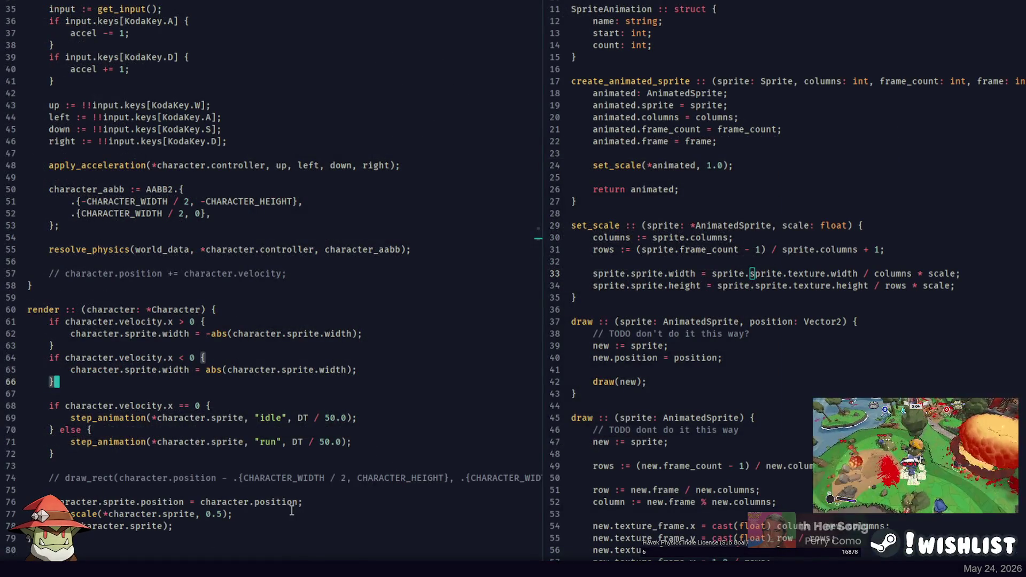
pyautogui.tripleClick(292, 511)
pyautogui.hotkey('ctrl', 'x')
pyautogui.click(240, 309)
pyautogui.press('Return')
pyautogui.hotkey('ctrl', 'v')
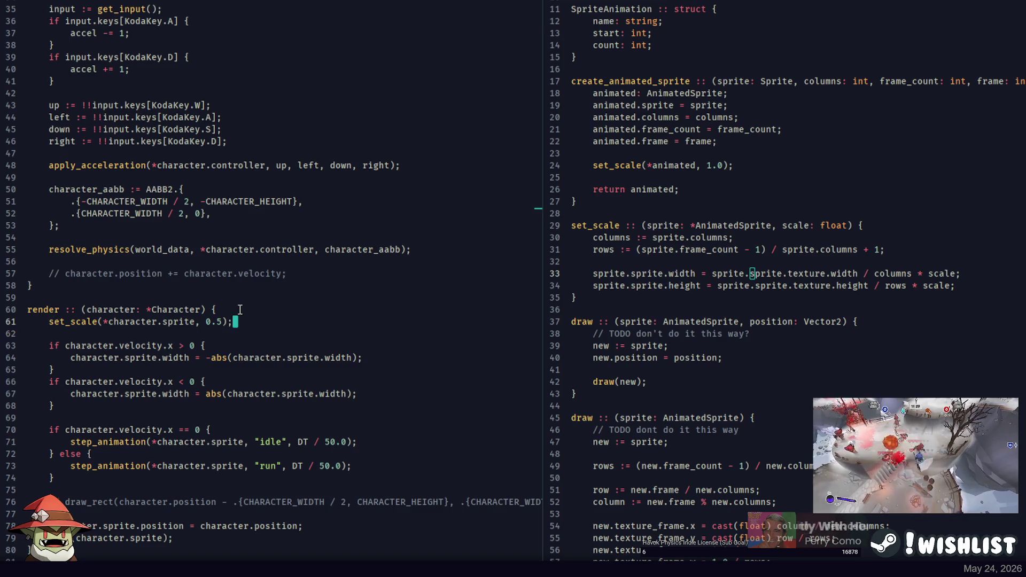
pyautogui.press('F5')
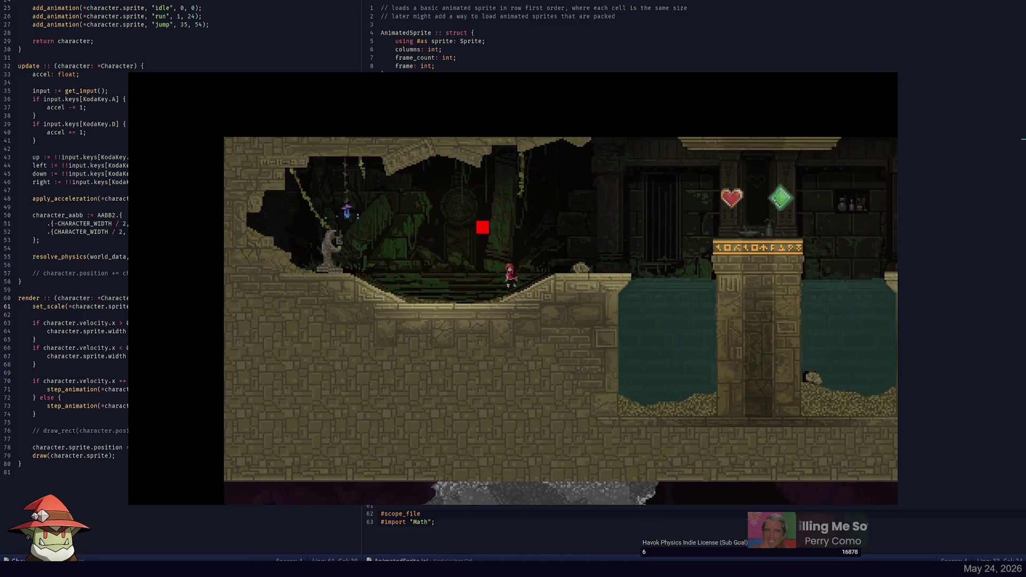
pyautogui.press('Escape')
# Change camera.scale in TunnelDefense.jai's main from 4 to 6 and rebuild and run the game
pyautogui.hotkey('ctrl', 'p')
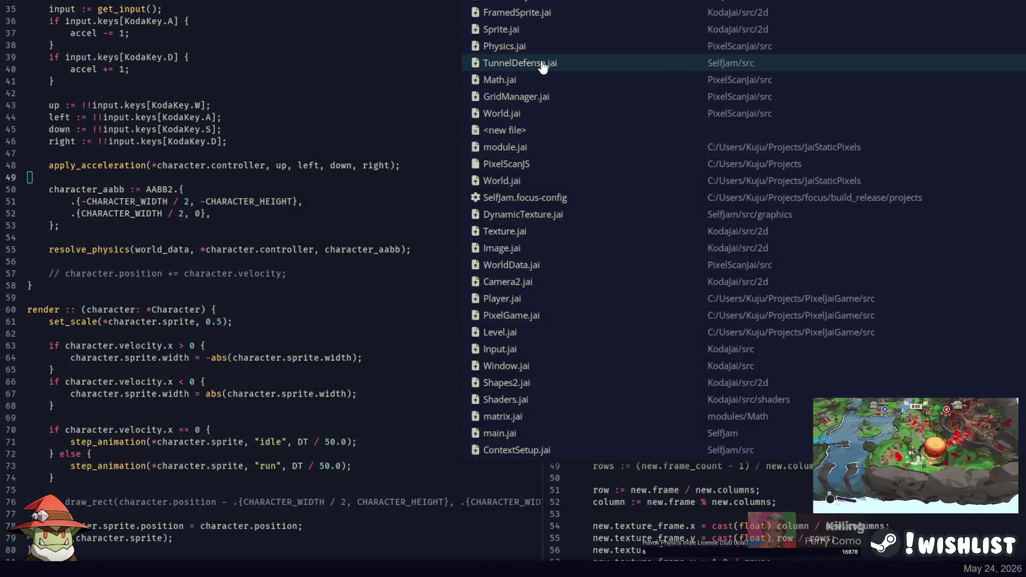
pyautogui.click(542, 67)
pyautogui.scroll(-8, 155, 267)
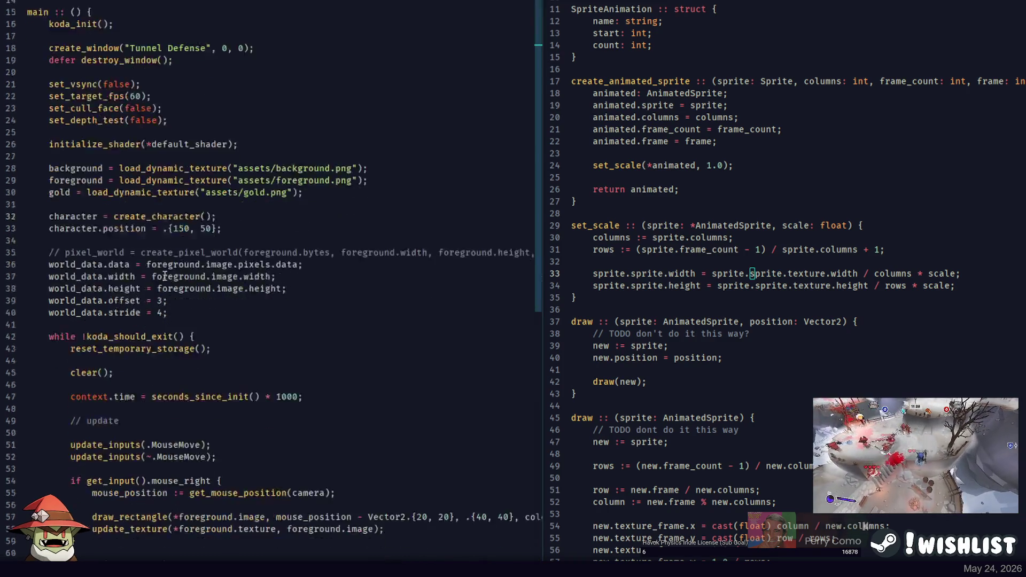
pyautogui.doubleClick(155, 382)
pyautogui.write('6')
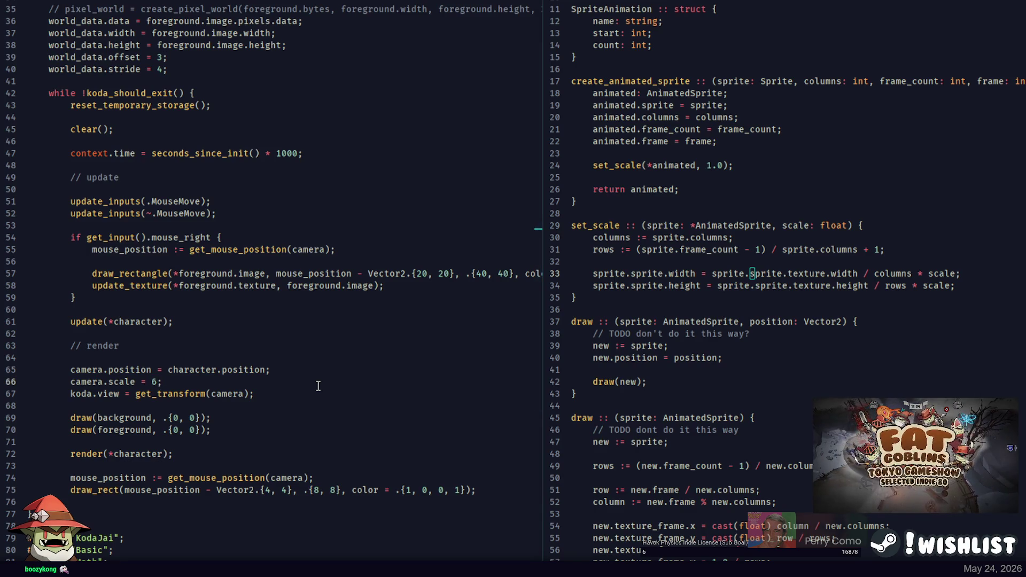
pyautogui.press('F5')
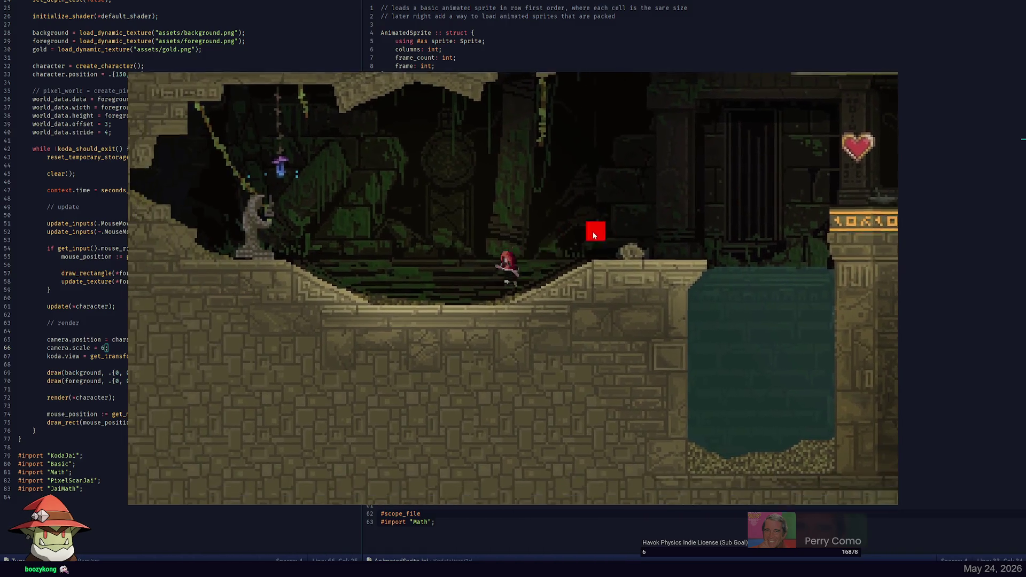
pyautogui.press('Escape')
pyautogui.press('Up')
pyautogui.scroll(4, 521, 32)
pyautogui.hotkey('ctrl', 'p')
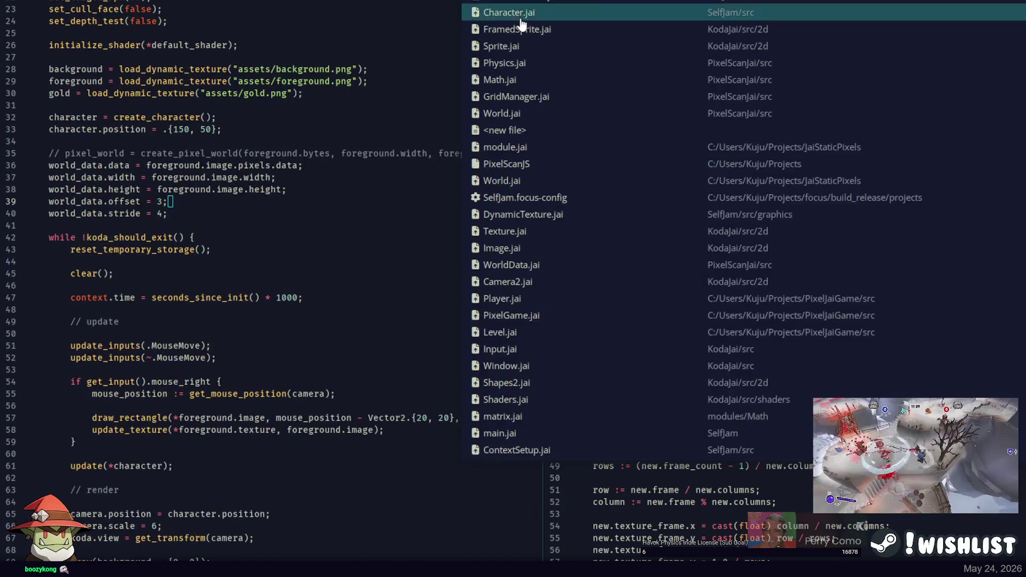
# In Character.jai set allowed_step_height to 6 and uncomment controller.speed, setting it to 2
pyautogui.click(521, 21)
pyautogui.scroll(6, 171, 280)
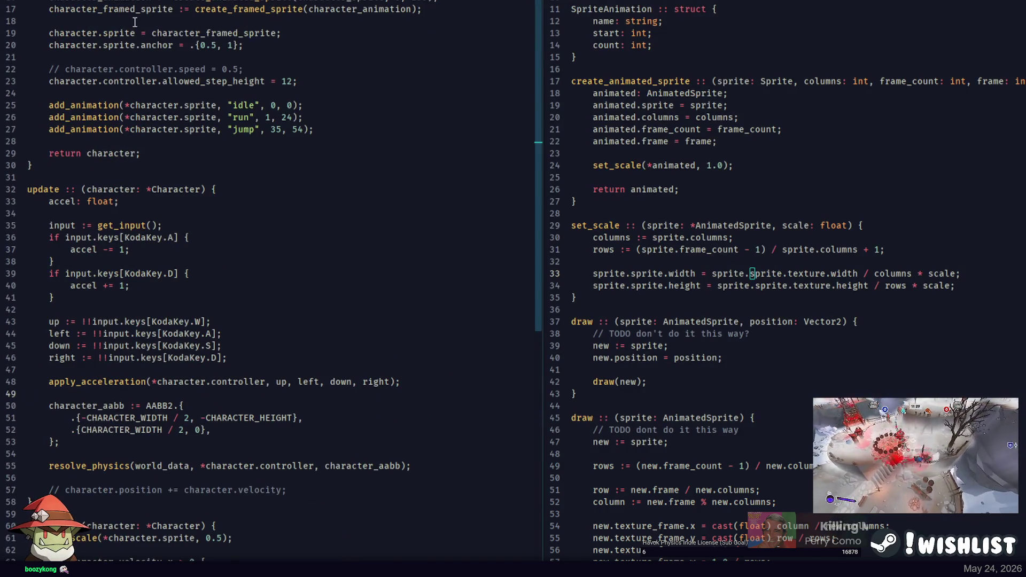
pyautogui.scroll(6, 213, 255)
pyautogui.press('BackSpace')
pyautogui.press('BackSpace')
pyautogui.write('6')
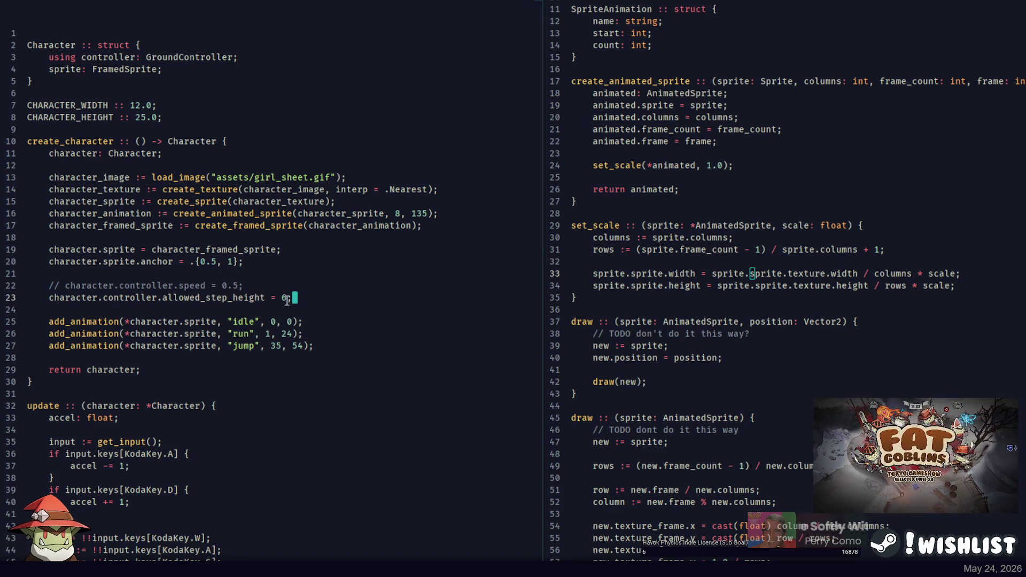
pyautogui.hotkey('ctrl', '/')
pyautogui.press('Left')
pyautogui.press('BackSpace')
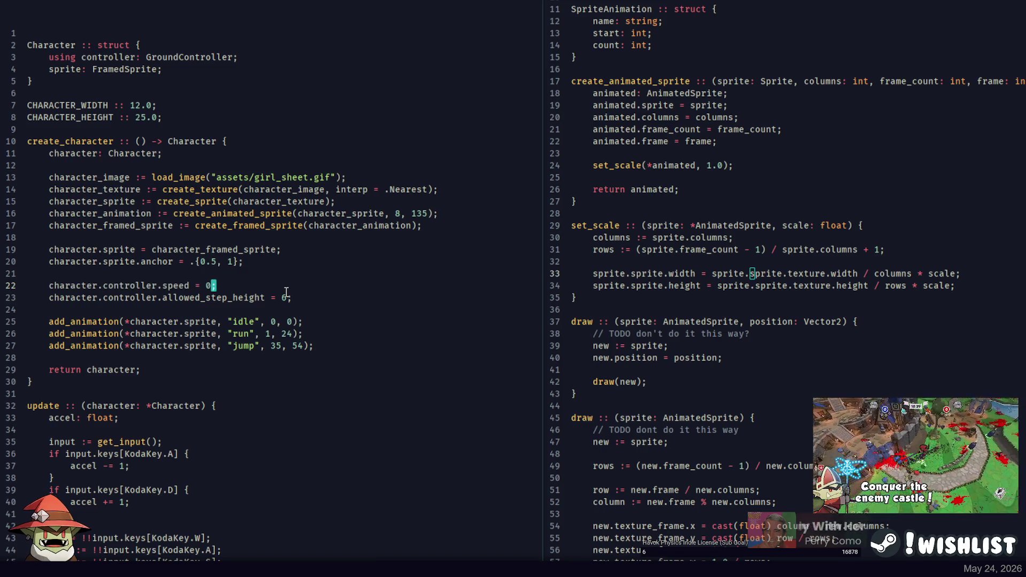
# Open FramedSprite.jai, then the GroundController definition in Physics.jai to view its defaults
pyautogui.hotkey('ctrl', 'p')
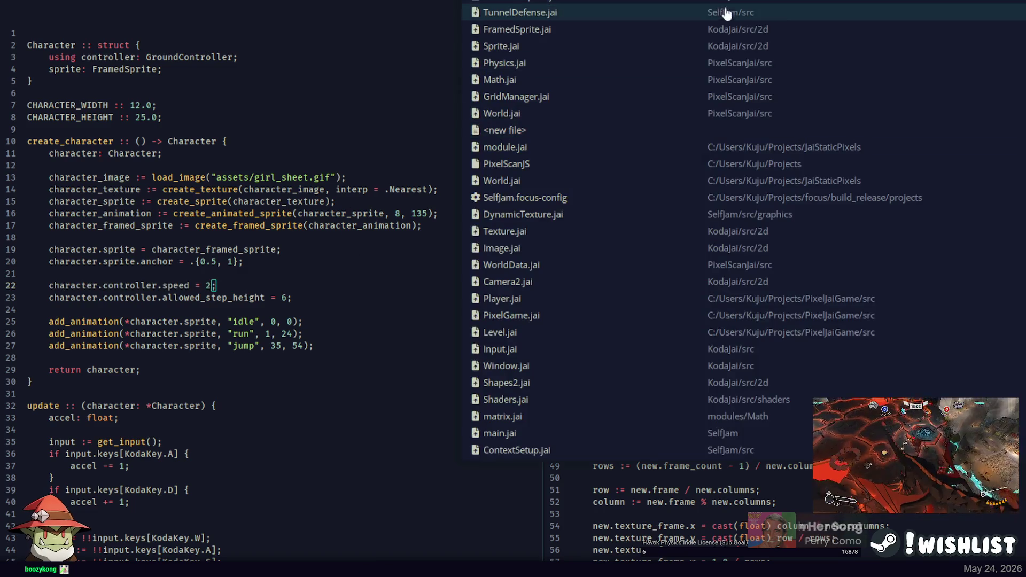
pyautogui.click(660, 31)
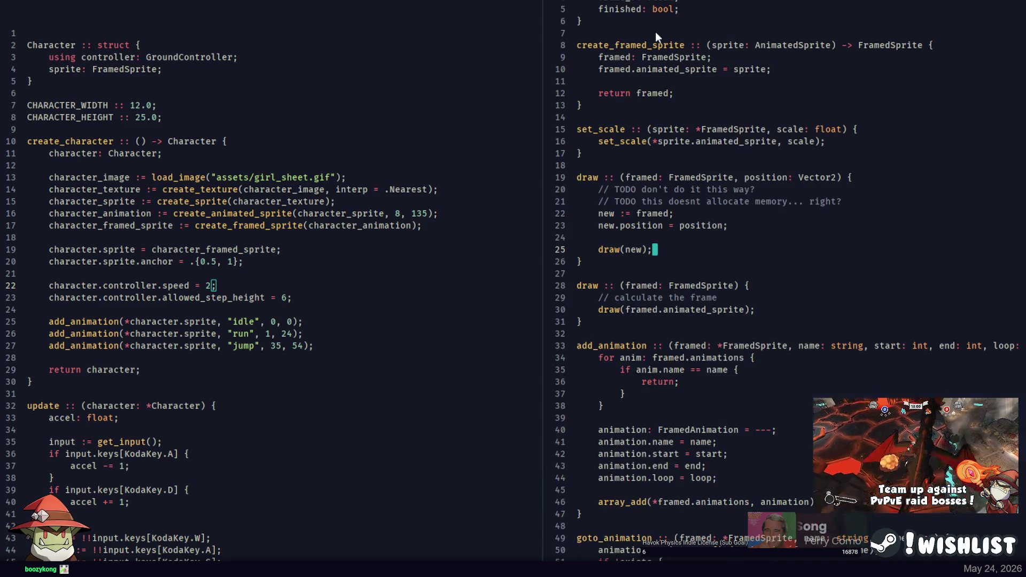
pyautogui.hotkey('ctrl', 'p')
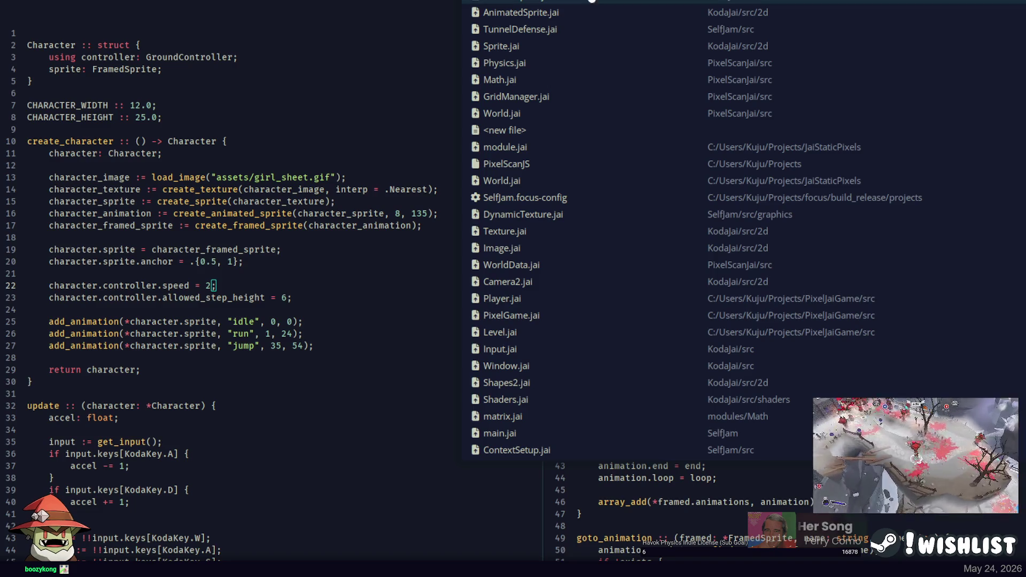
pyautogui.click(668, 64)
pyautogui.press('Down')
pyautogui.press('Down')
pyautogui.press('Down')
pyautogui.press('Up')
pyautogui.press('Up')
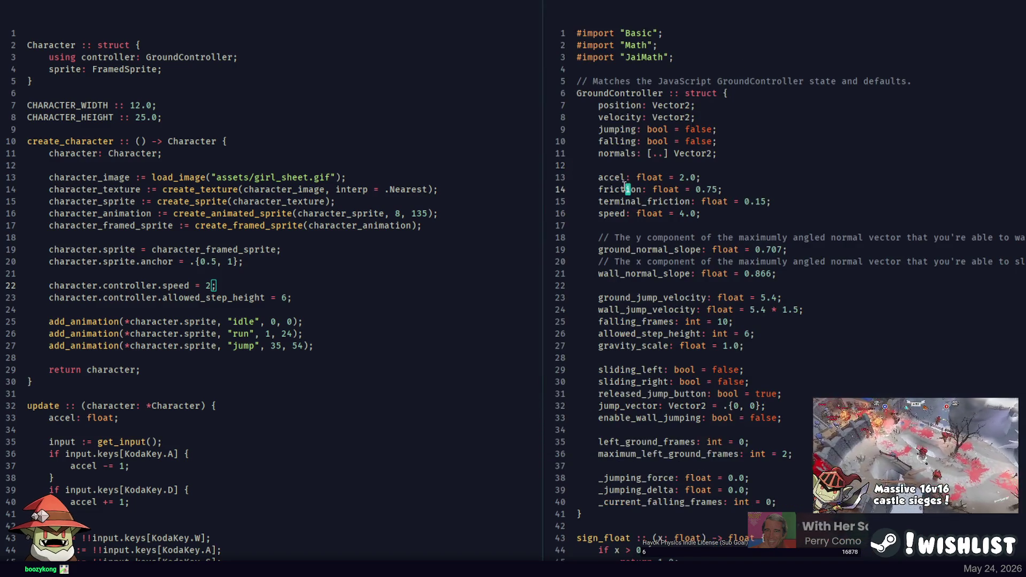
# Duplicate the controller speed line twice, turning the copies into accel = 1 and friction = 0.75
pyautogui.hotkey('ctrl', 'd')
pyautogui.hotkey('ctrl', 'd')
pyautogui.click(621, 188)
pyautogui.doubleClick(621, 176)
pyautogui.doubleClick(176, 297)
pyautogui.write('accel')
pyautogui.click(193, 311)
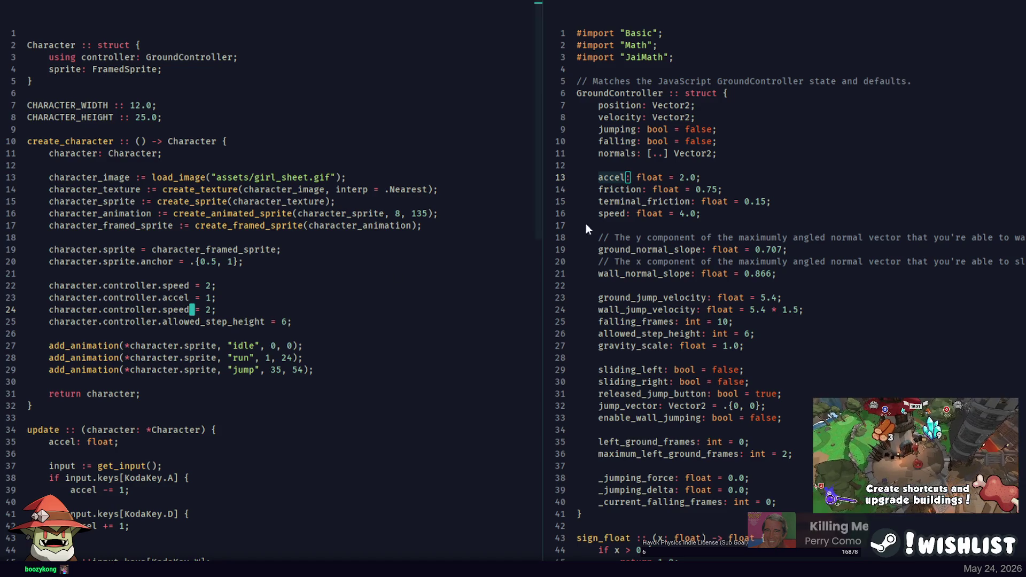
pyautogui.click(622, 191)
pyautogui.doubleClick(176, 309)
pyautogui.write('friction')
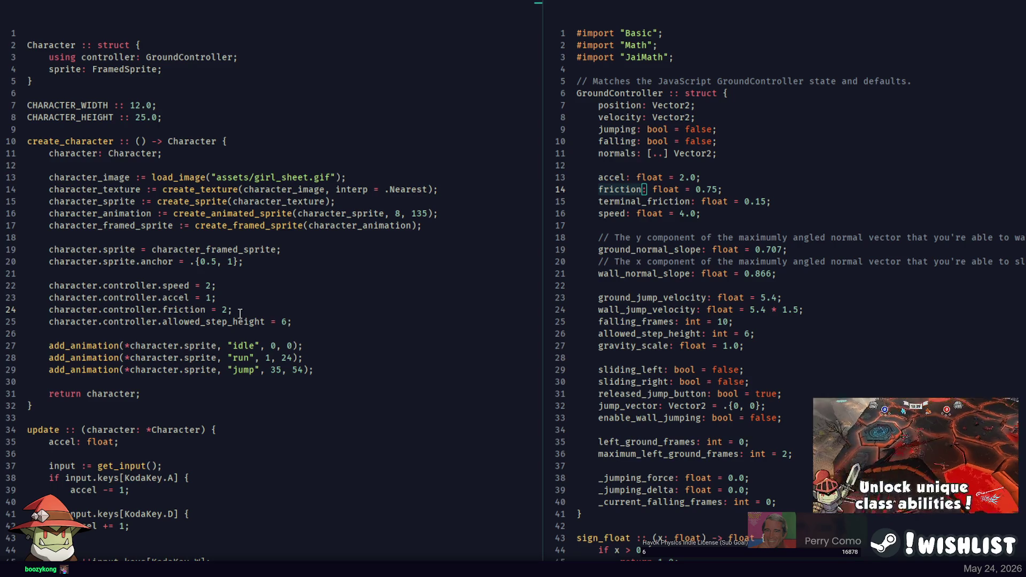
pyautogui.press('BackSpace')
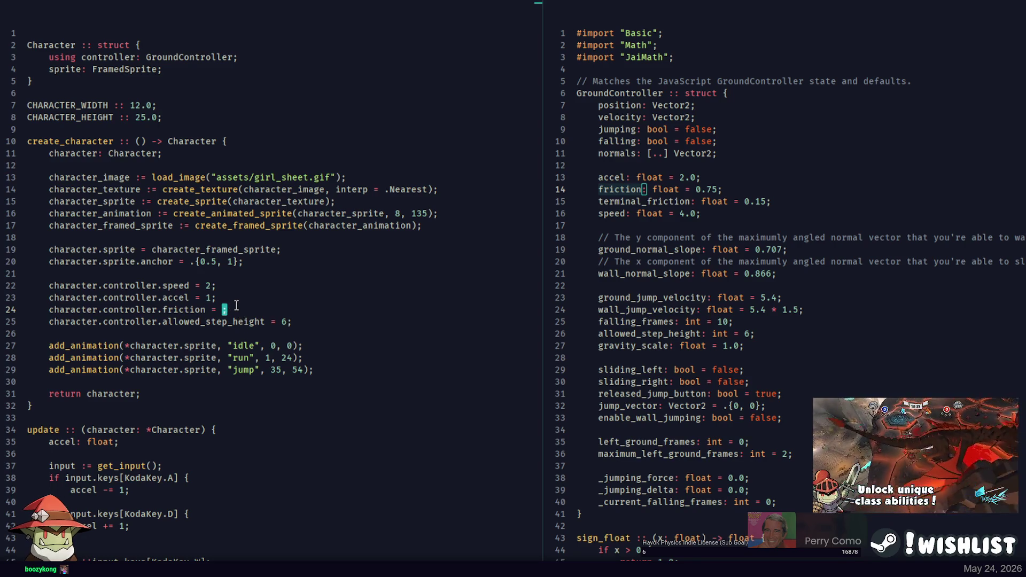
pyautogui.write('0.75')
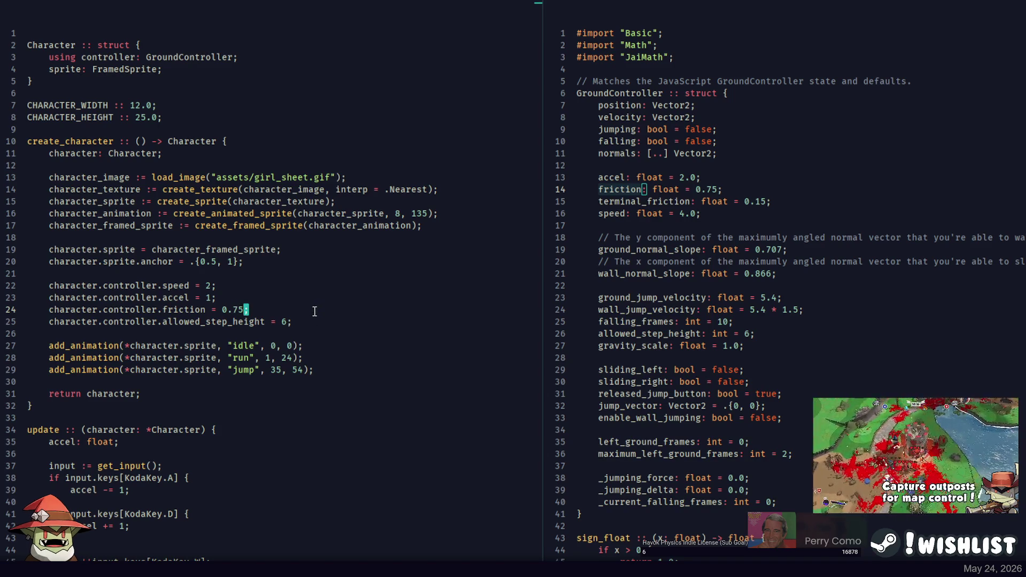
# Rebuild and run the game, walk the character right to test movement, then close it
pyautogui.press('F5')
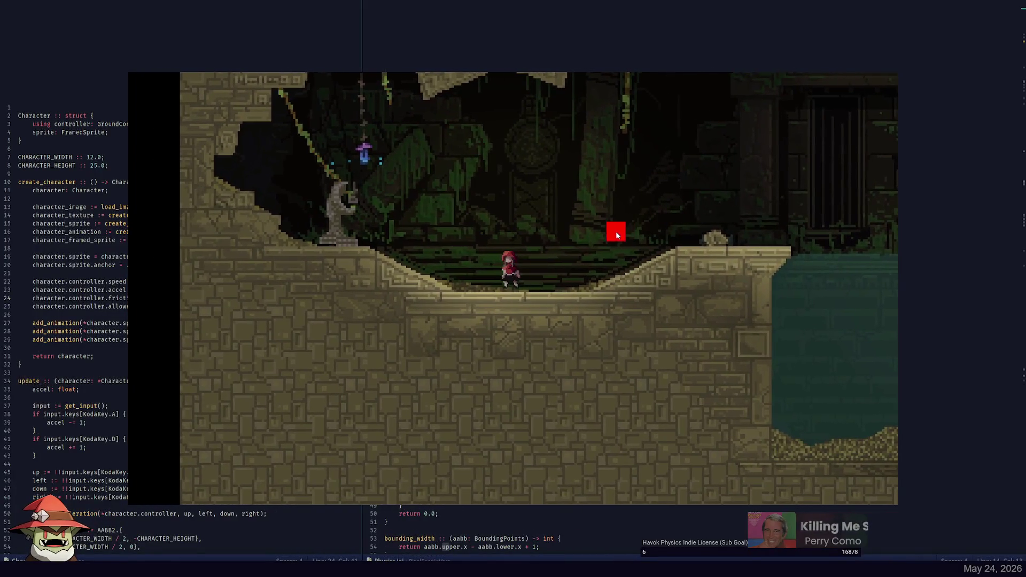
pyautogui.press('d')
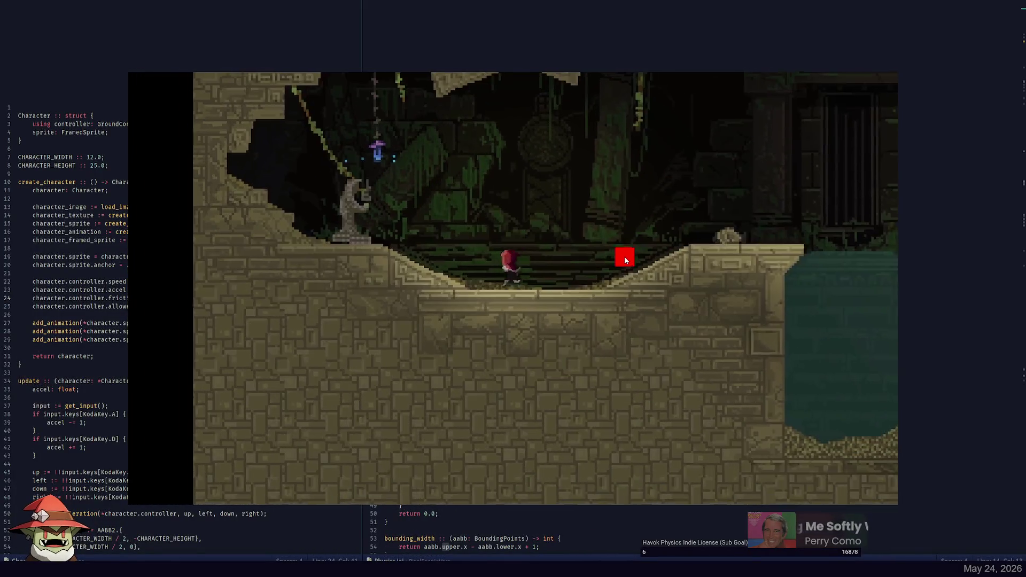
pyautogui.press('Escape')
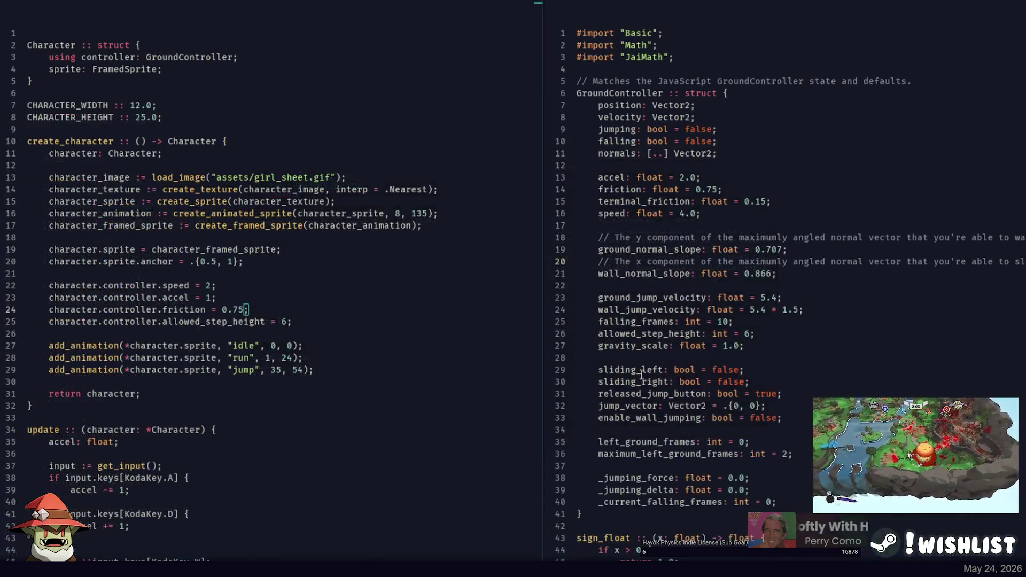
pyautogui.doubleClick(658, 442)
pyautogui.doubleClick(623, 190)
# Look through the ground controller fields and follow gravity_scale to where gravity is applied
pyautogui.click(637, 249)
pyautogui.doubleClick(668, 297)
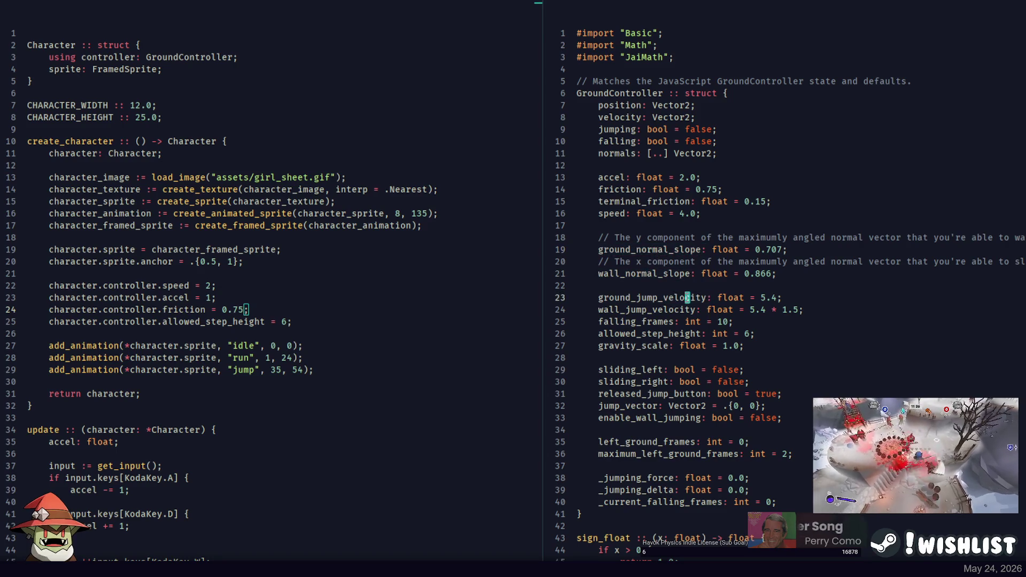
pyautogui.scroll(-2, 719, 269)
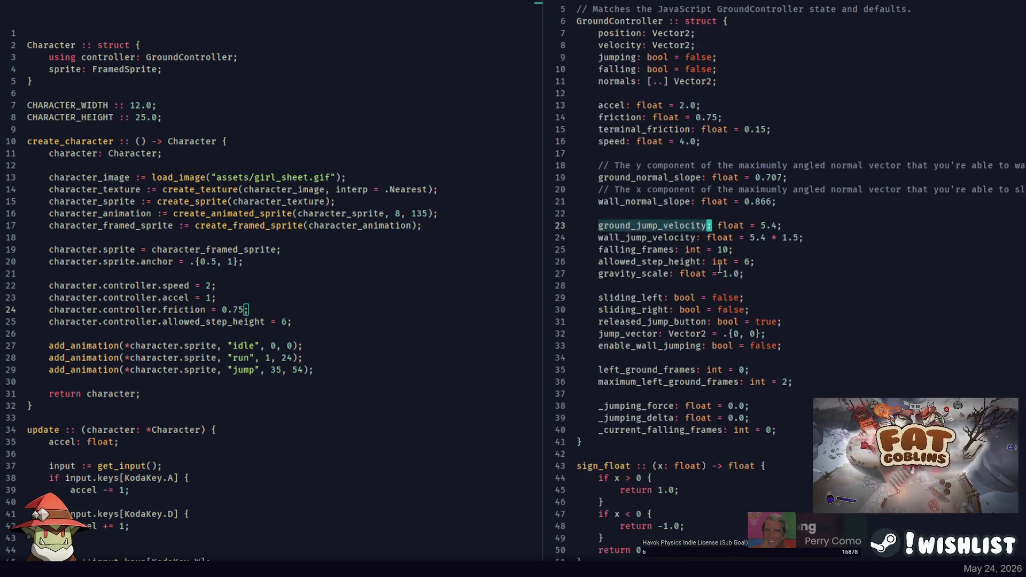
pyautogui.click(780, 295)
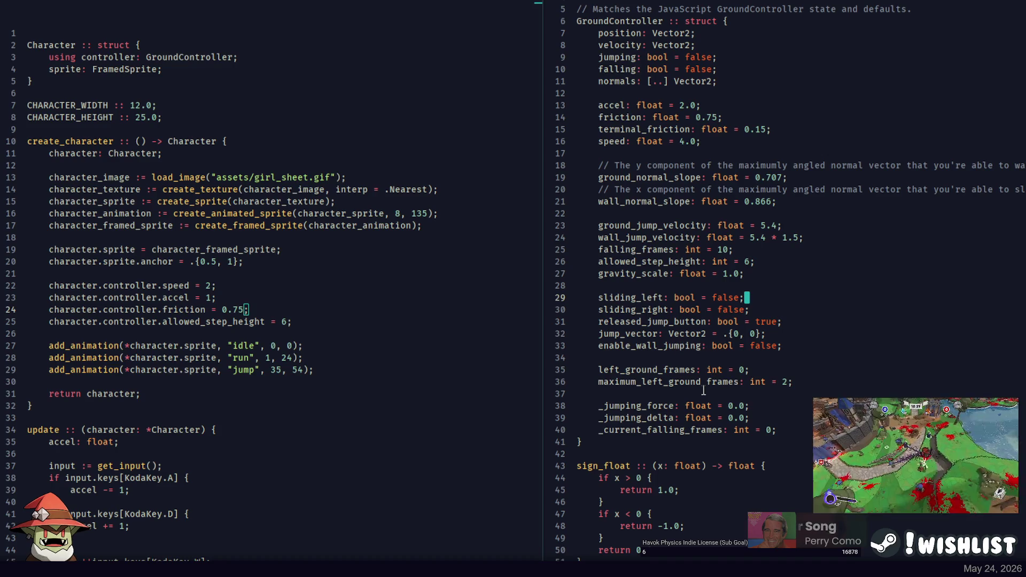
pyautogui.doubleClick(650, 274)
pyautogui.hotkey('ctrl', 'd')
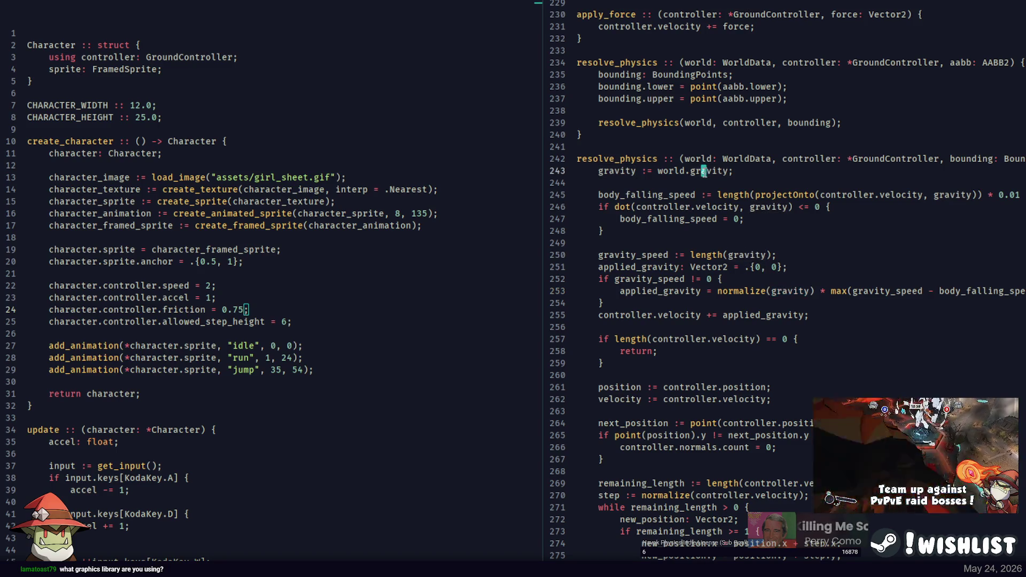
# Search WorldData usages, then jump to the WorldData struct to inspect its gravity default
pyautogui.click(742, 159)
pyautogui.press('Right')
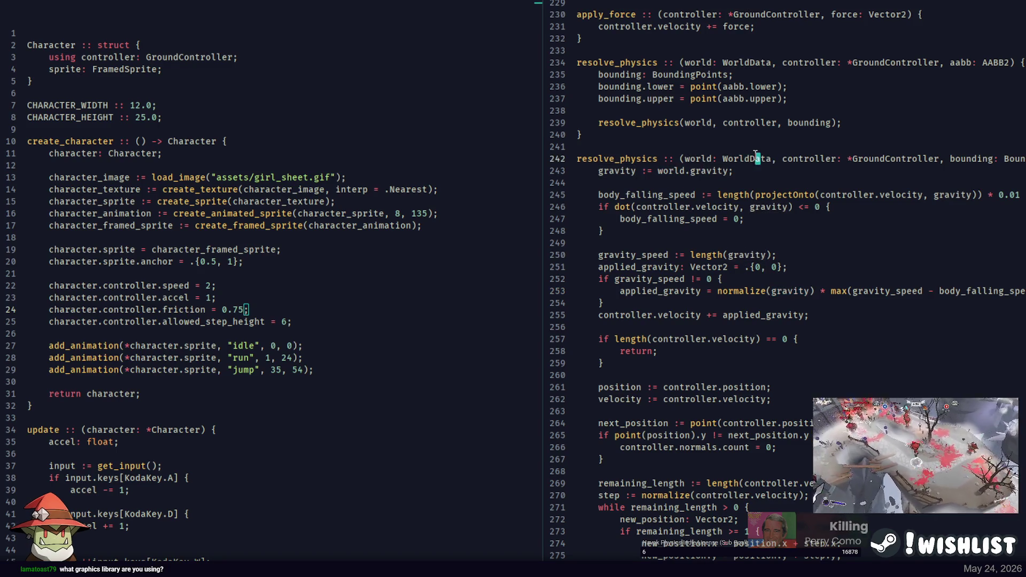
pyautogui.hotkey('ctrl', 'd')
pyautogui.hotkey('ctrl', 'shift', 'f')
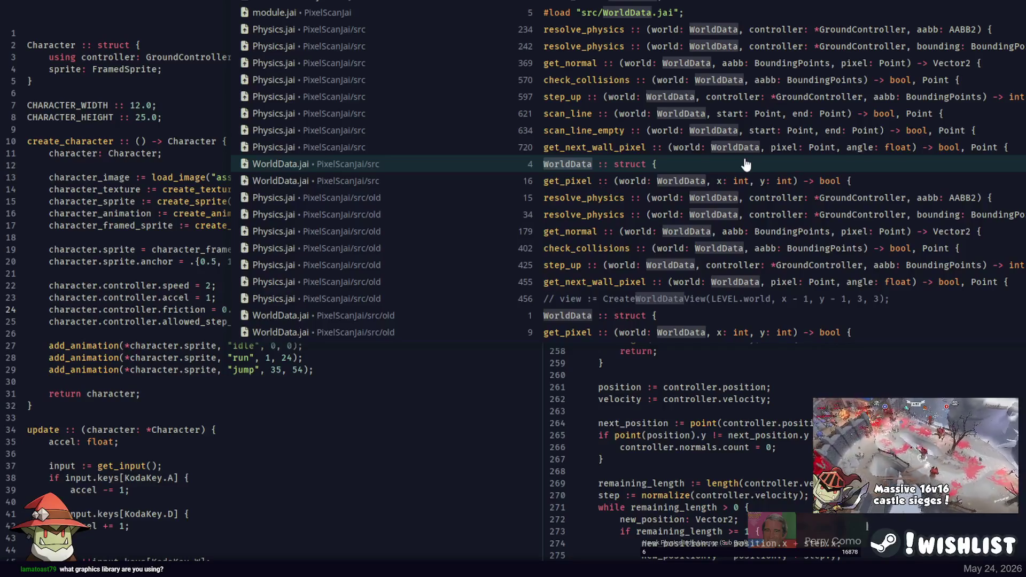
pyautogui.press('Escape')
pyautogui.keyDown('ctrl'); pyautogui.click(746, 159); pyautogui.keyUp('ctrl')
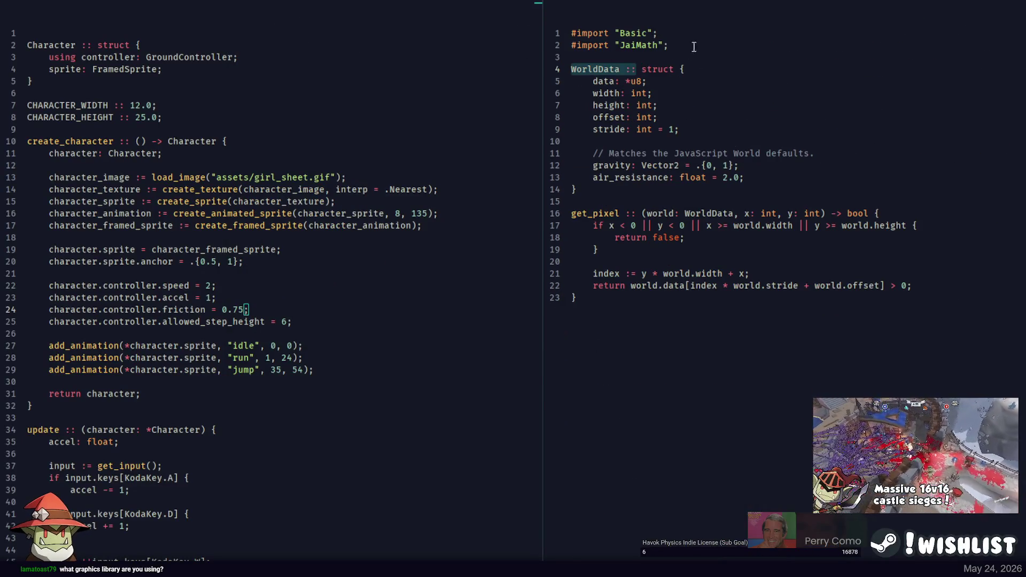
pyautogui.click(633, 130)
pyautogui.doubleClick(616, 166)
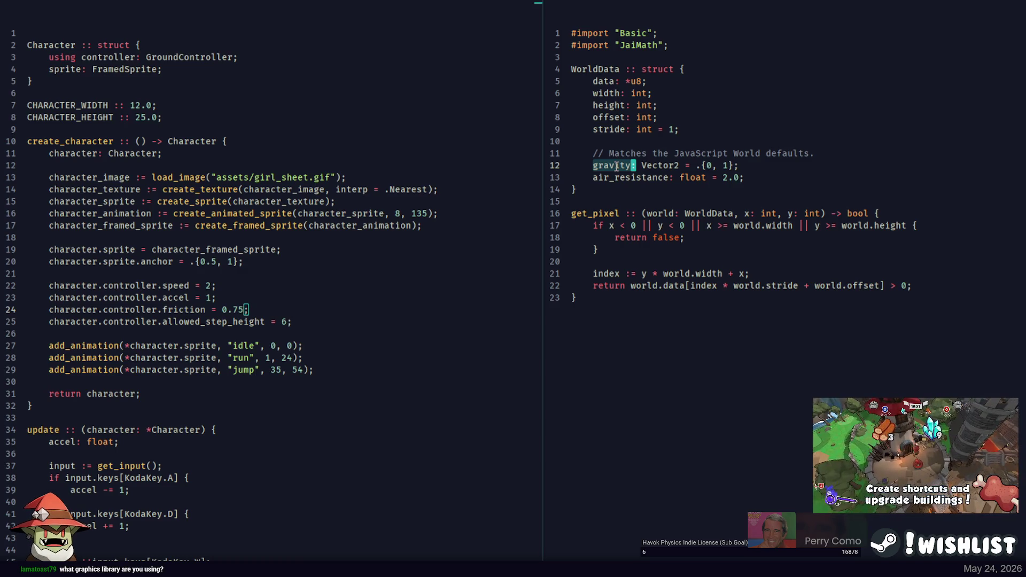
pyautogui.press('Escape')
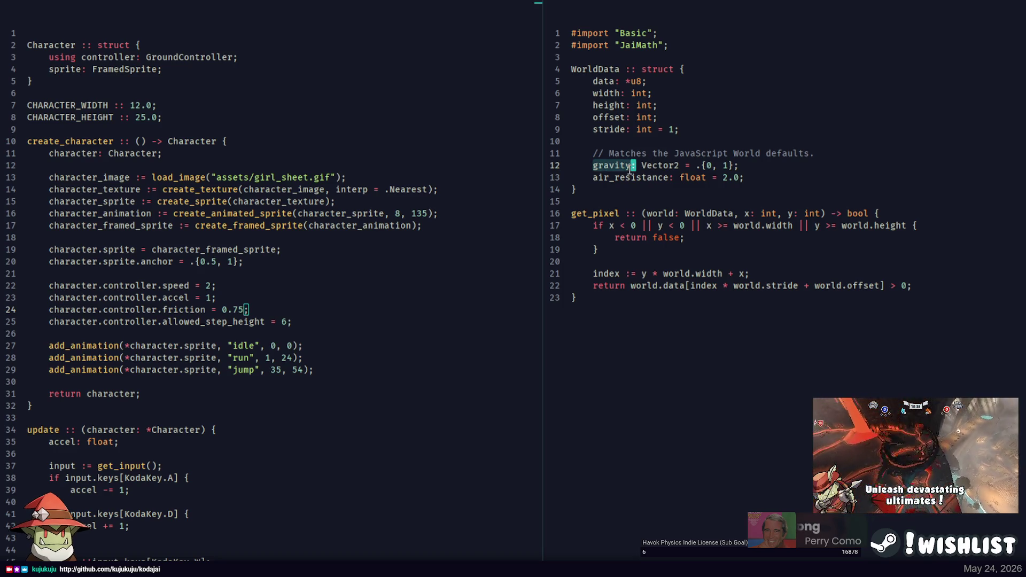
pyautogui.hotkey('ctrl', 'p')
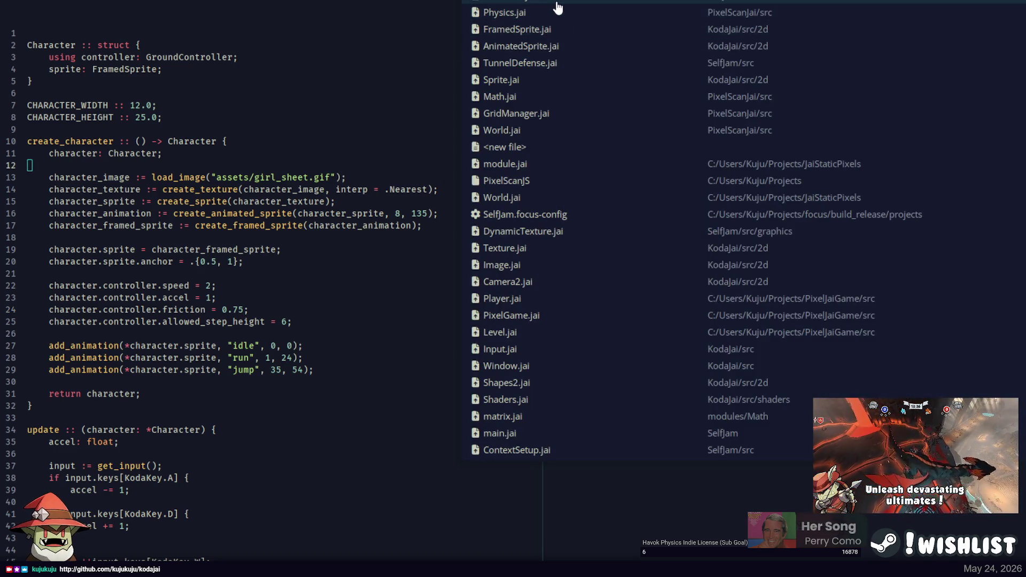
# In TunnelDefense.jai, add world_data.gravity.y = 0.5 below the stride line and rebuild the game
pyautogui.click(562, 63)
pyautogui.click(222, 214)
pyautogui.press('Return')
pyautogui.write('world_')
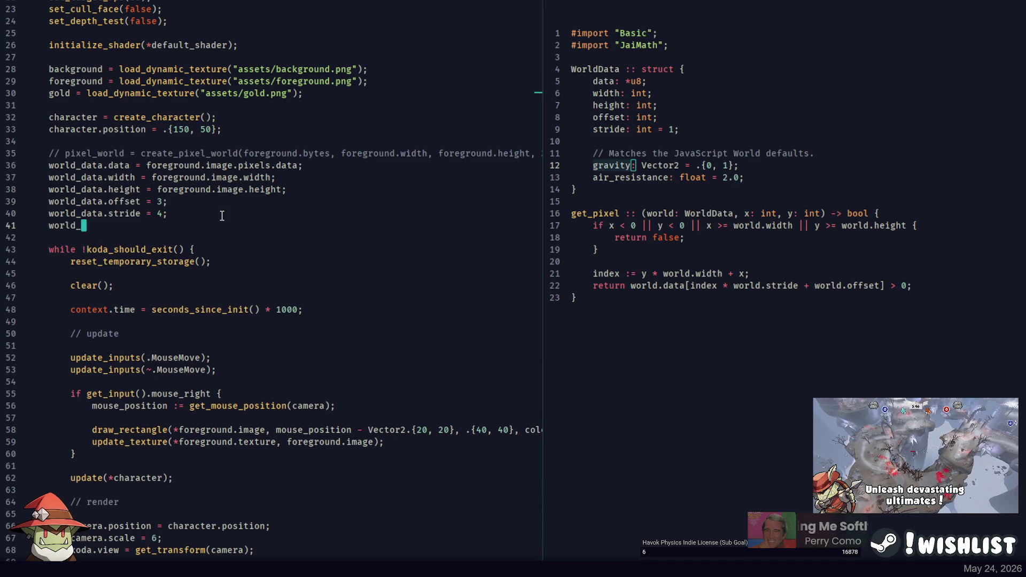
pyautogui.write('data.gravity.y ')
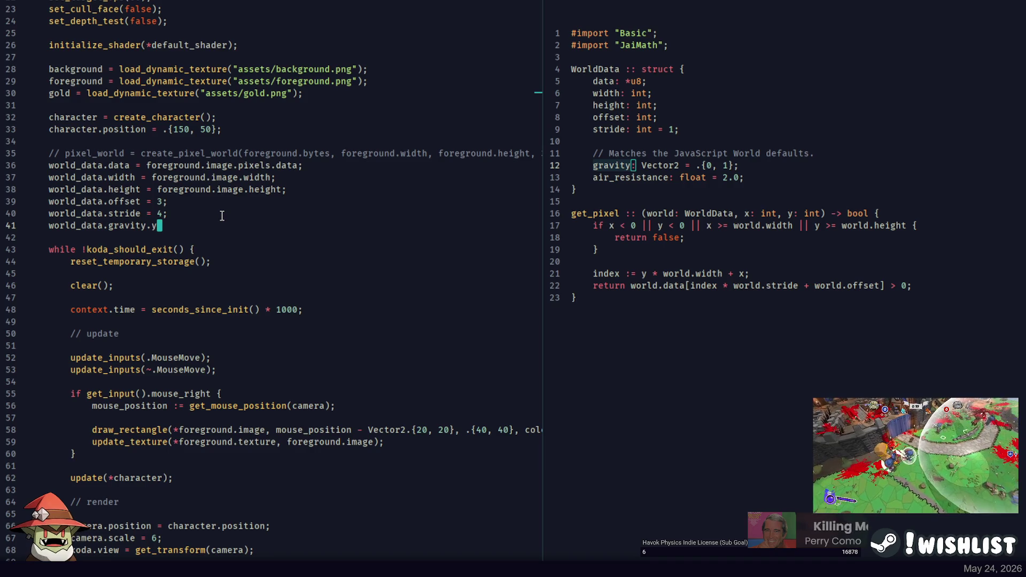
pyautogui.write('= 0.5;')
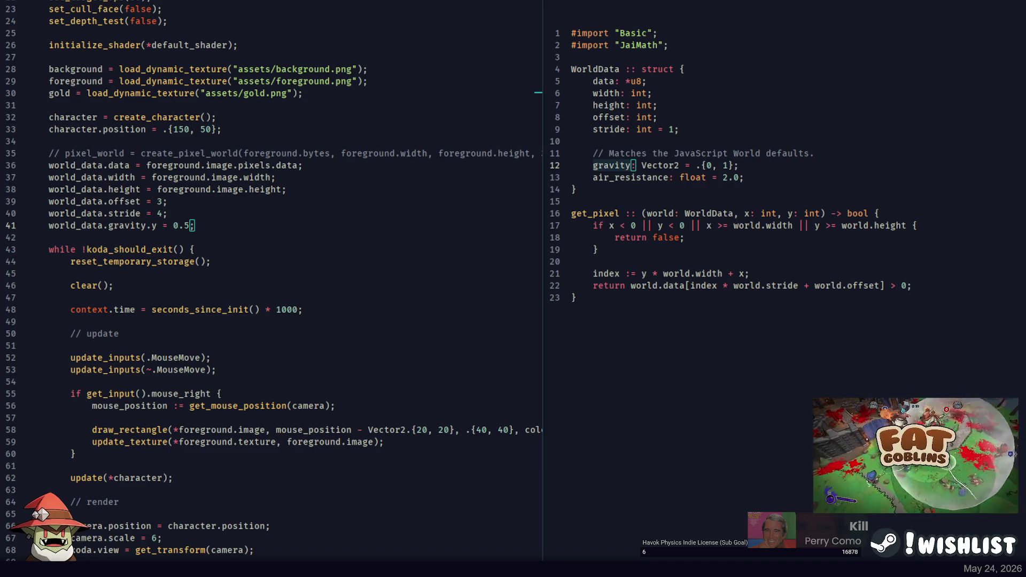
pyautogui.press('F5')
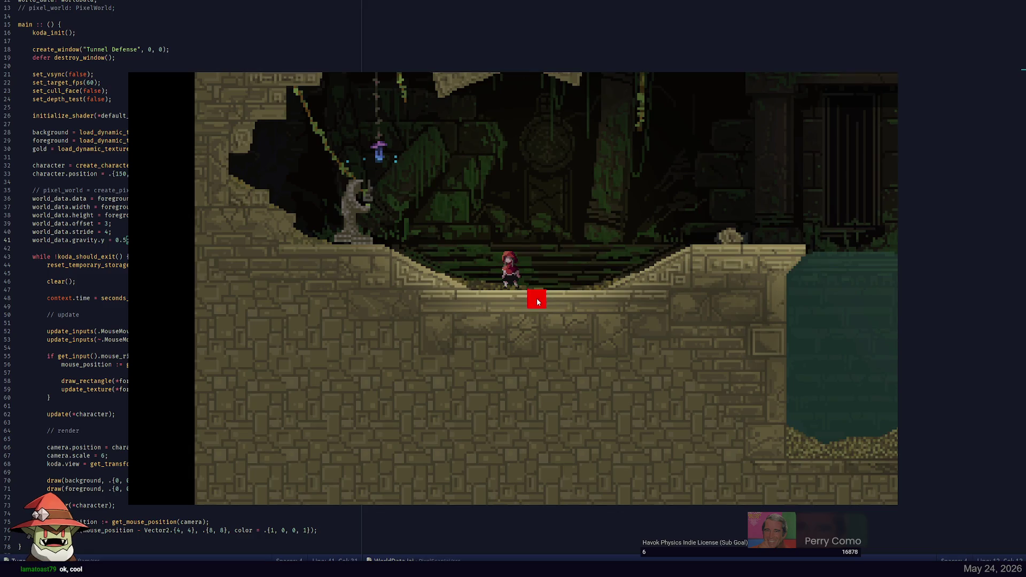
# Walk the character right into the water and swim up to the stone ceiling
pyautogui.press('d')
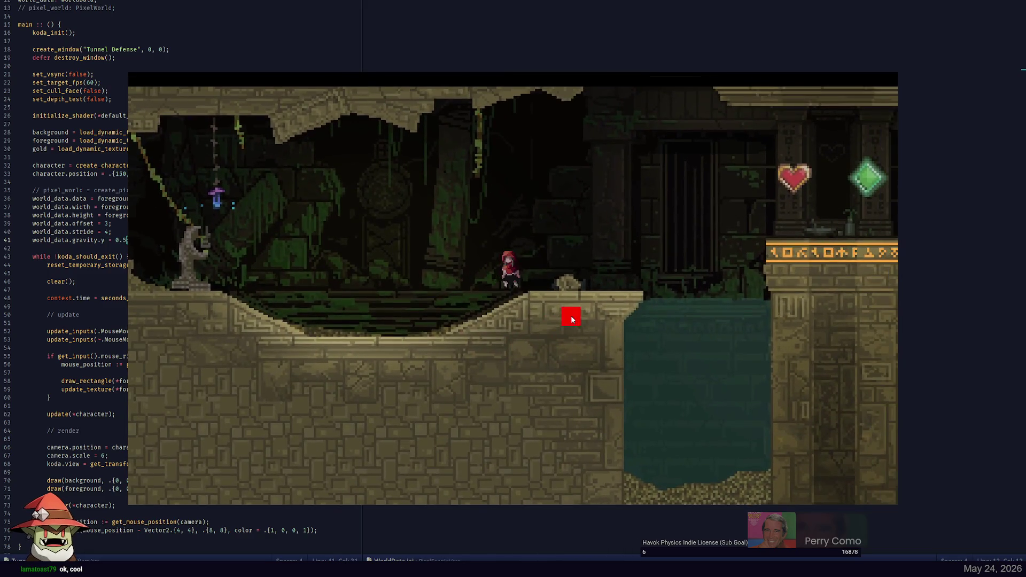
pyautogui.press('d')
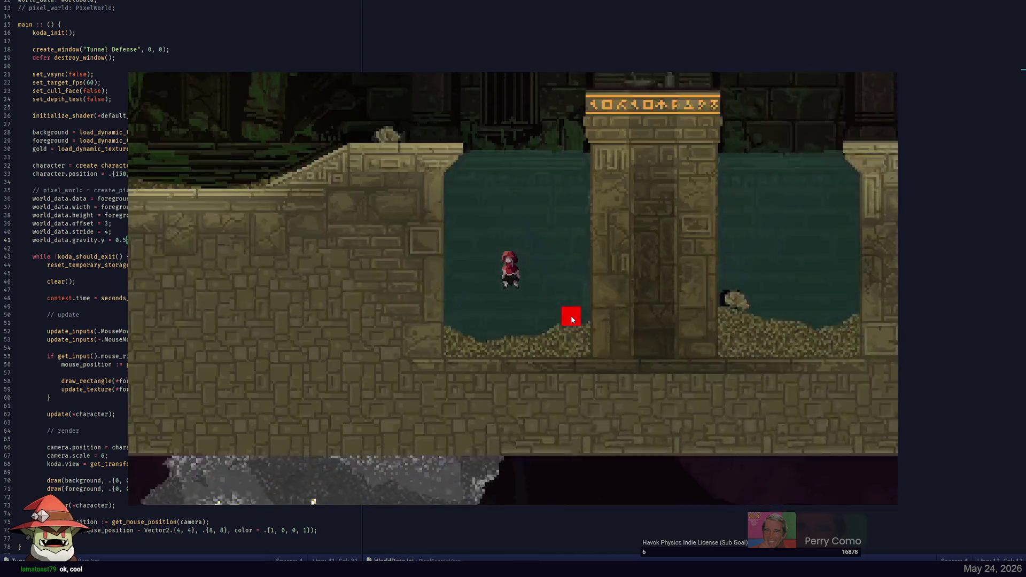
pyautogui.press('space')
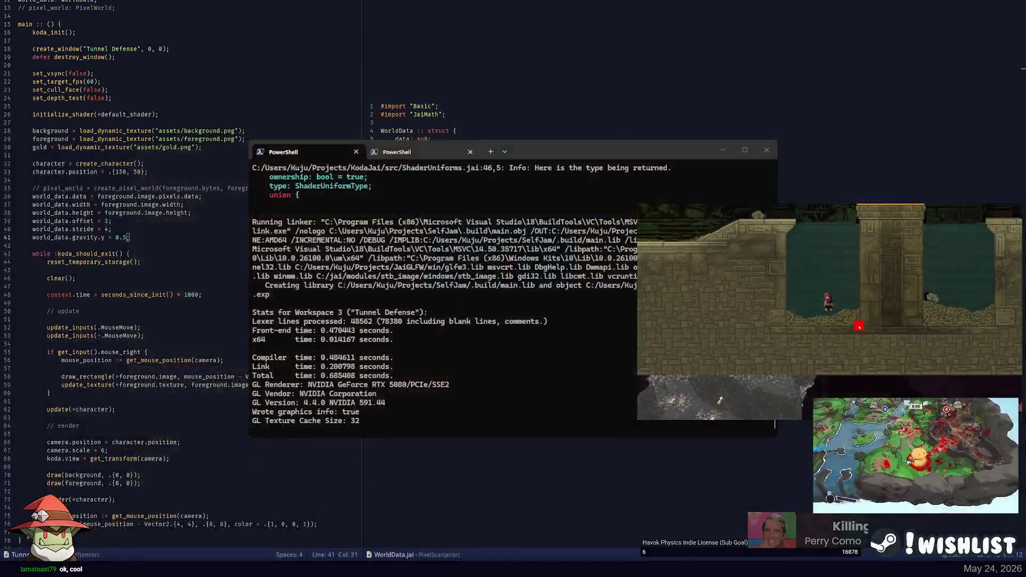
pyautogui.press('a')
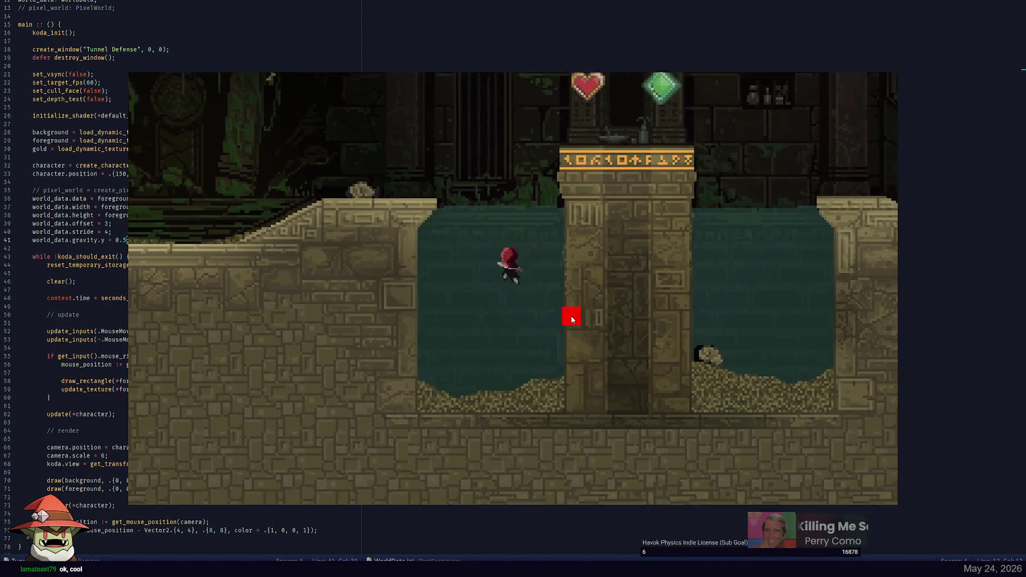
pyautogui.press('space')
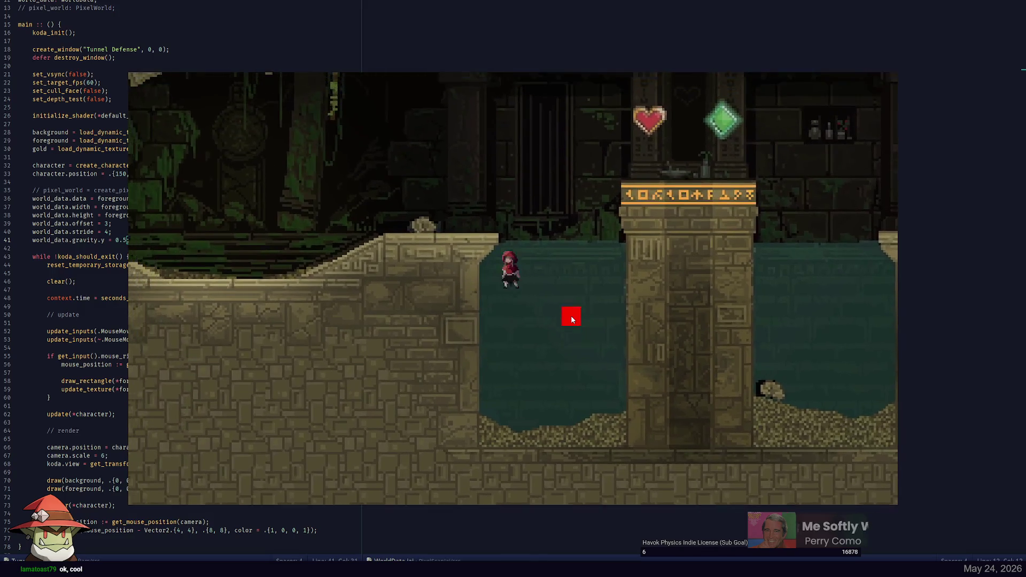
pyautogui.press('space')
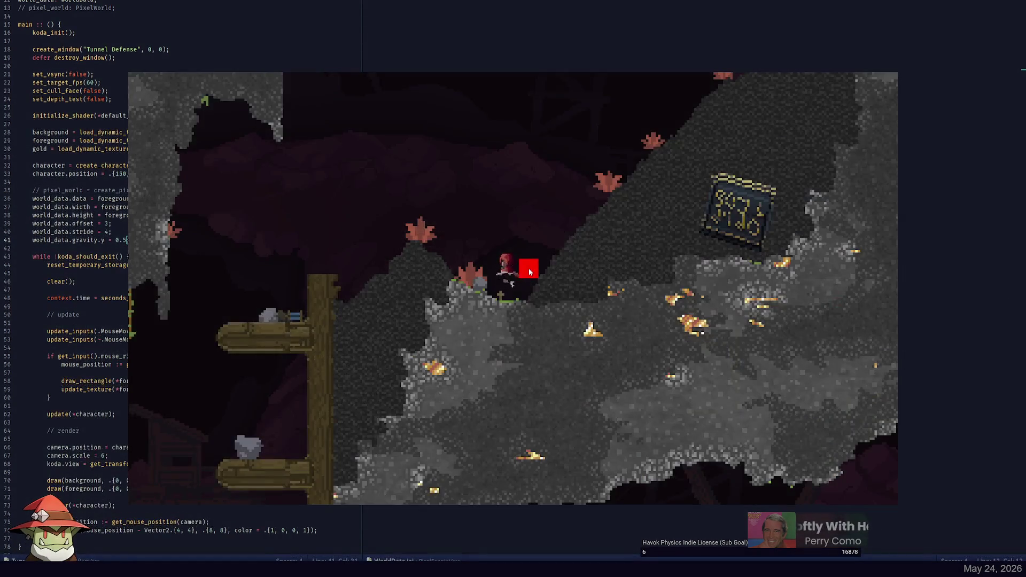
pyautogui.press('space')
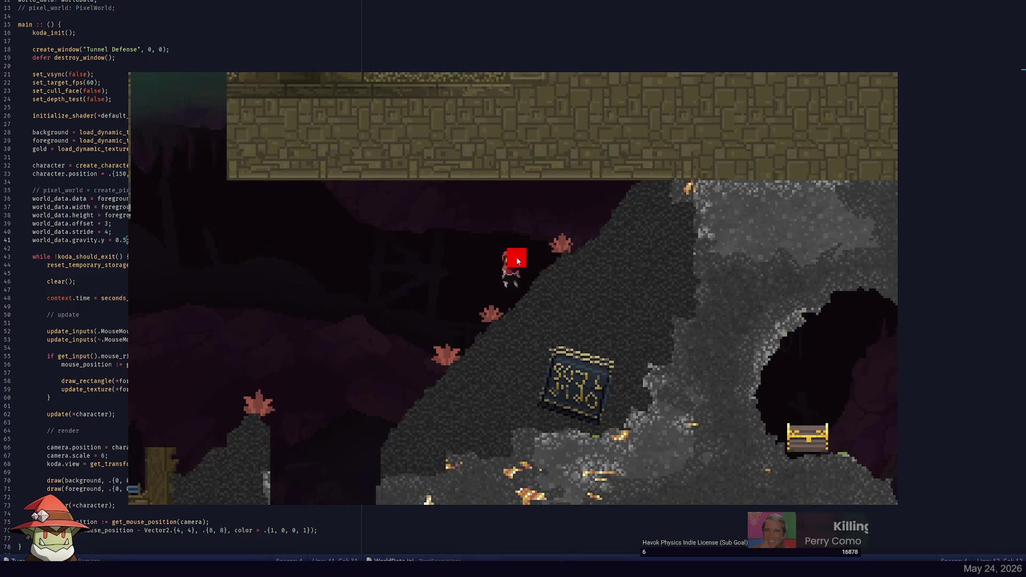
# Jump down the slope and travel the character left and around the cave
pyautogui.press('space')
pyautogui.press('a')
pyautogui.press('a')
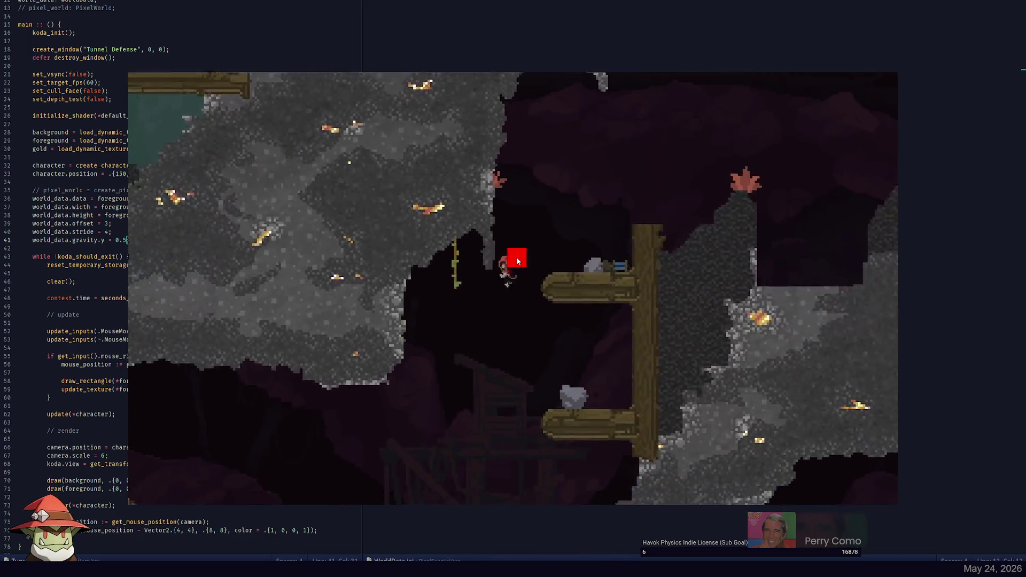
pyautogui.press('a')
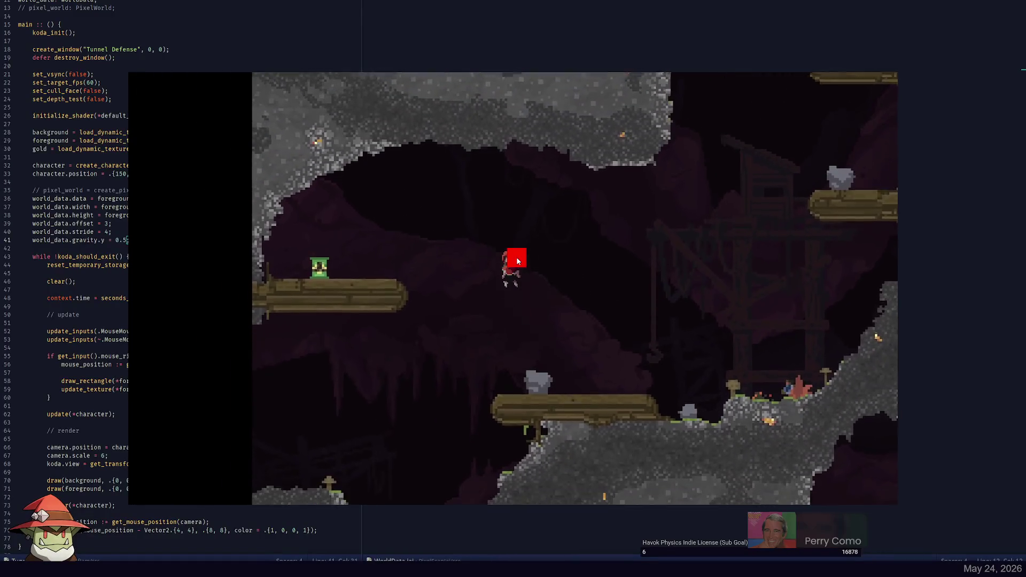
pyautogui.press('a')
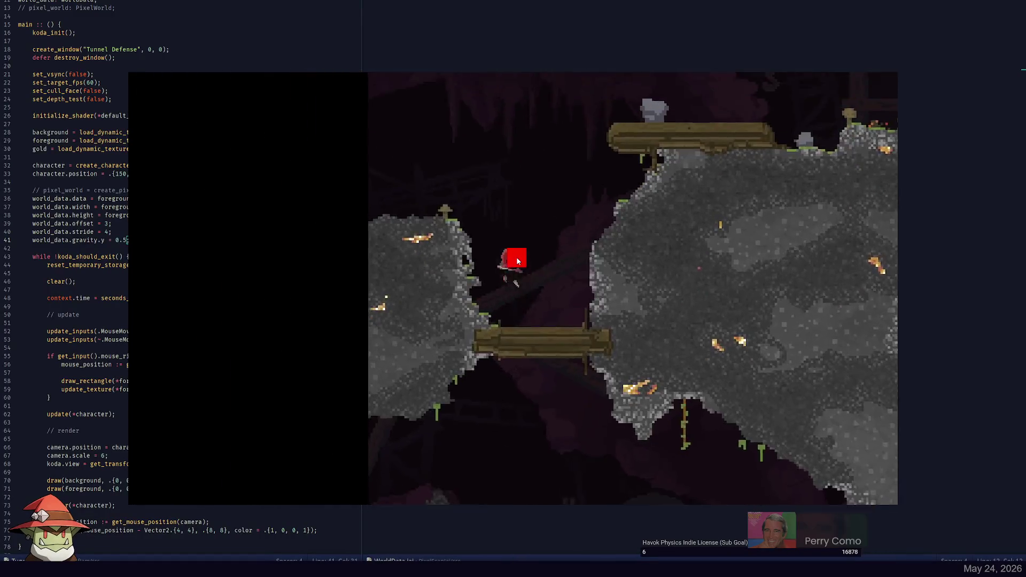
pyautogui.press('d')
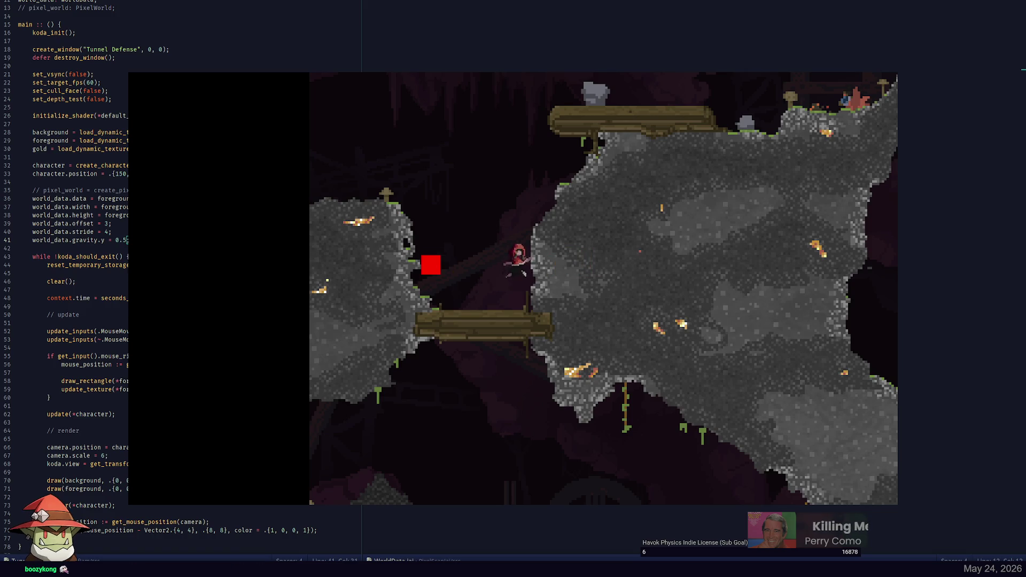
# Close the game and return to the end of line 40 in the code
pyautogui.hotkey('alt', 'Tab')
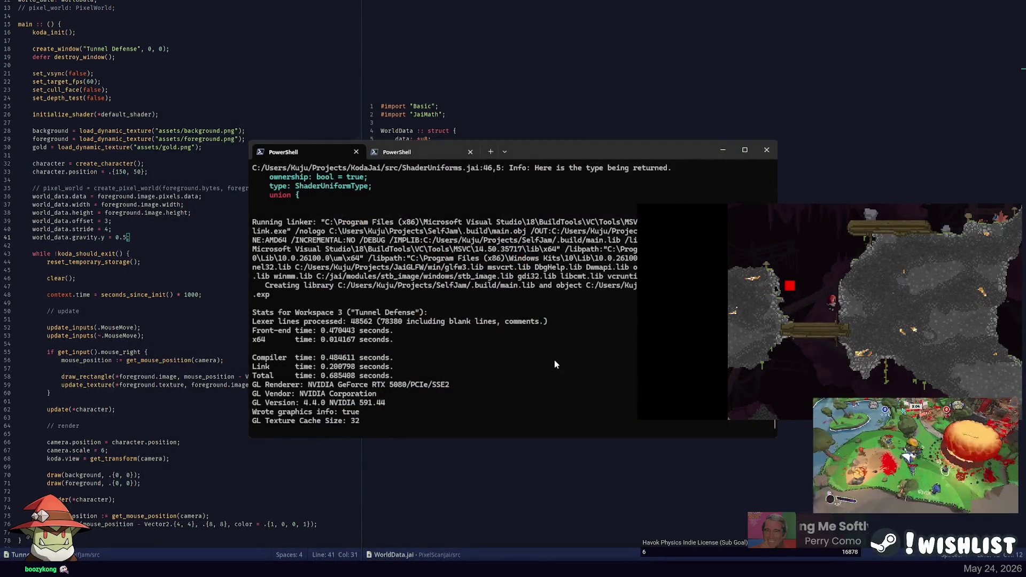
pyautogui.press('Escape')
pyautogui.click(214, 232)
pyautogui.click(237, 215)
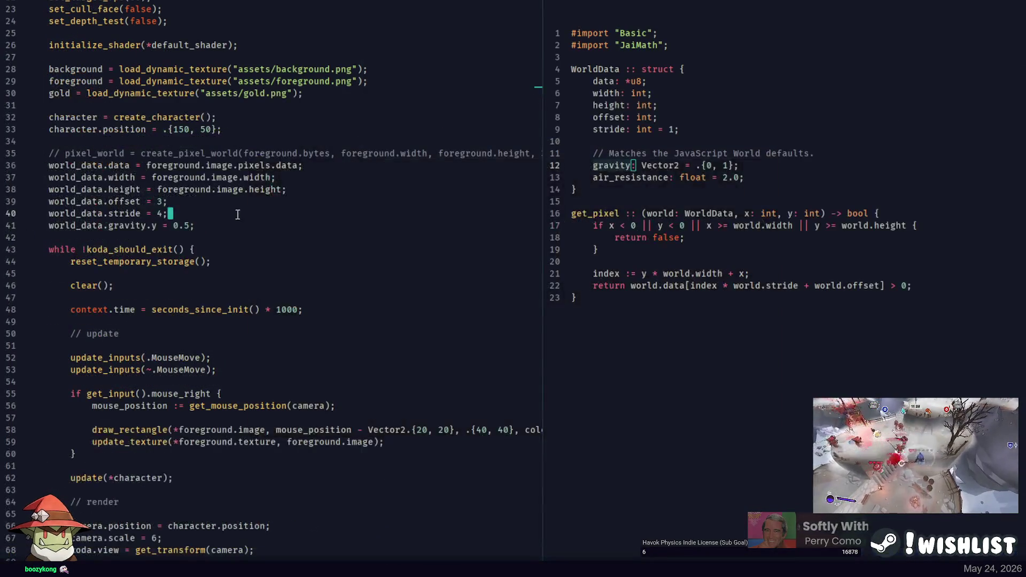
pyautogui.click(250, 227)
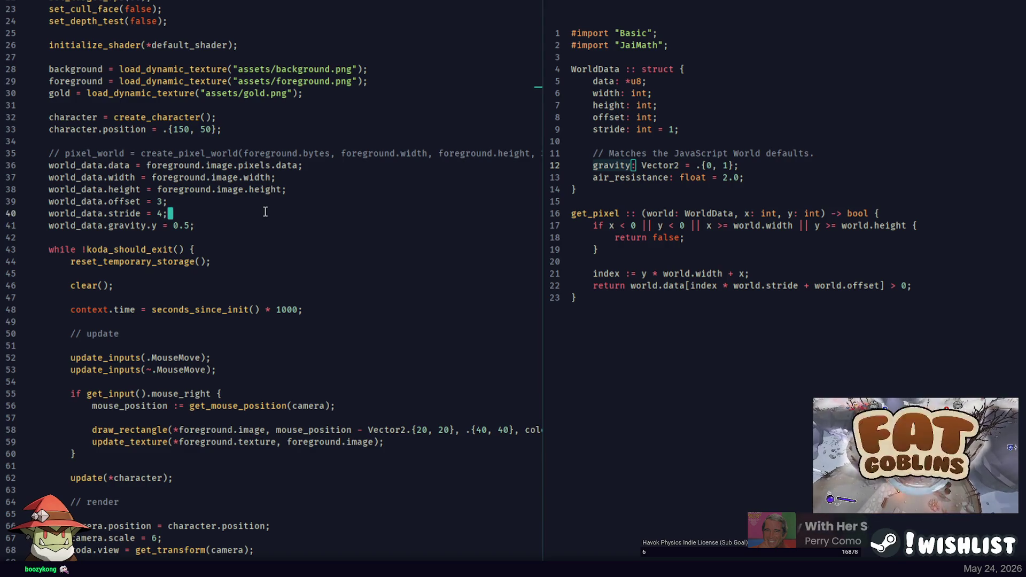
pyautogui.click(772, 71)
pyautogui.click(364, 101)
pyautogui.click(263, 28)
pyautogui.click(235, 21)
pyautogui.hotkey('ctrl', 'p')
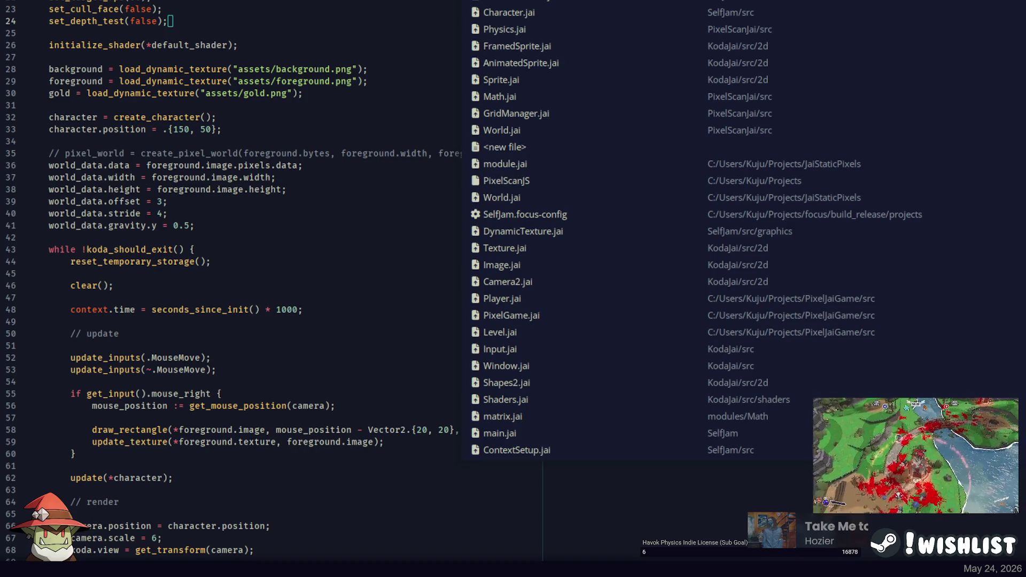
pyautogui.press('Escape')
pyautogui.click(270, 2)
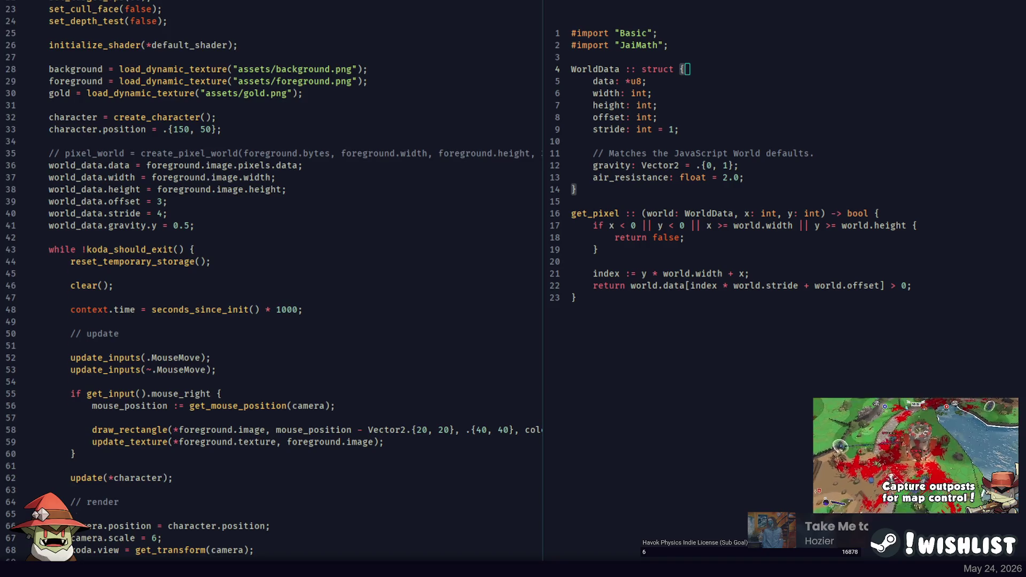
pyautogui.press('Up')
pyautogui.press('Up')
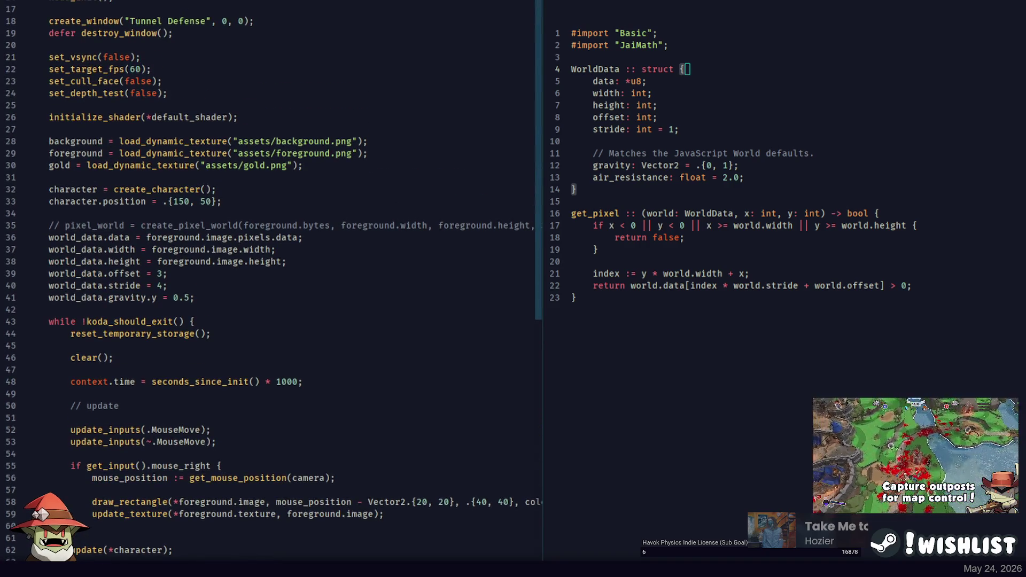
pyautogui.click(214, 57)
pyautogui.doubleClick(95, 225)
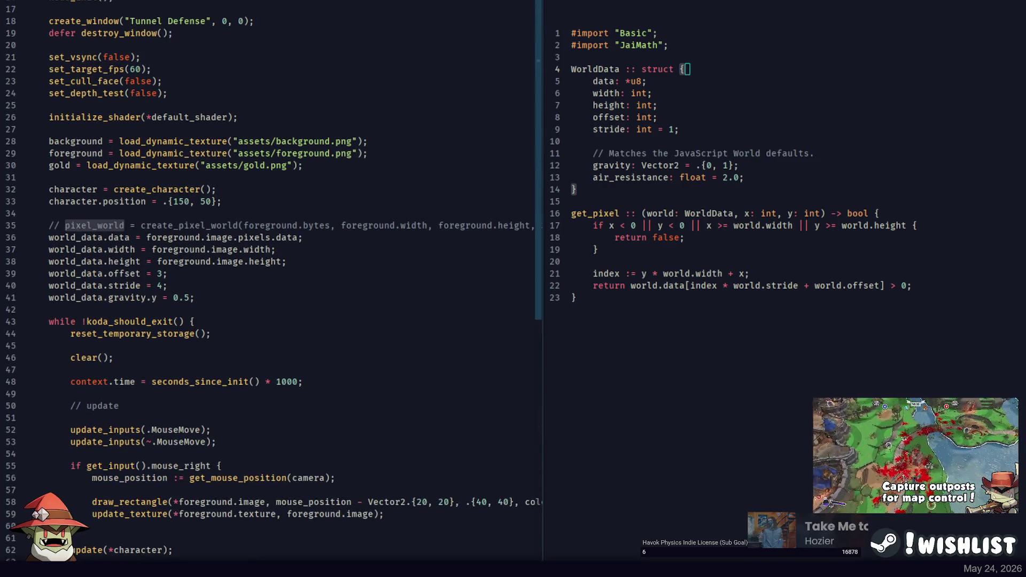
pyautogui.press('Escape')
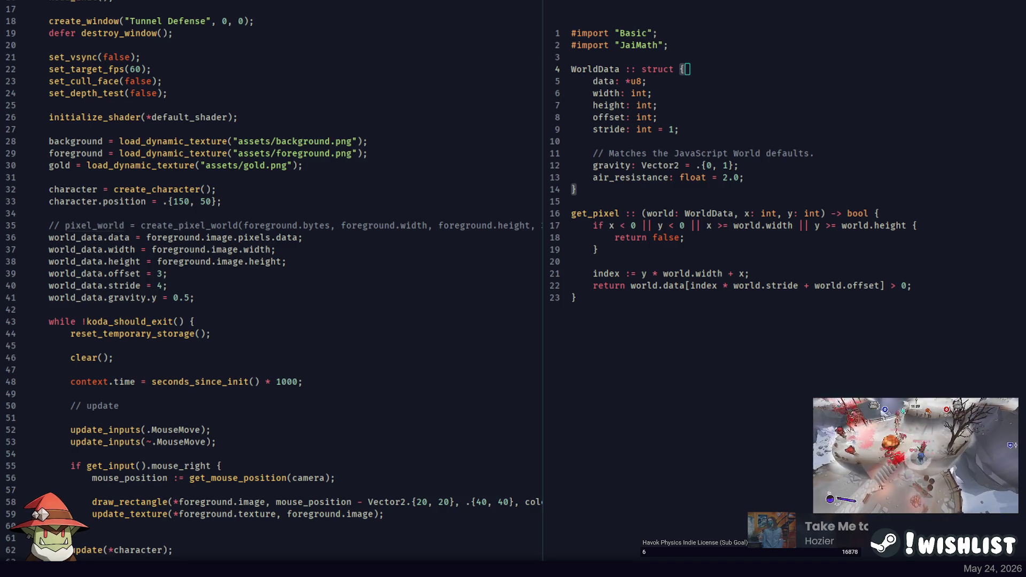
# Uncomment the create_pixel_world call on line 35
pyautogui.click(268, 225)
pyautogui.hscroll(5, 321, 224)
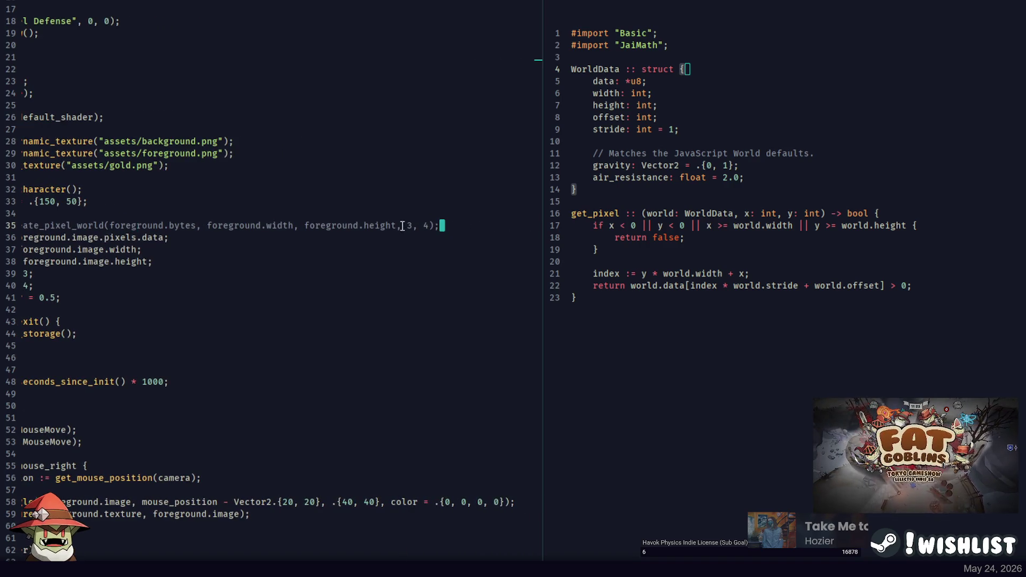
pyautogui.hscroll(-5, 300, 224)
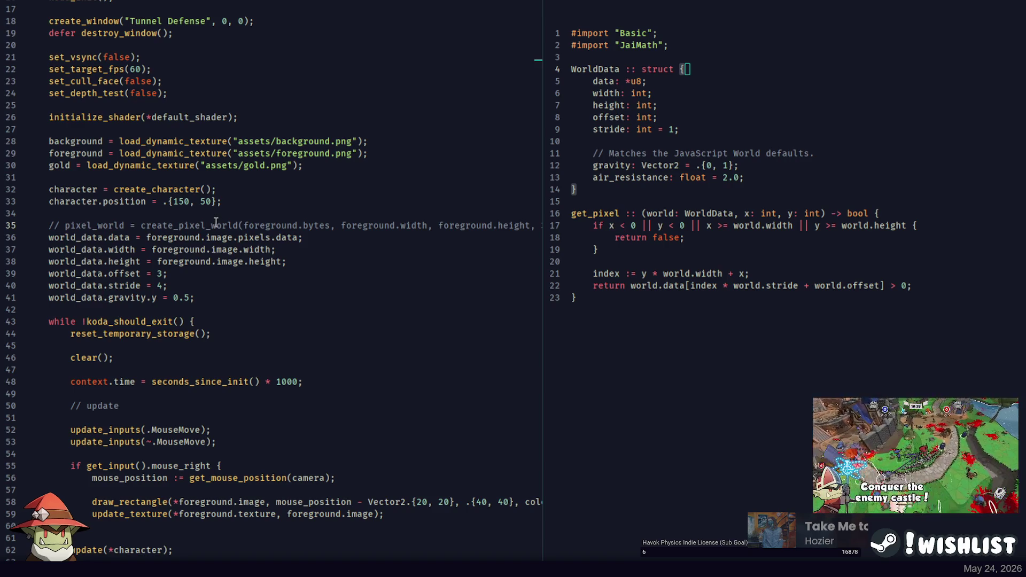
pyautogui.doubleClick(170, 225)
pyautogui.hotkey('ctrl', '/')
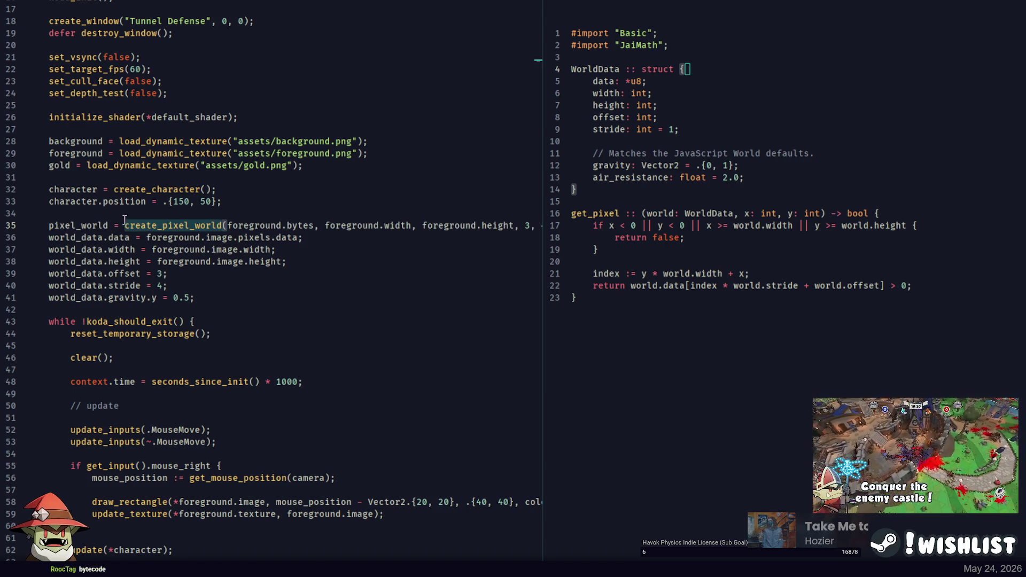
pyautogui.click(95, 225)
pyautogui.doubleClick(94, 225)
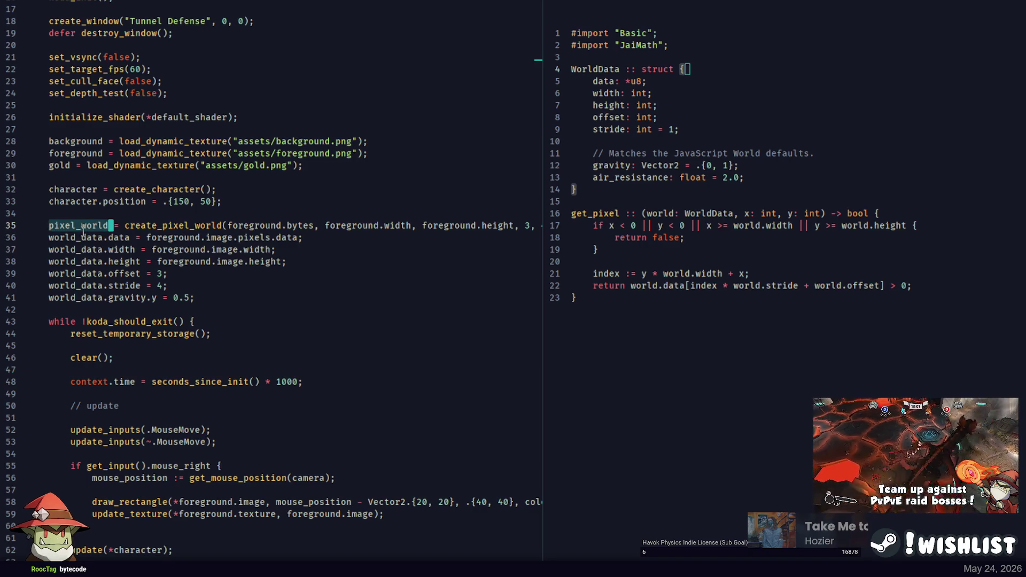
# Uncomment the pixel_world declaration on line 13 and comment out the world_data declaration
pyautogui.hotkey('ctrl', '.')
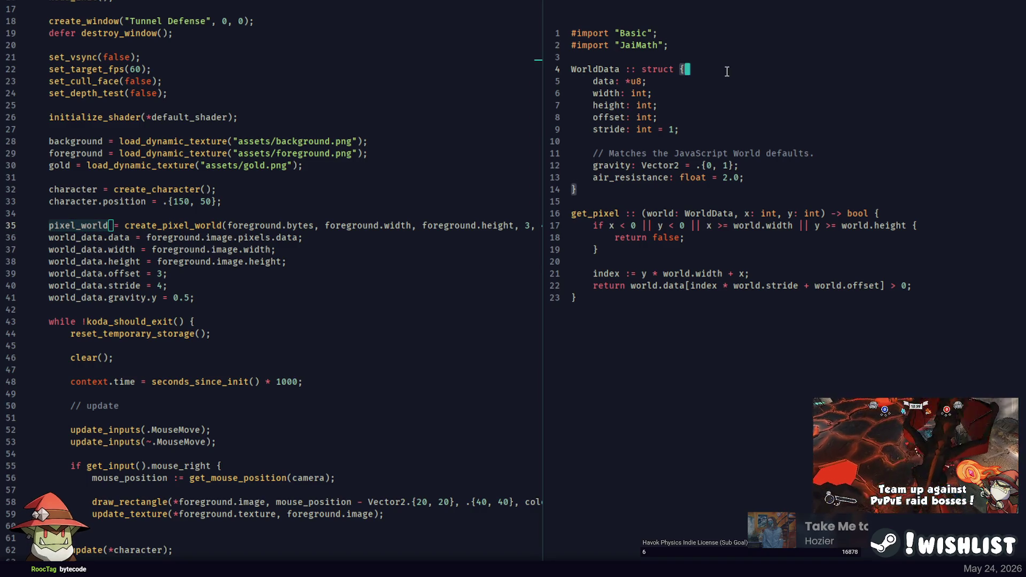
pyautogui.doubleClick(80, 237)
pyautogui.scroll(2, 80, 238)
pyautogui.click(159, 33)
pyautogui.hotkey('ctrl', '/')
pyautogui.press('Up')
pyautogui.hotkey('ctrl', '/')
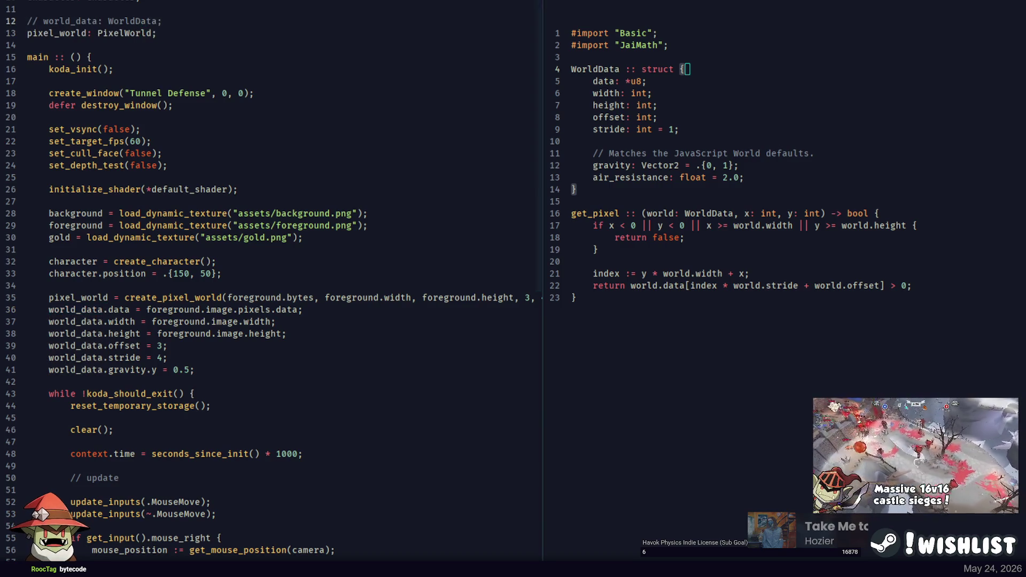
pyautogui.press('Down')
# Comment out the world_data assignment lines 36–41
pyautogui.click(196, 309)
pyautogui.press('Down')
pyautogui.press('Down')
pyautogui.press('Down')
pyautogui.hotkey('shift', 'Up')
pyautogui.hotkey('shift', 'Up')
pyautogui.hotkey('shift', 'Up')
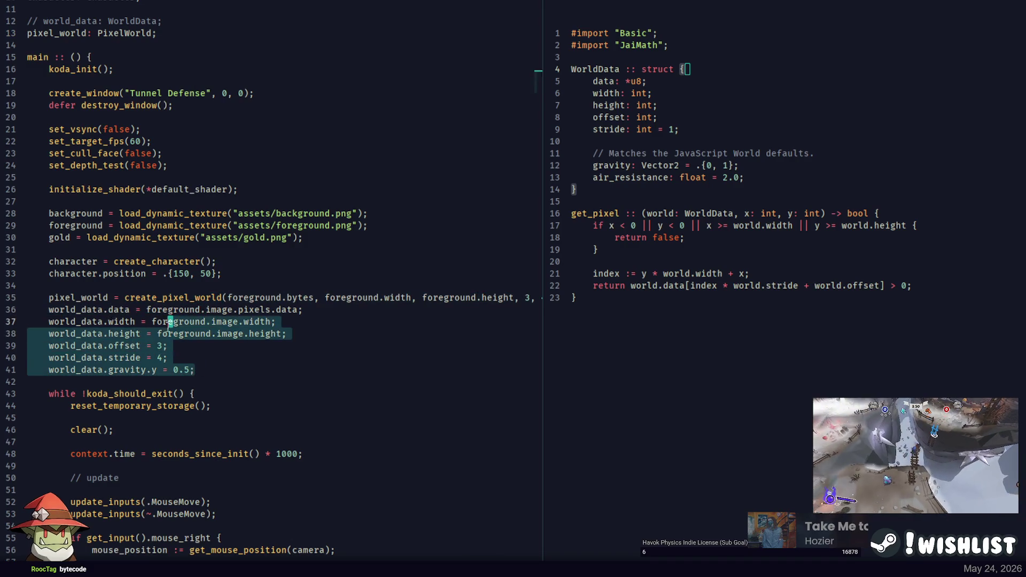
pyautogui.hotkey('ctrl', '/')
pyautogui.doubleClick(194, 298)
pyautogui.scroll(-15, 264, 291)
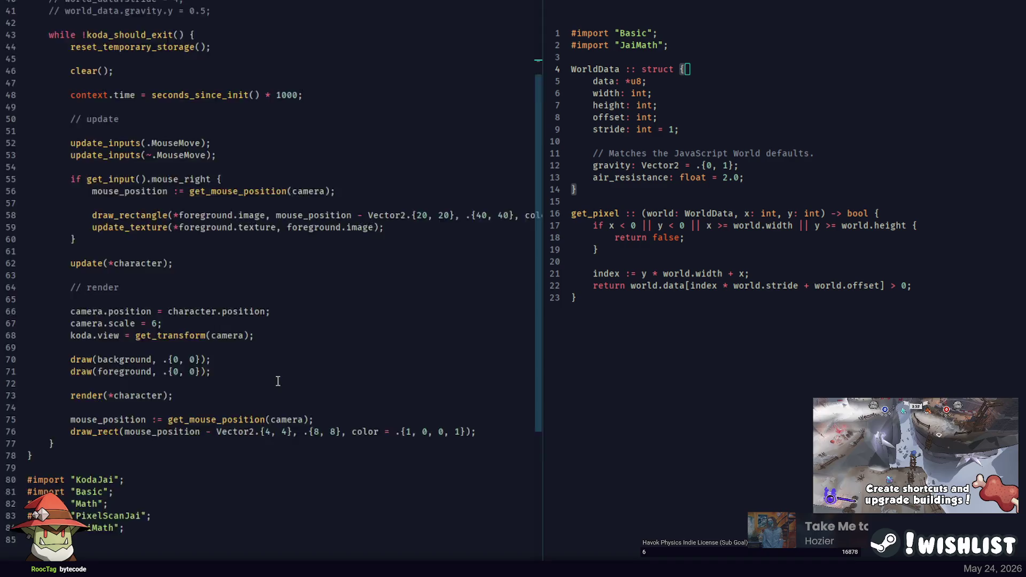
# Comment out the PixelScanJai import and add #import "JaiStaticPixels"; below Math
pyautogui.click(163, 223)
pyautogui.hotkey('ctrl', '/')
pyautogui.press('Up')
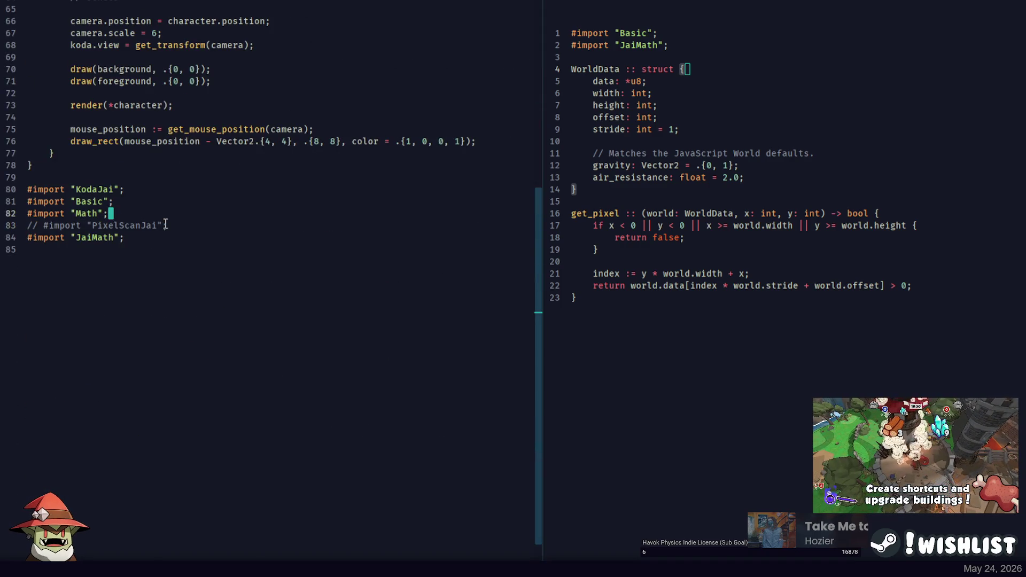
pyautogui.press('Return')
pyautogui.write('#import "Stati')
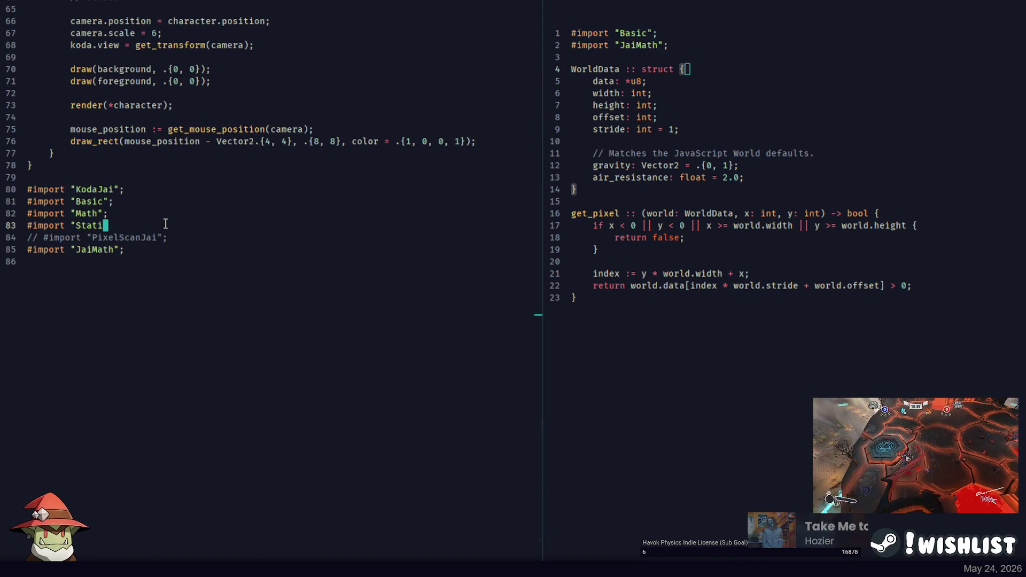
pyautogui.press('BackSpace')
pyautogui.press('BackSpace')
pyautogui.press('BackSpace')
pyautogui.write('JaiS')
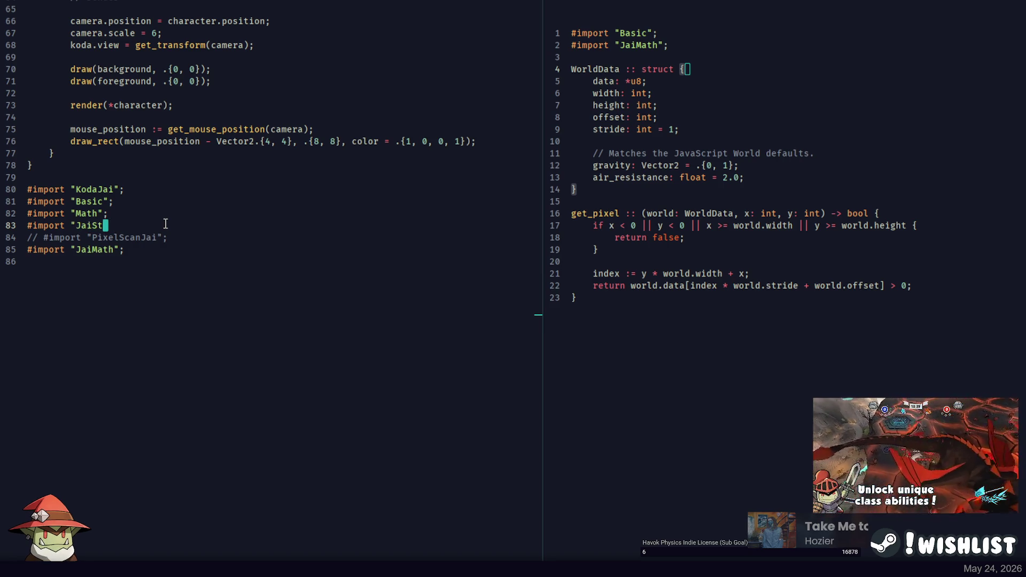
pyautogui.write('taticPixels";')
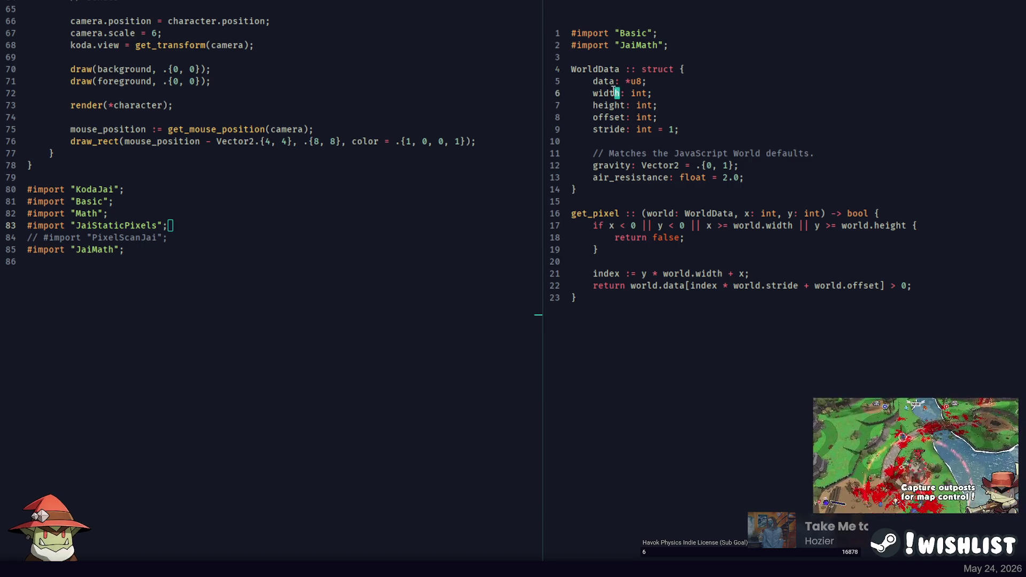
# Browse the project file list and look over the WorldData width and height fields
pyautogui.hotkey('ctrl', 'p')
pyautogui.scroll(-10, 614, 96)
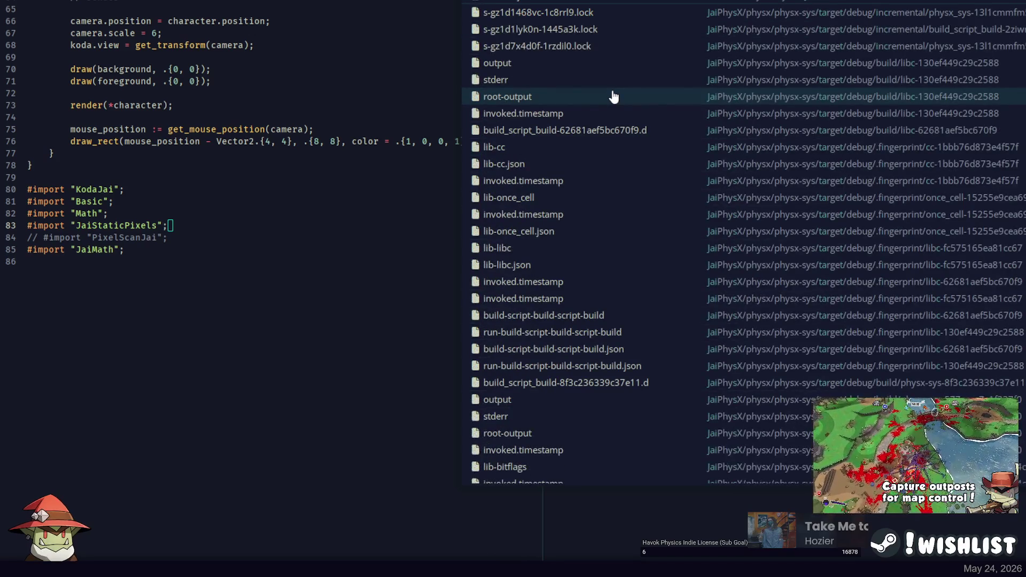
pyautogui.press('Escape')
pyautogui.click(241, 231)
pyautogui.click(699, 97)
pyautogui.click(714, 107)
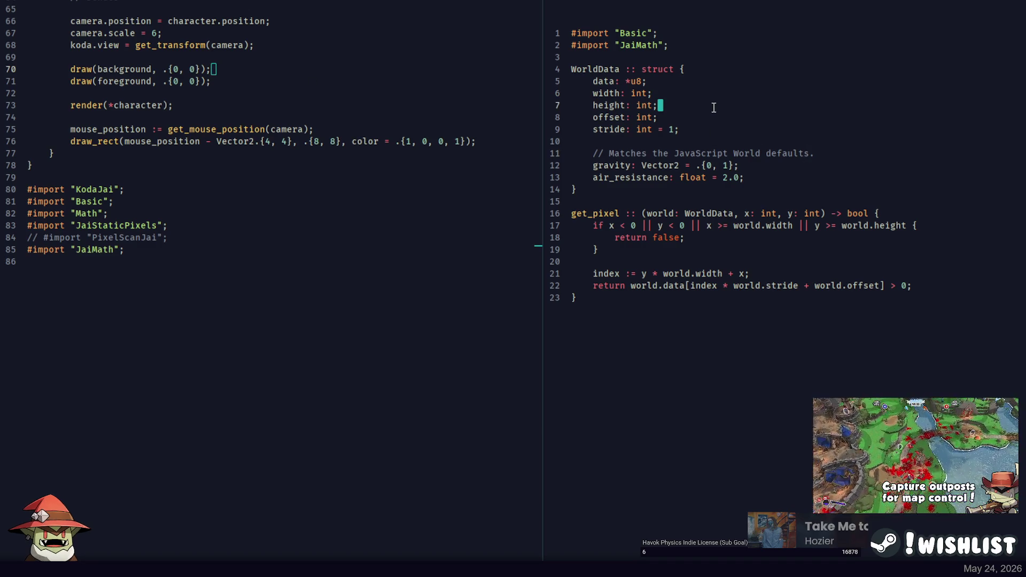
pyautogui.hotkey('ctrl', 'p')
pyautogui.scroll(-10, 714, 112)
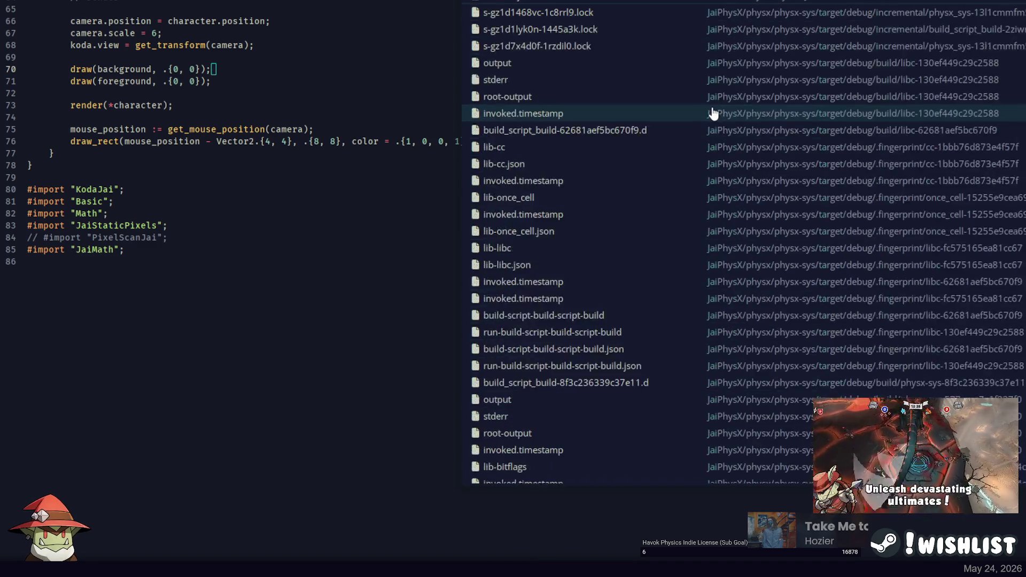
pyautogui.press('Escape')
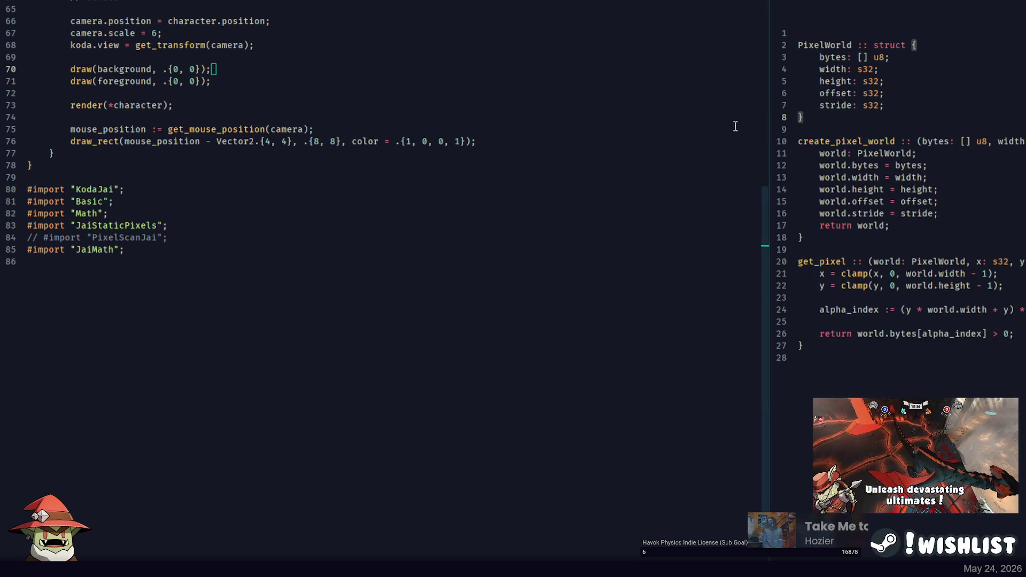
# Add a gravity: Vector2; field to the PixelWorld struct
pyautogui.doubleClick(768, 137)
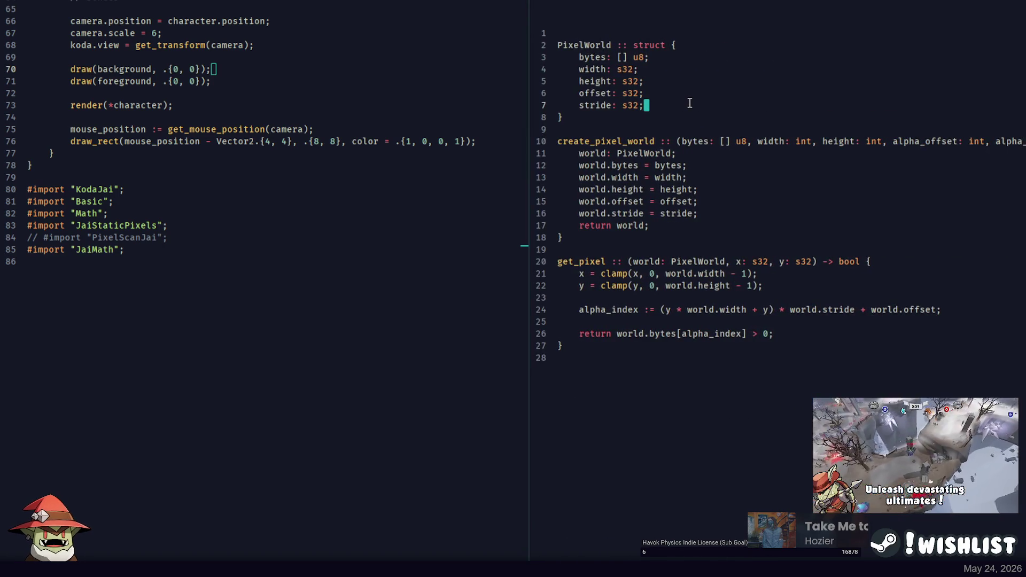
pyautogui.press('Return')
pyautogui.press('Return')
pyautogui.write('gravity: Vector2;')
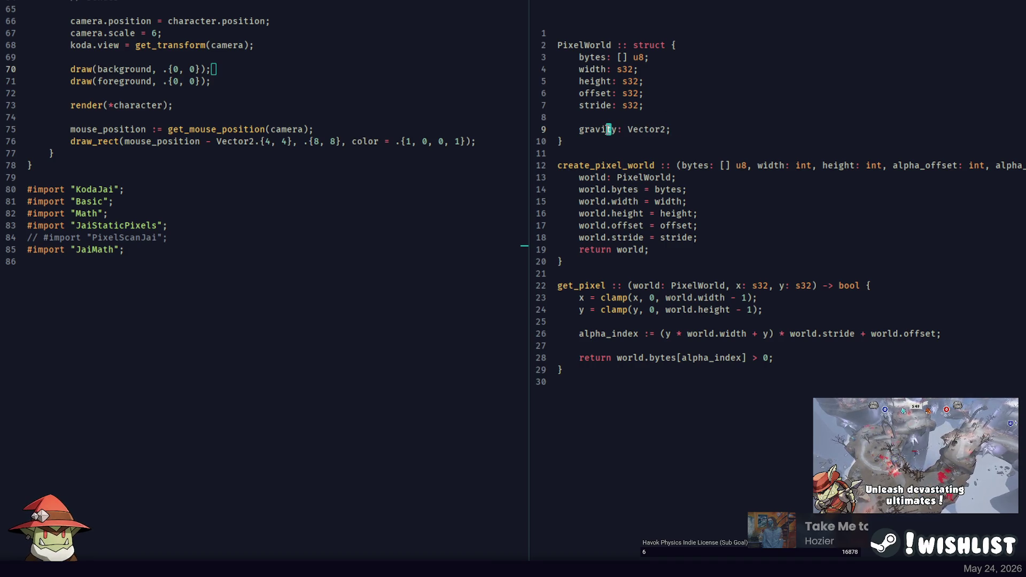
# Add pixel_world.gravity.y = 0.5; on a new line below the create_pixel_world call
pyautogui.hotkey('ctrl', 'd')
pyautogui.scroll(20, 246, 218)
pyautogui.scroll(-3, 259, 284)
pyautogui.doubleClick(263, 297)
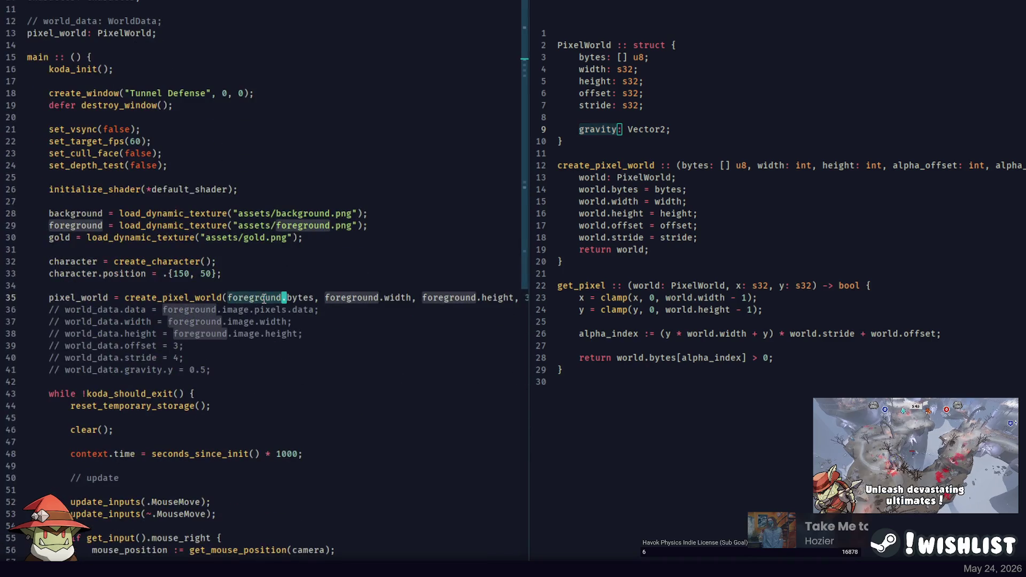
pyautogui.doubleClick(92, 297)
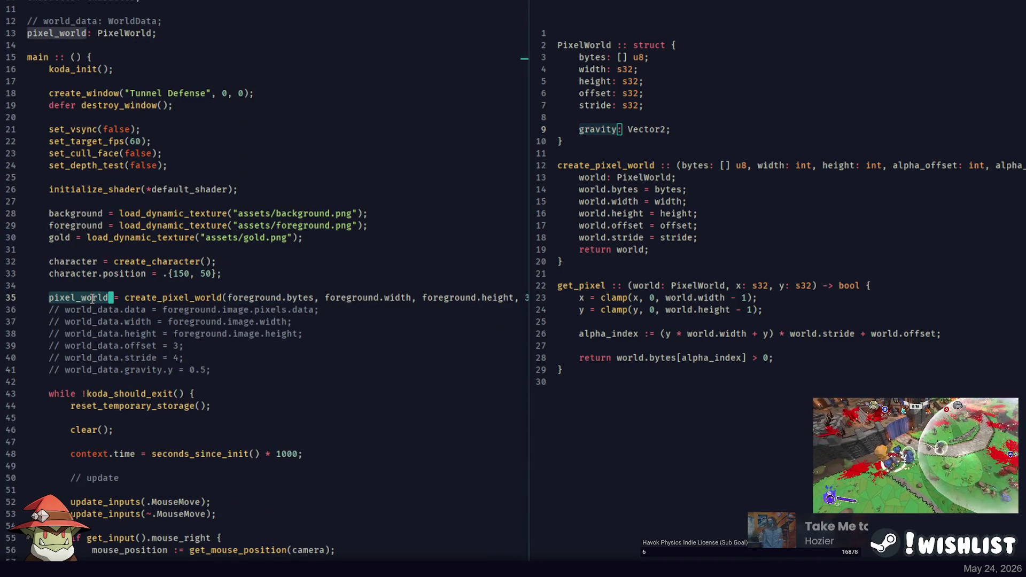
pyautogui.hotkey('ctrl', 'Return')
pyautogui.write('world.gravi')
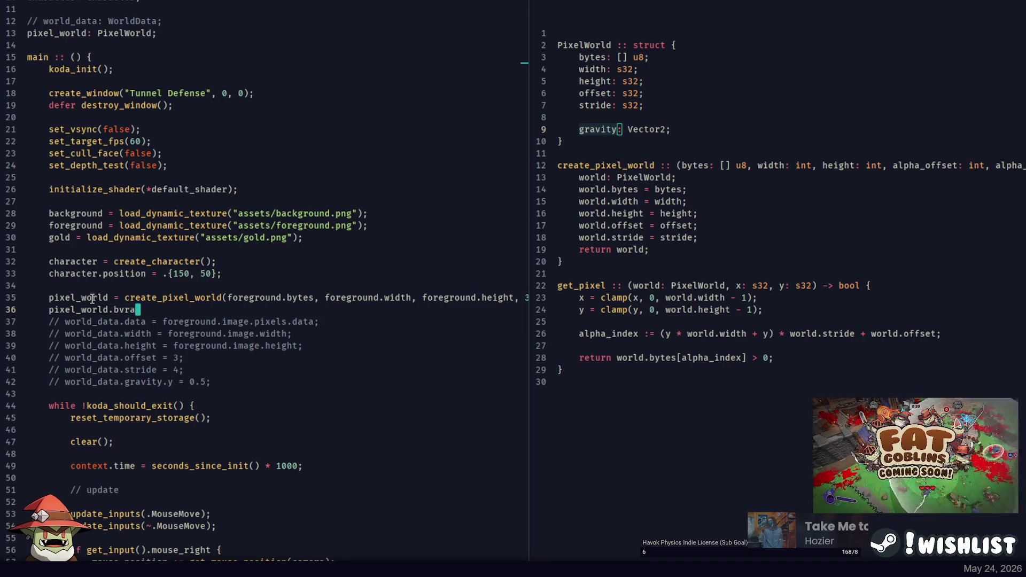
pyautogui.write('ty.y = 0.5;')
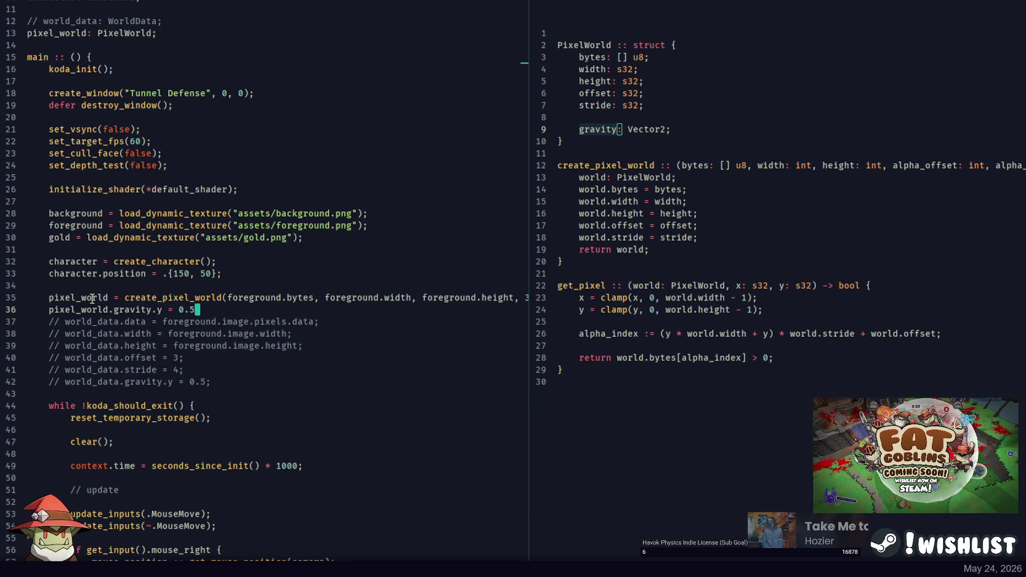
# Delete the old commented-out world_data lines and glance over the get_pixel procedure
pyautogui.hotkey('shift', 'Down')
pyautogui.hotkey('shift', 'Down')
pyautogui.hotkey('shift', 'Down')
pyautogui.press('Delete')
pyautogui.doubleClick(593, 282)
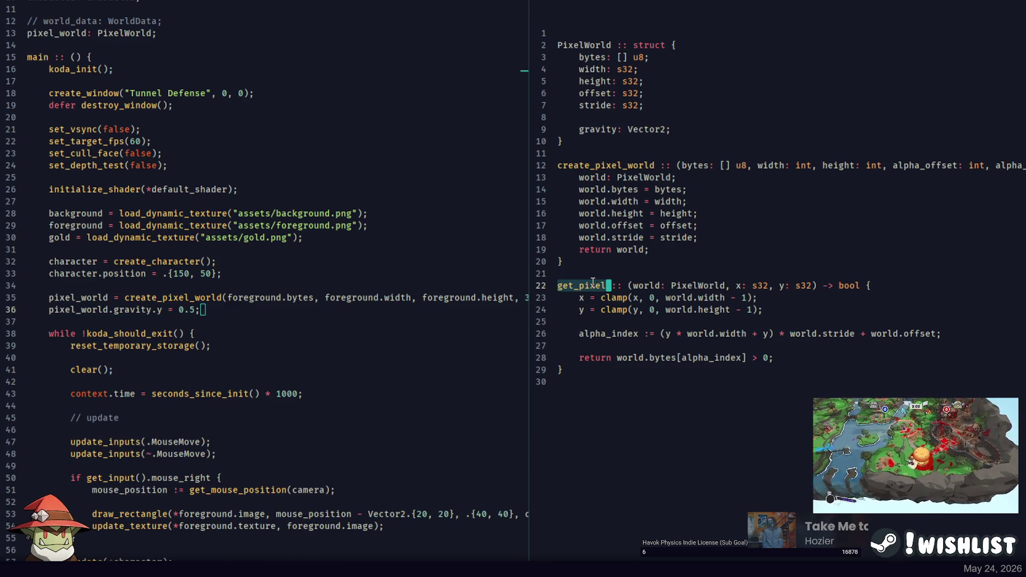
pyautogui.click(679, 237)
pyautogui.click(353, 213)
pyautogui.hotkey('ctrl', 'p')
pyautogui.press('Escape')
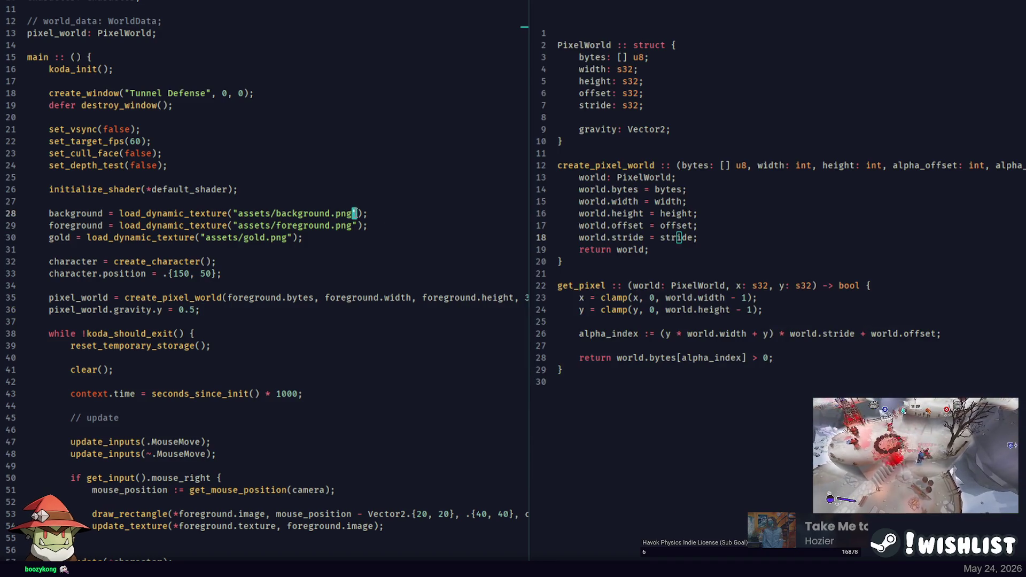
# Create a new empty file and browse the project folders for jai
pyautogui.hotkey('ctrl', 'n')
pyautogui.hotkey('ctrl', 'p')
pyautogui.press('Tab')
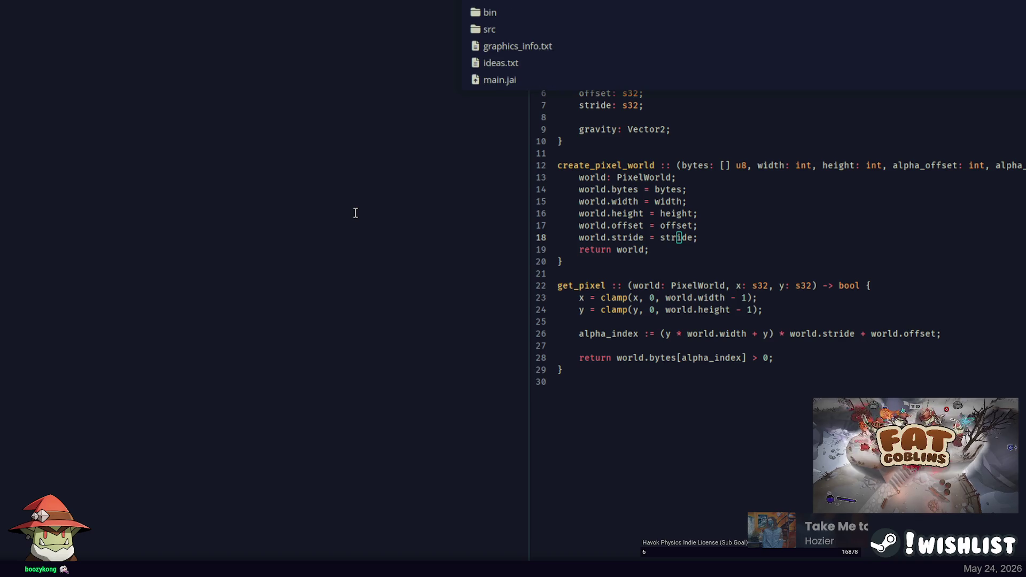
pyautogui.press('BackSpace')
pyautogui.write('jai')
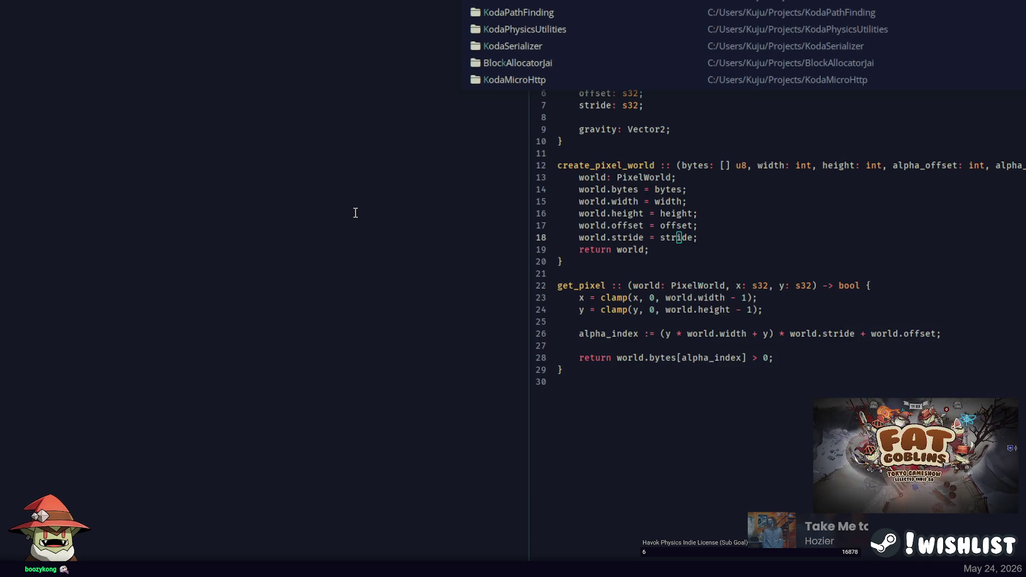
pyautogui.press('Escape')
# Open global.focus-config, delete the trailing space after JaiStaticPixels, and close the file
pyautogui.hotkey('ctrl', 'p')
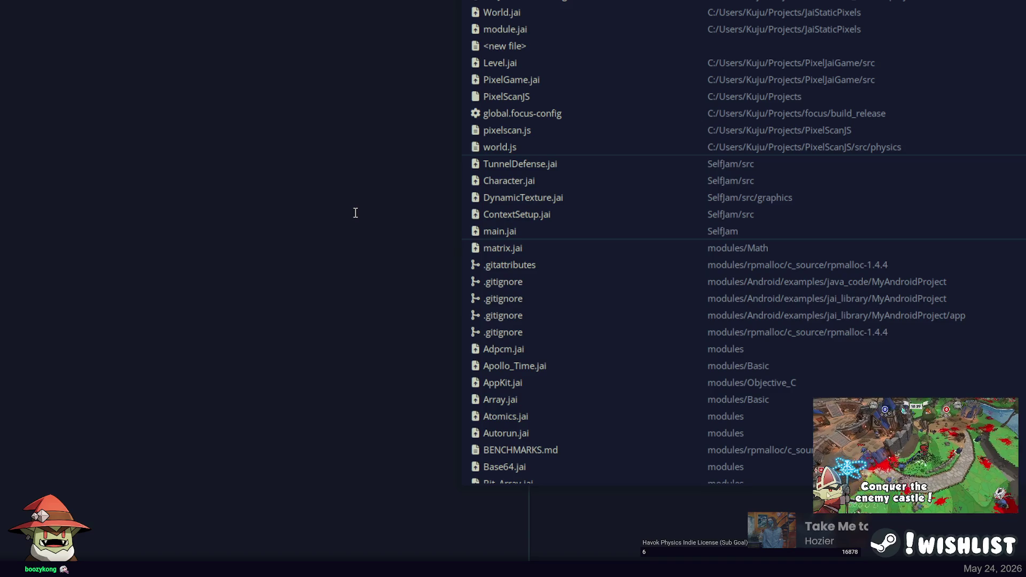
pyautogui.write('focus')
pyautogui.press('Return')
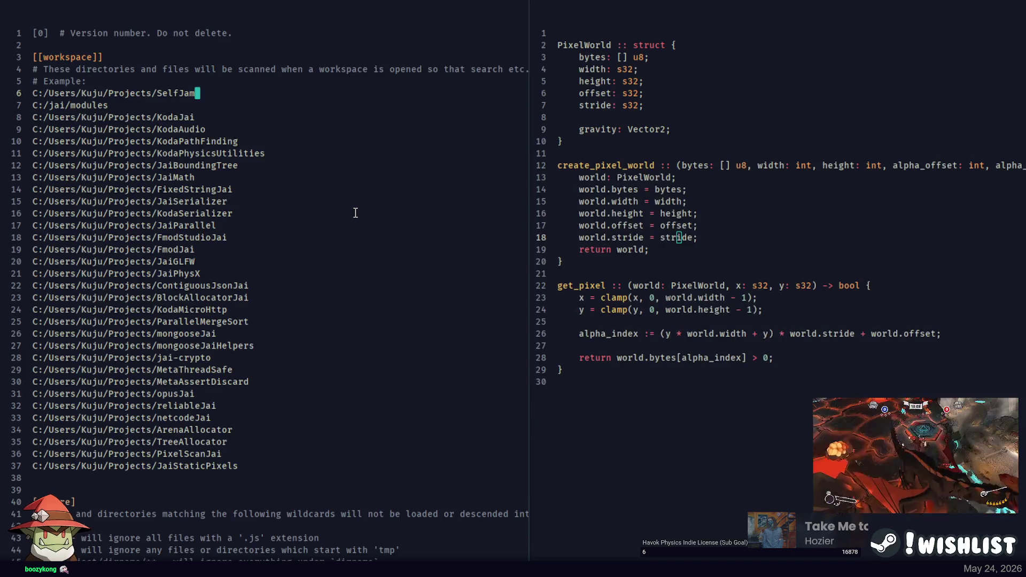
pyautogui.doubleClick(187, 465)
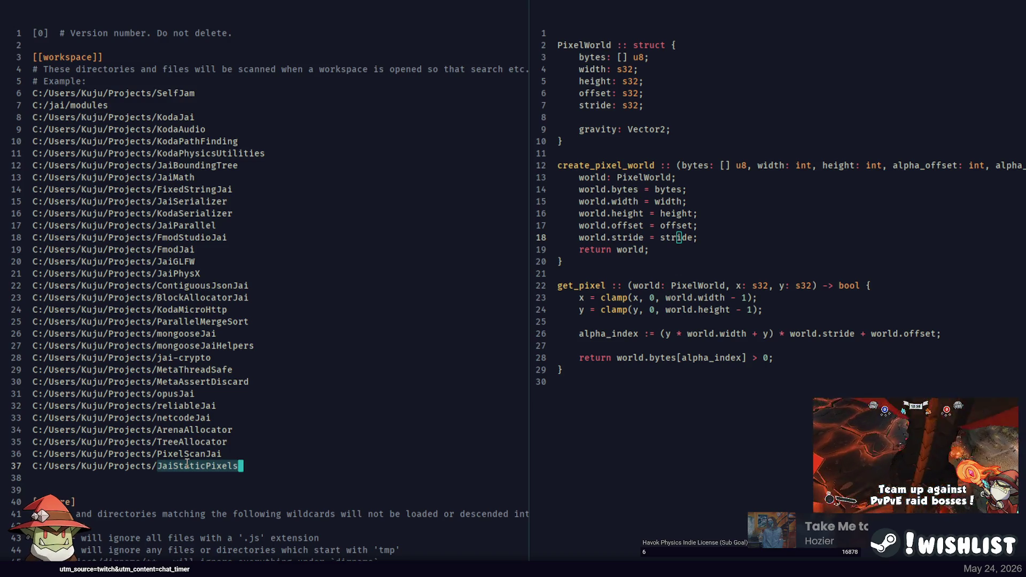
pyautogui.press('BackSpace')
pyautogui.click(243, 457)
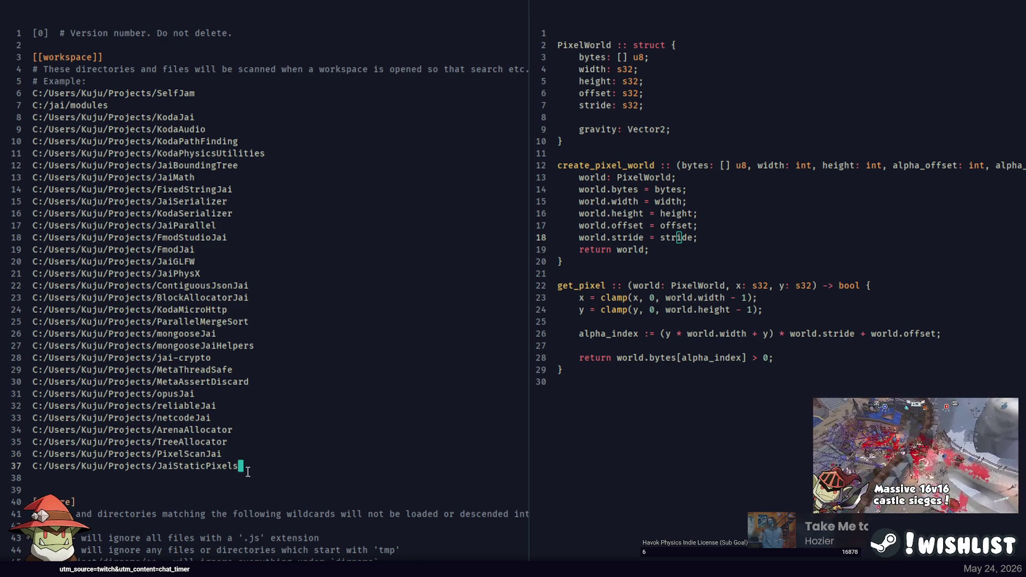
pyautogui.hotkey('ctrl', 'w')
pyautogui.hotkey('ctrl', 'p')
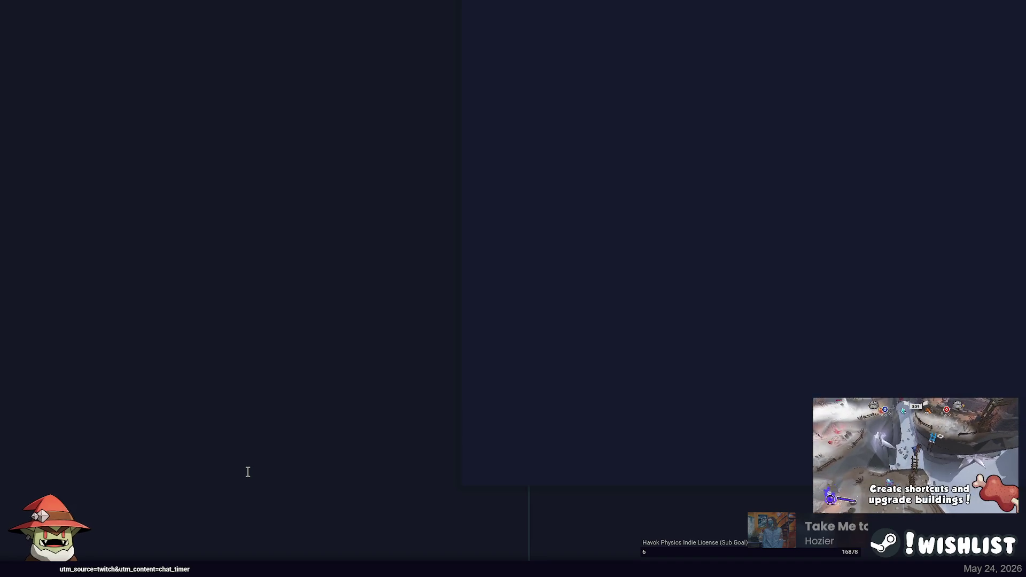
pyautogui.press('Escape')
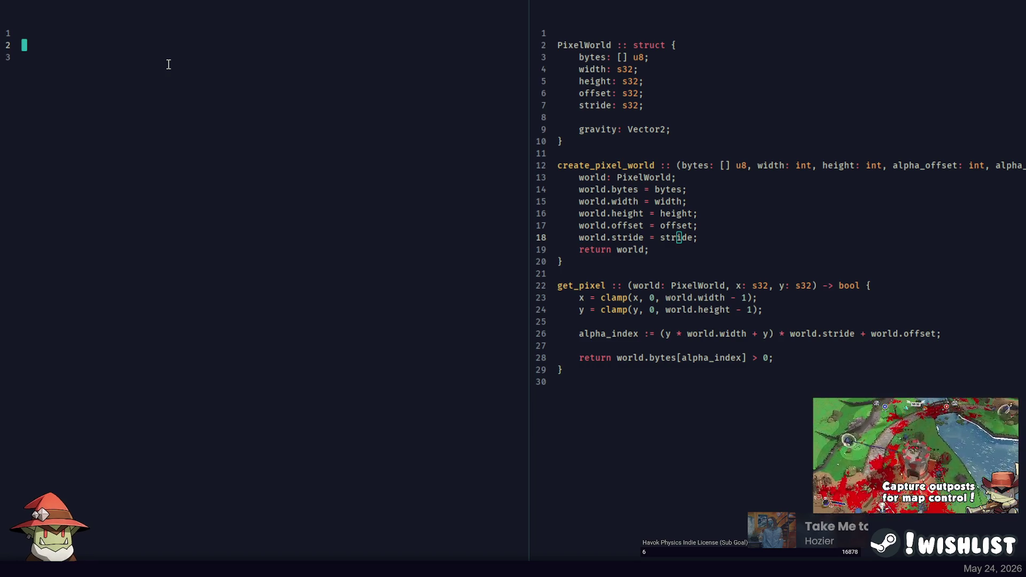
# Write the stub step_physics :: (world: PixelWorld, character: *PixelCharacter) { with an empty body
pyautogui.write('step :: (')
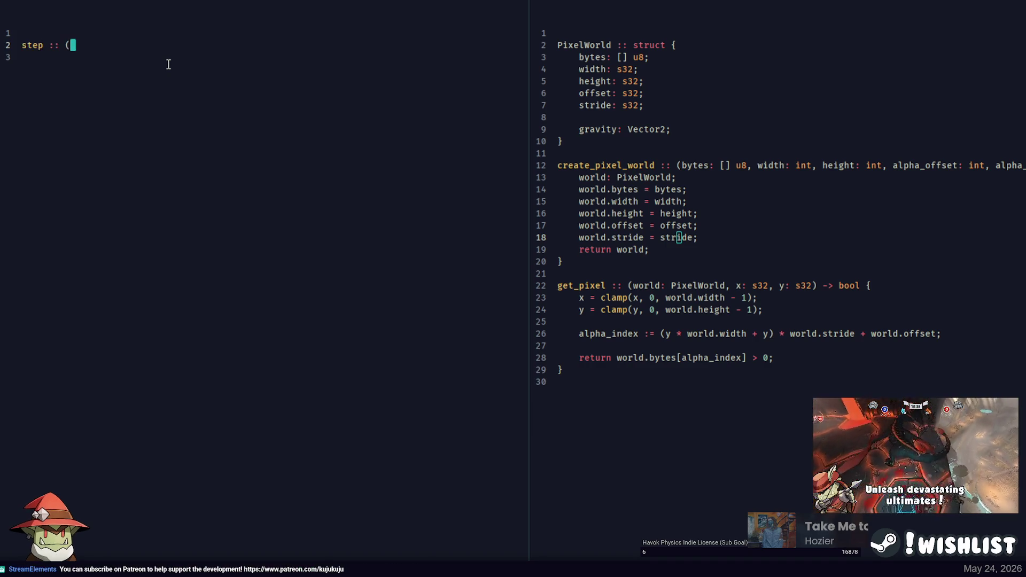
pyautogui.write('world: PixelWo')
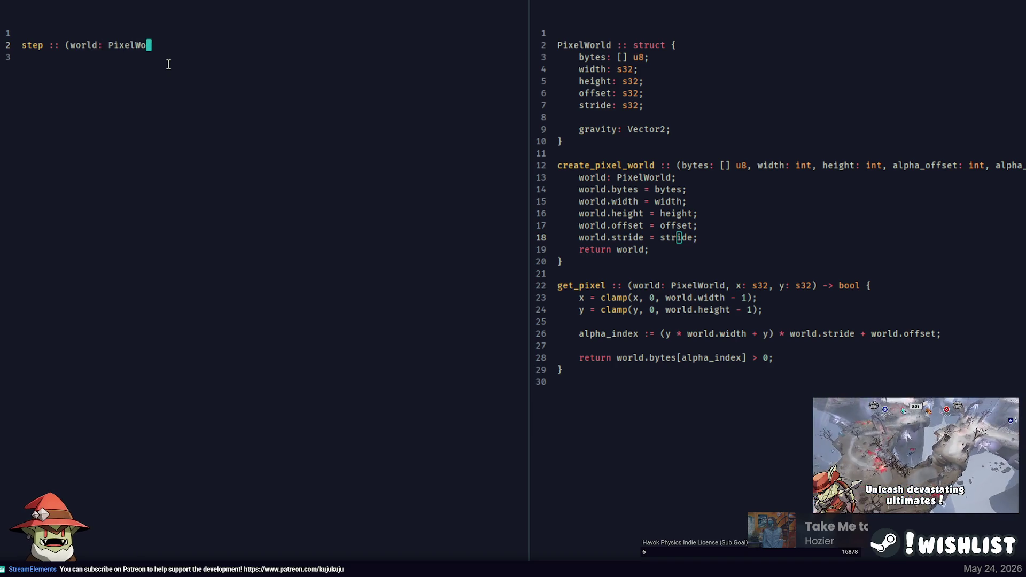
pyautogui.write('rld, character: *PixelCharac')
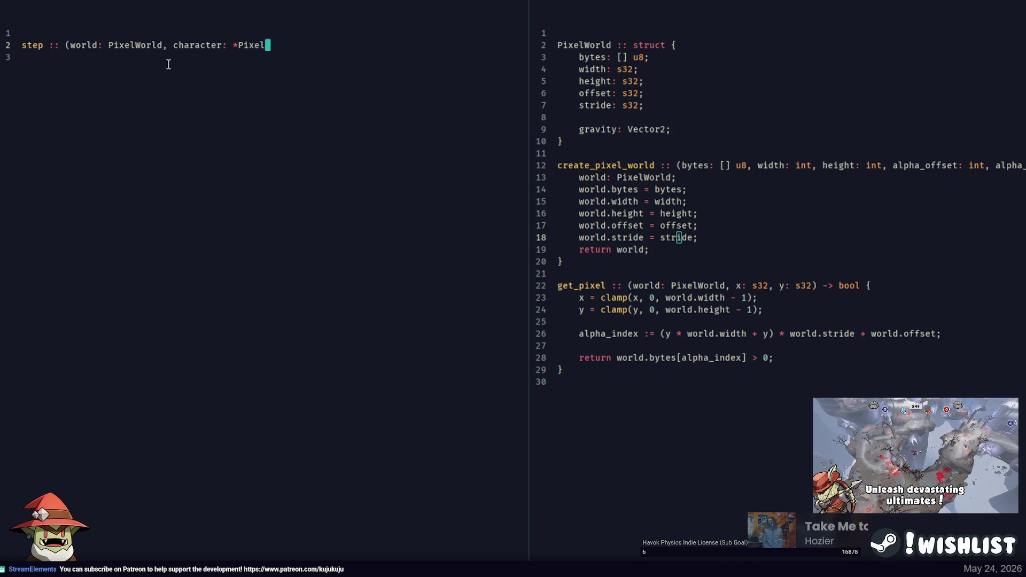
pyautogui.write('ter) {')
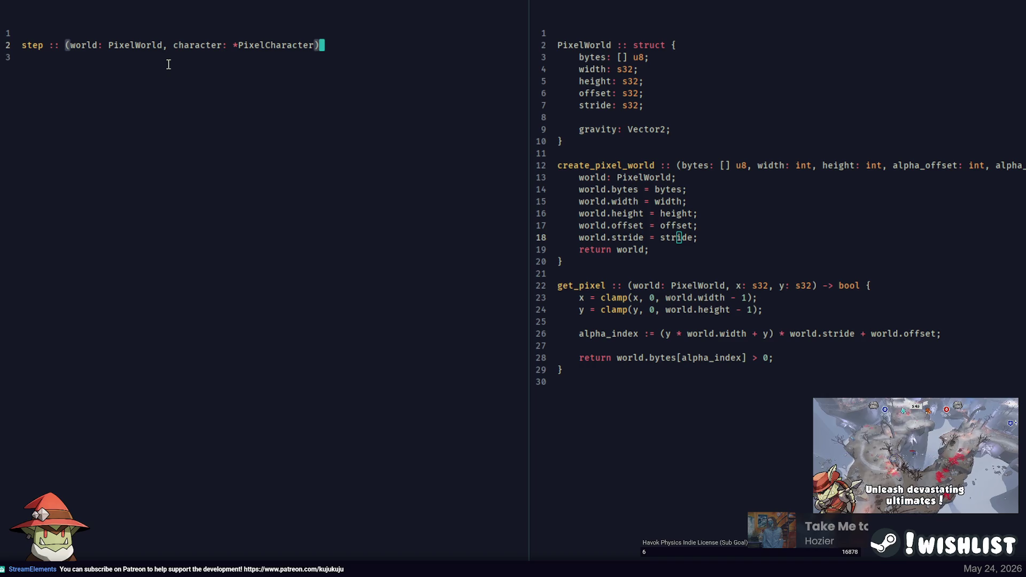
pyautogui.press('Return')
pyautogui.press('Left')
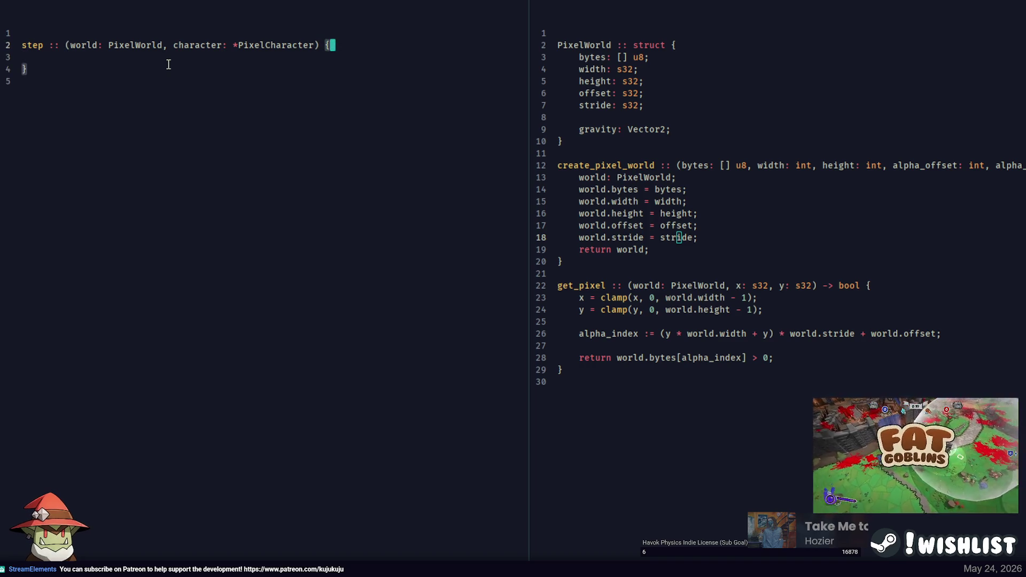
pyautogui.press('Left')
pyautogui.press('Left')
pyautogui.press('Left')
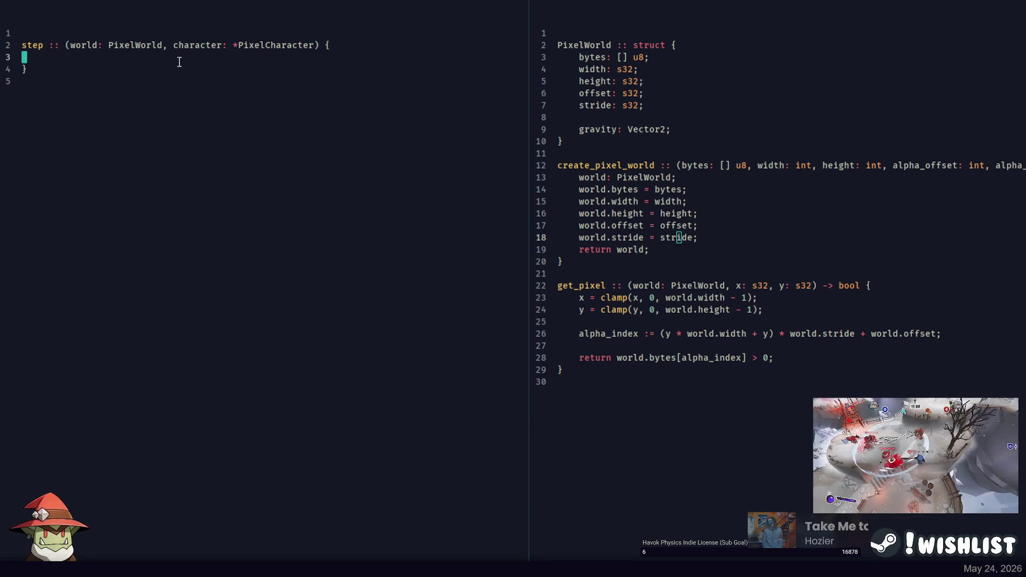
pyautogui.doubleClick(32, 47)
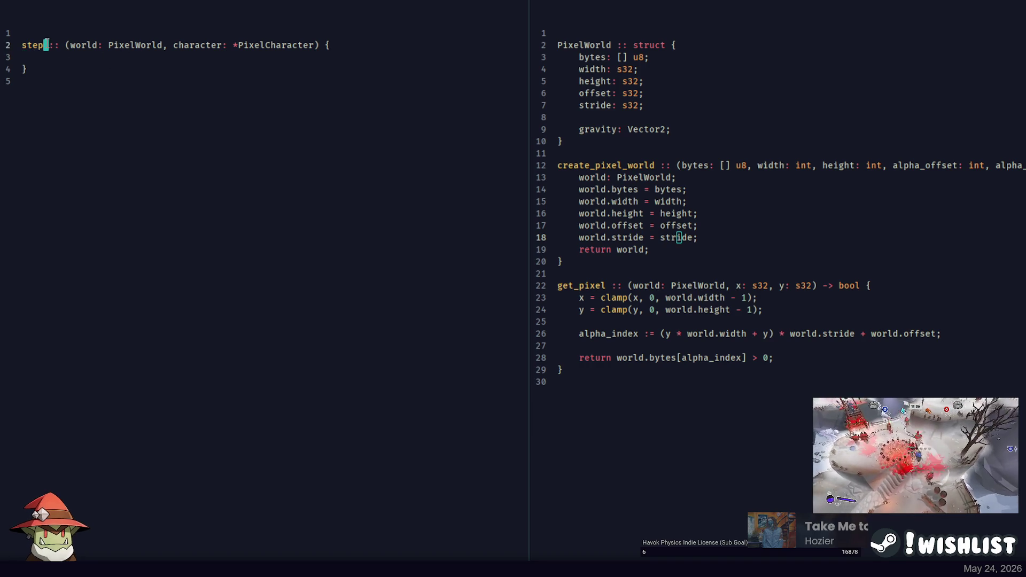
pyautogui.write('_physics')
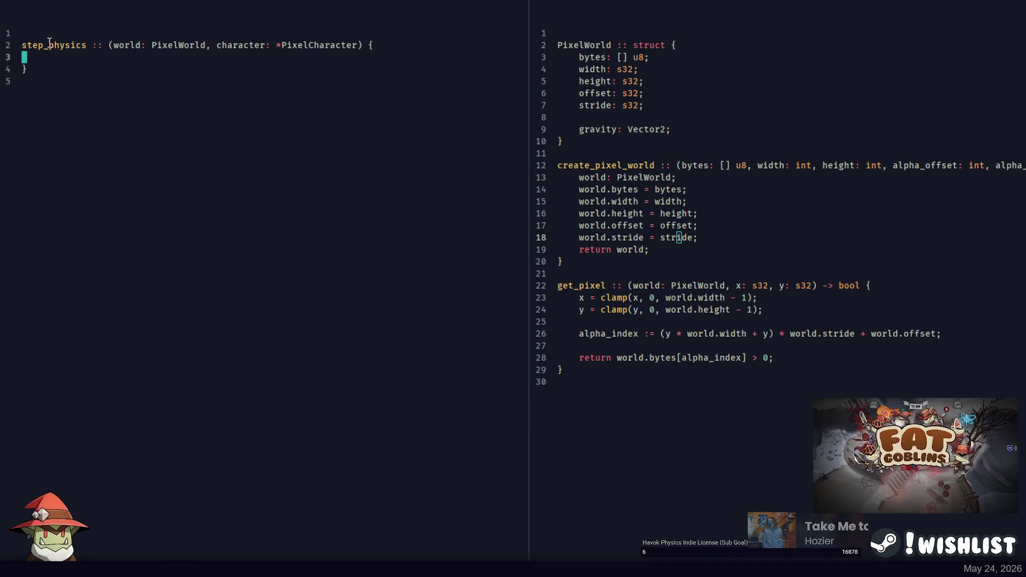
# Check the PixelWorld and PixelCharacter type names, then close the PixelWorld file pane
pyautogui.click(613, 44)
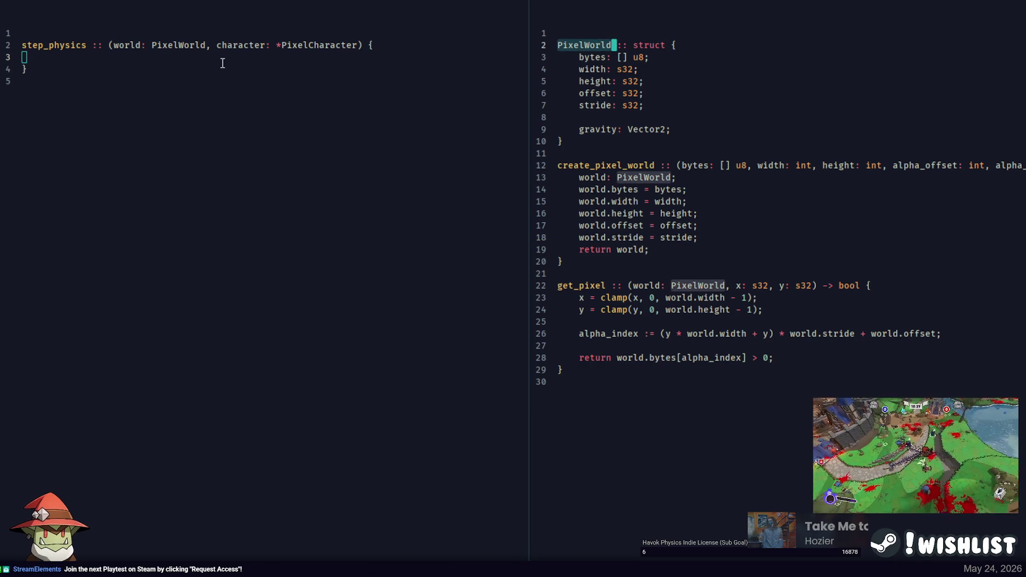
pyautogui.click(233, 59)
pyautogui.doubleClick(340, 45)
pyautogui.click(639, 25)
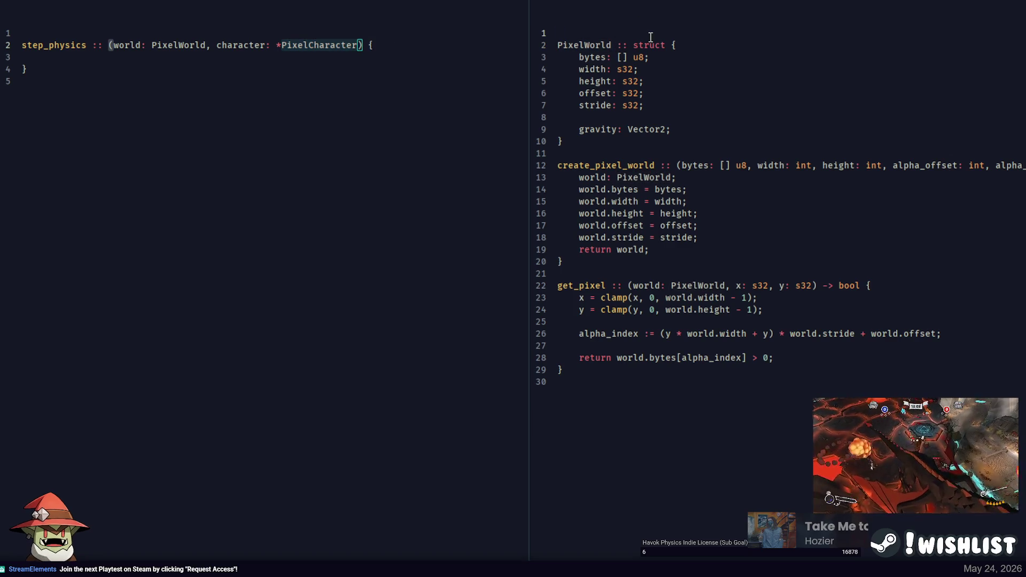
pyautogui.hotkey('ctrl', 'w')
pyautogui.hotkey('ctrl', 'w')
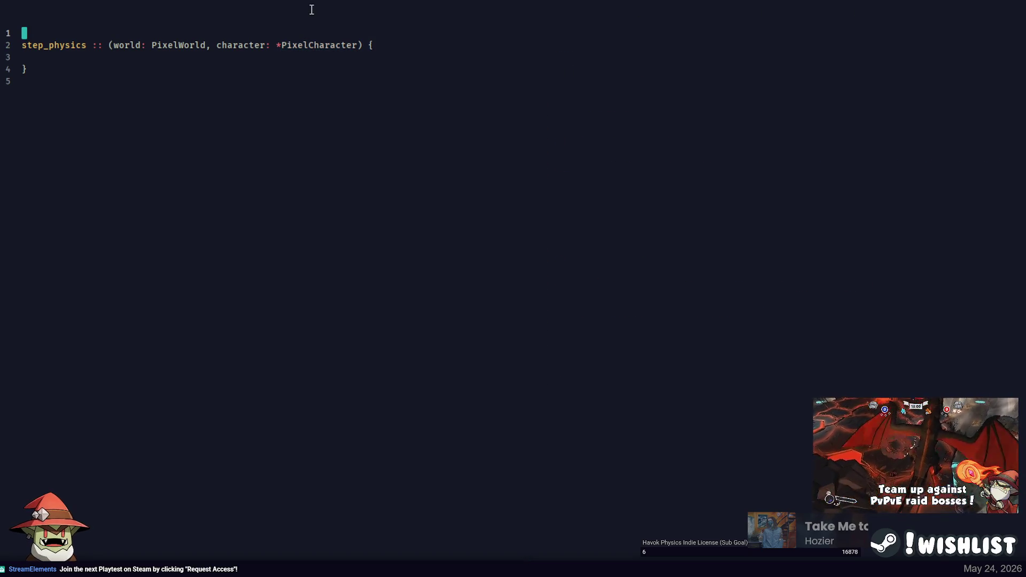
# Open World.jai beside the new code using the file finder
pyautogui.hotkey('ctrl', 'p')
pyautogui.write('world')
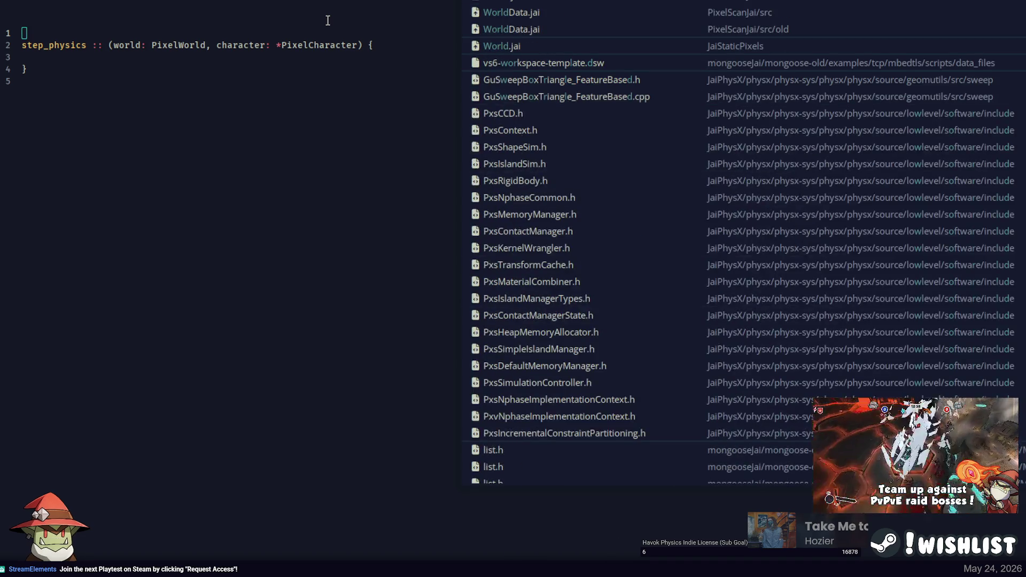
pyautogui.press('Up')
pyautogui.press('Up')
pyautogui.press('Down')
pyautogui.press('Down')
pyautogui.hotkey('ctrl', 'Return')
# Declare a PixelCharacter struct above step_physics containing an aabb: AABB2 field
pyautogui.press('Return')
pyautogui.press('Return')
pyautogui.press('Up')
pyautogui.write('PixelCharacter :: struct {')
pyautogui.press('Return')
pyautogui.press('Return')
pyautogui.write('}')
pyautogui.press('Up')
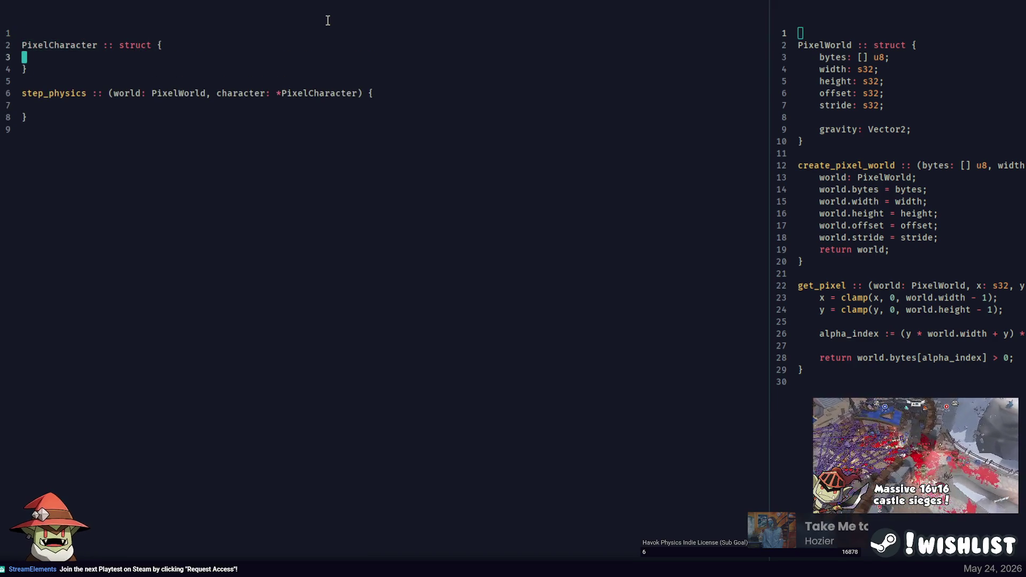
pyautogui.write('aabb:')
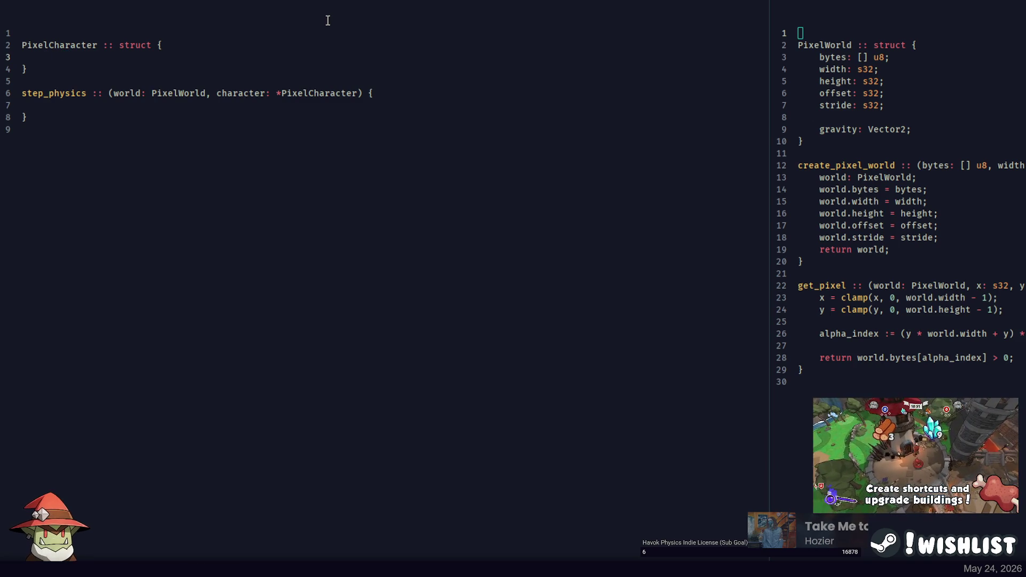
pyautogui.write('aa')
pyautogui.write('A A')
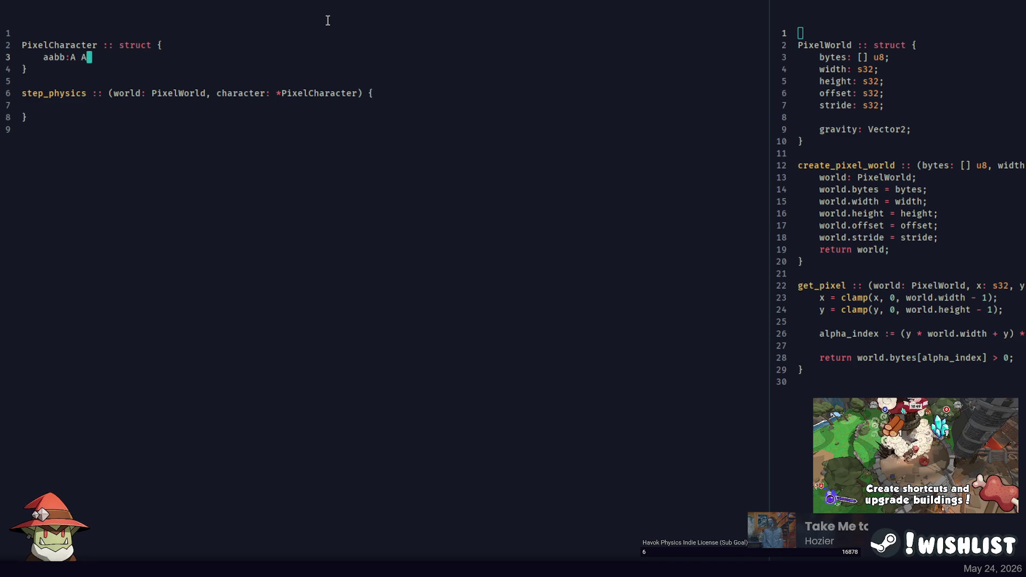
pyautogui.press('BackSpace')
pyautogui.press('BackSpace')
pyautogui.press('BackSpace')
pyautogui.write(' AABB2;')
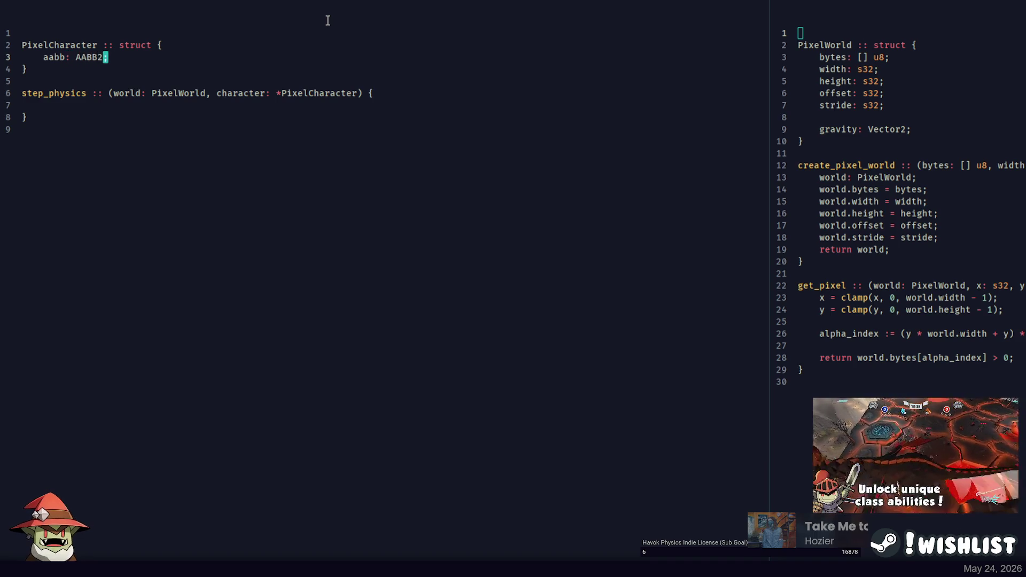
pyautogui.press('Escape')
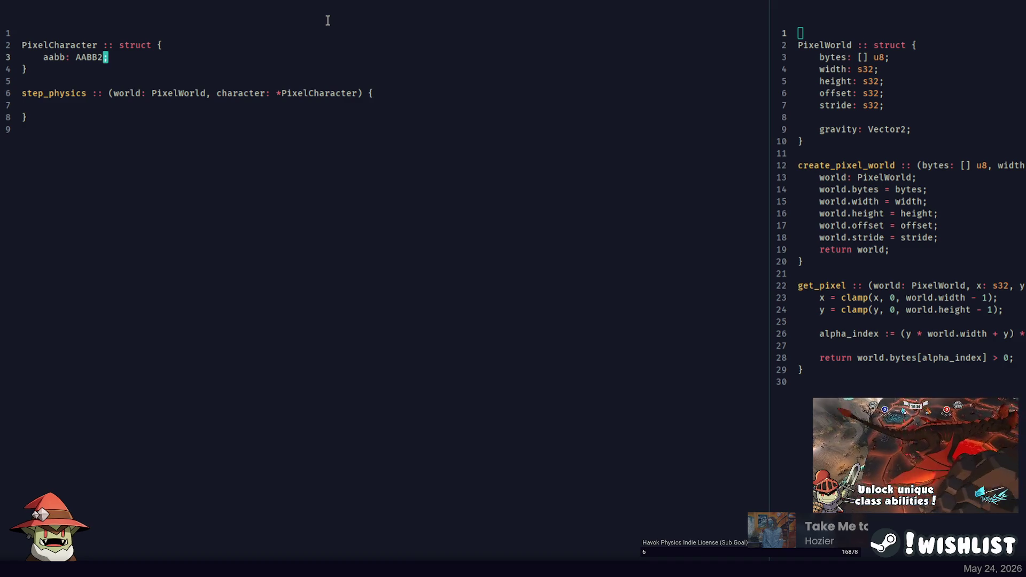
pyautogui.click(139, 57)
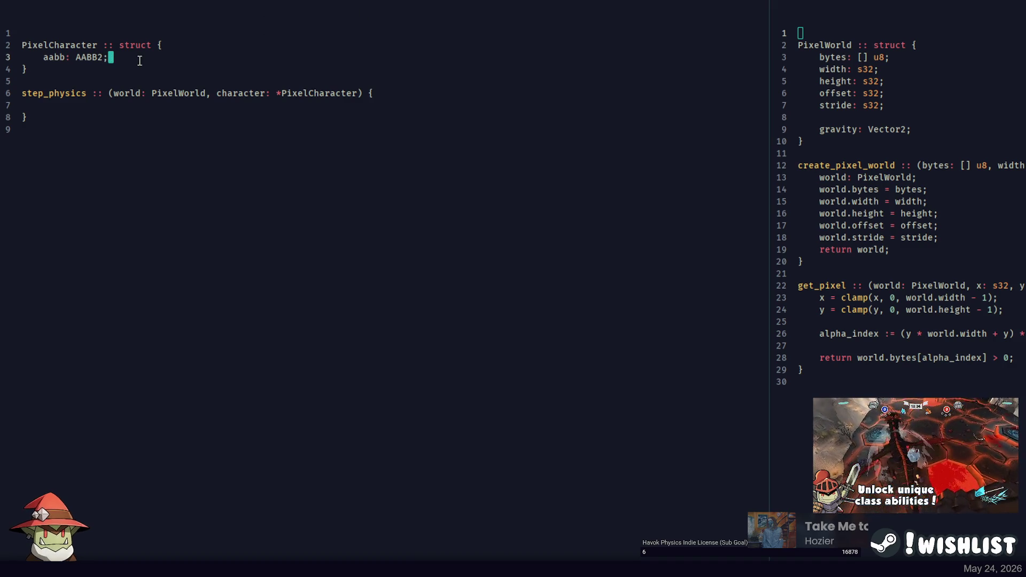
pyautogui.click(45, 56)
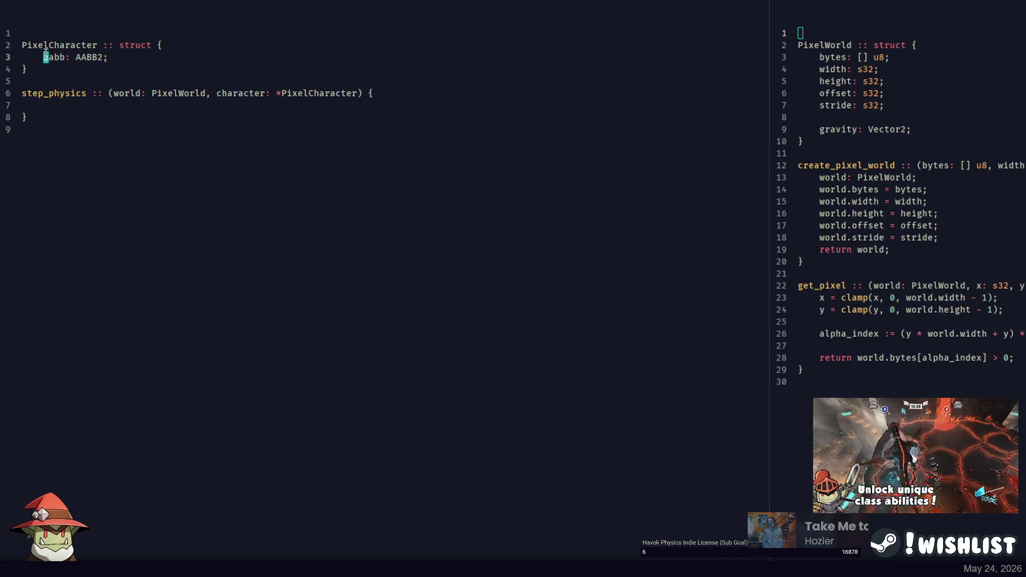
pyautogui.press('End')
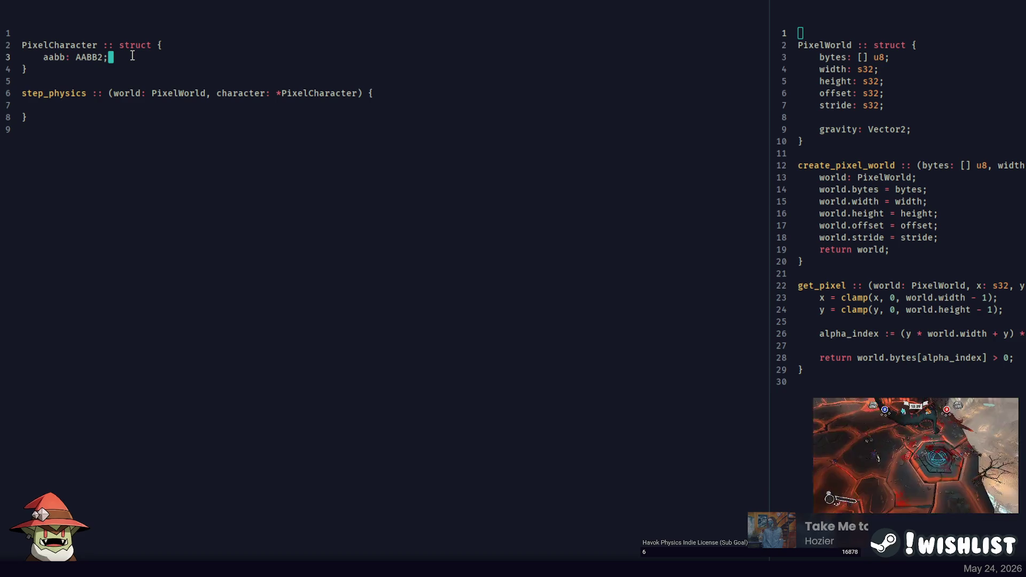
# Add 'position: Vector2;' and 'velocity: Vector2;' fields above aabb
pyautogui.press('Up')
pyautogui.press('End')
pyautogui.press('Return')
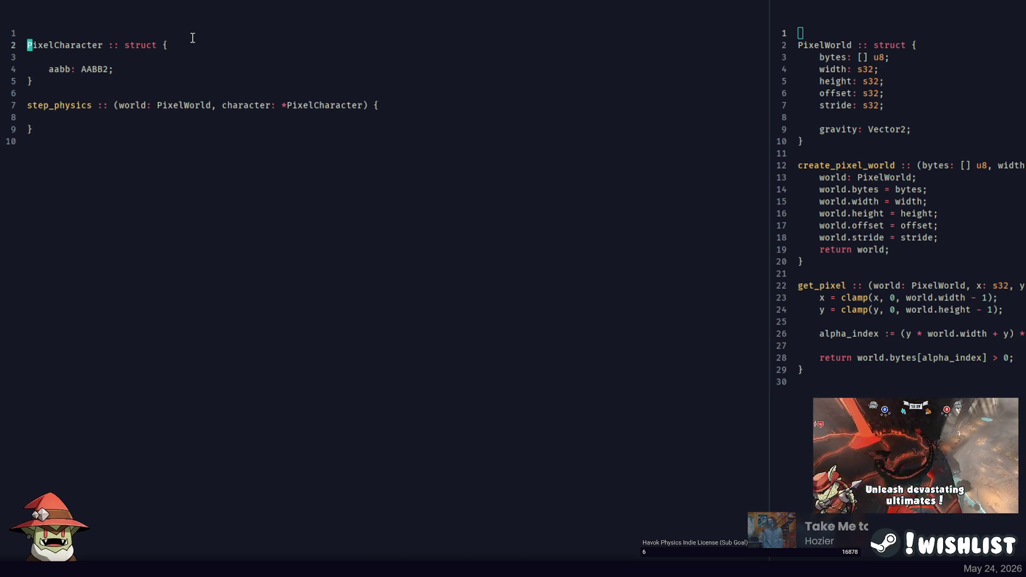
pyautogui.write('positino:')
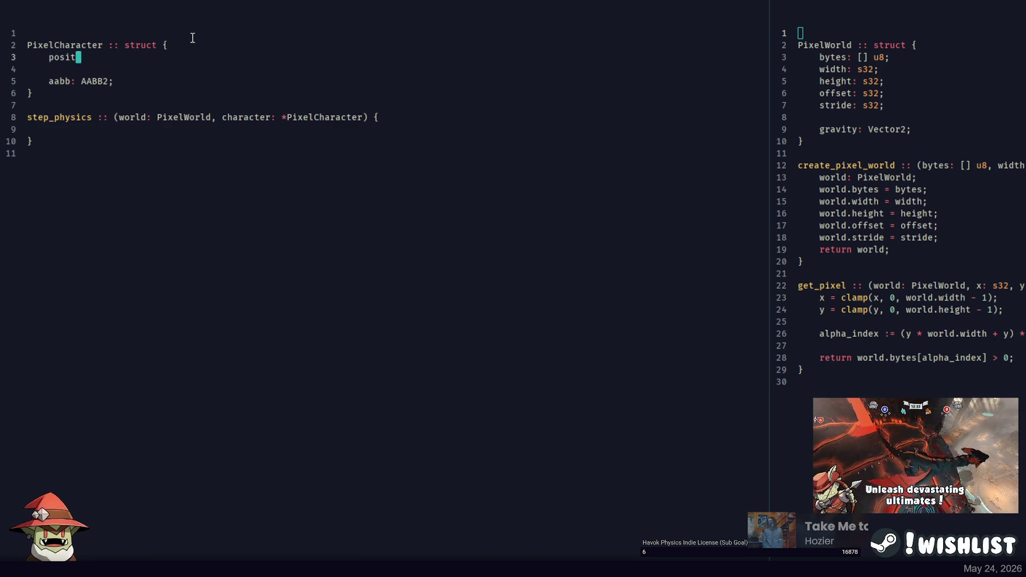
pyautogui.press('BackSpace')
pyautogui.press('BackSpace')
pyautogui.press('BackSpace')
pyautogui.write('on')
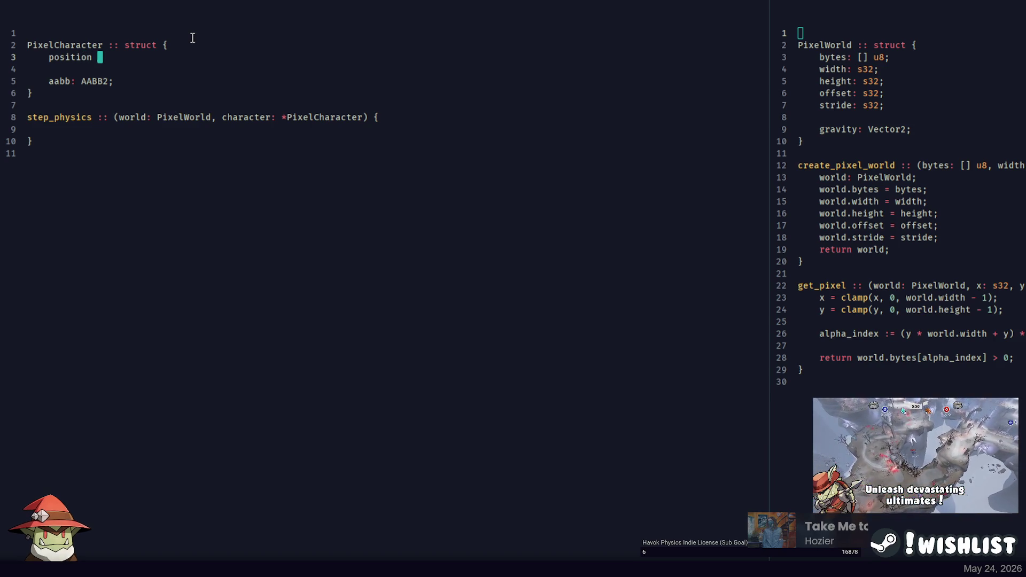
pyautogui.write(': Vector2;')
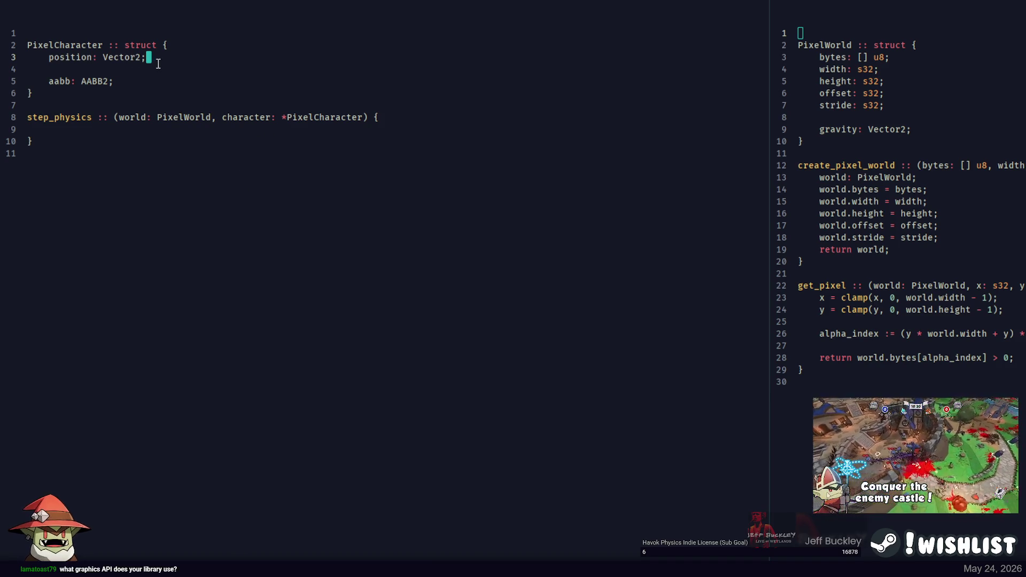
pyautogui.press('Return')
pyautogui.write('velocity: Vector2;')
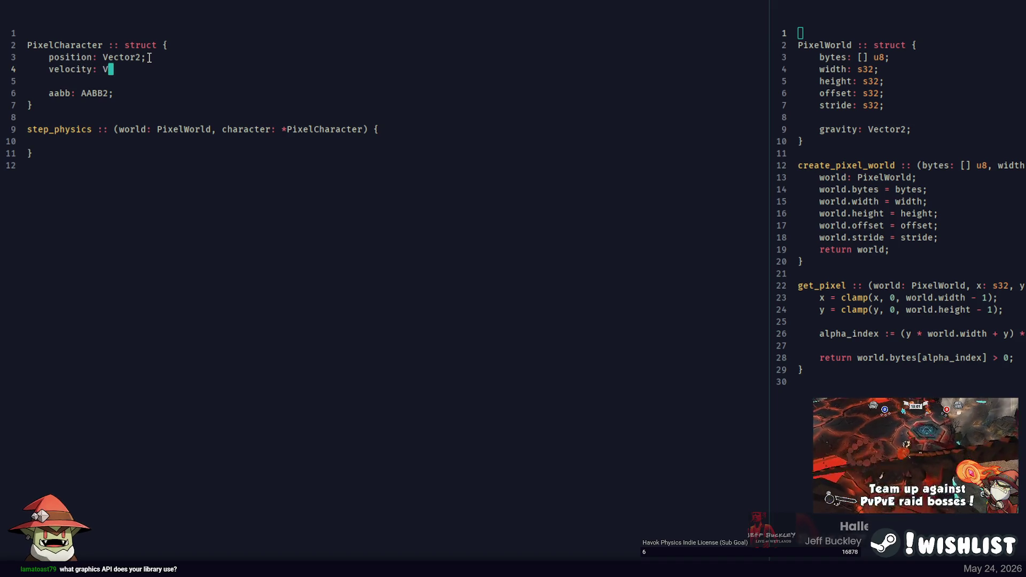
# Check the struct's closing brace and place the caret in the empty step_physics body
pyautogui.click(86, 155)
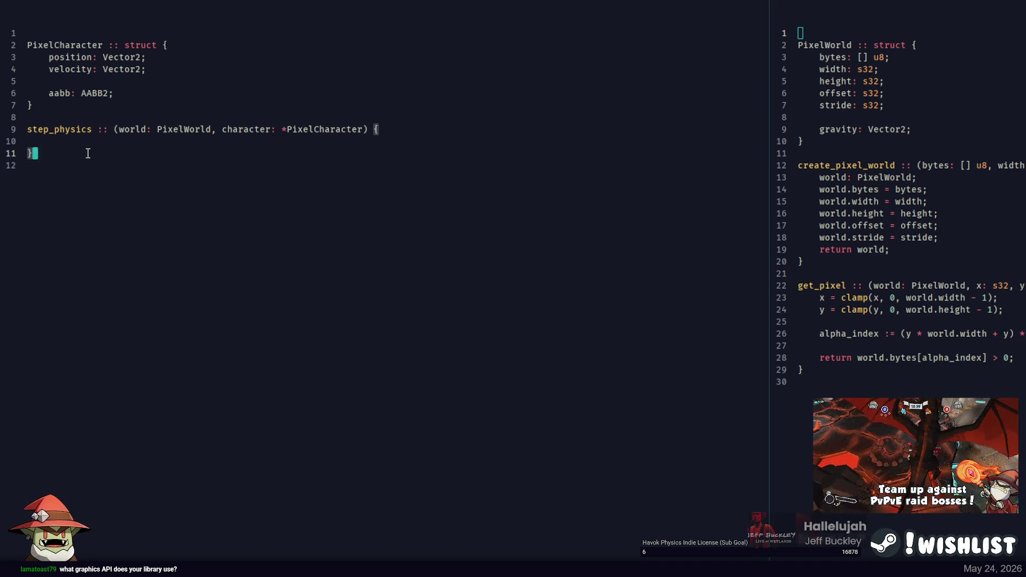
pyautogui.click(94, 142)
pyautogui.click(131, 91)
pyautogui.click(137, 82)
pyautogui.click(131, 92)
pyautogui.click(138, 84)
pyautogui.click(101, 142)
pyautogui.click(163, 57)
pyautogui.click(167, 69)
pyautogui.click(148, 140)
pyautogui.click(144, 107)
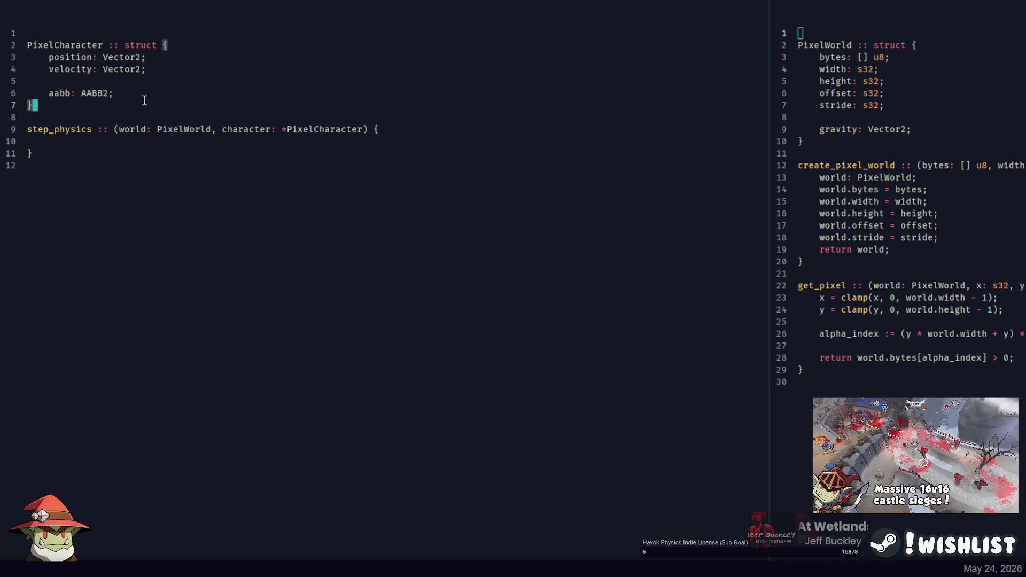
pyautogui.click(130, 141)
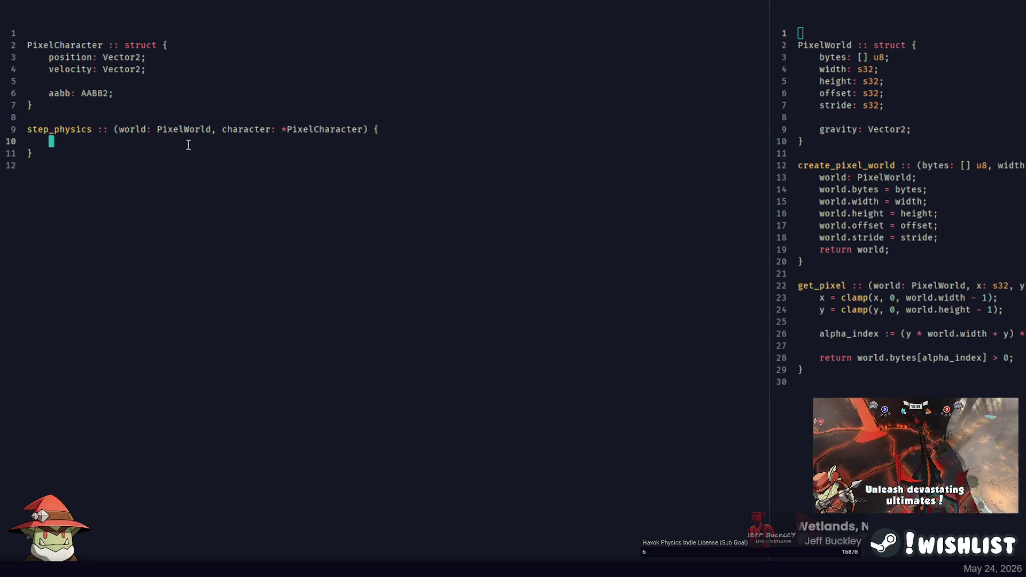
# Write 'min_pos := character.position + character.aabb;' in step_physics
pyautogui.write('for')
pyautogui.press('BackSpace')
pyautogui.press('BackSpace')
pyautogui.press('BackSpace')
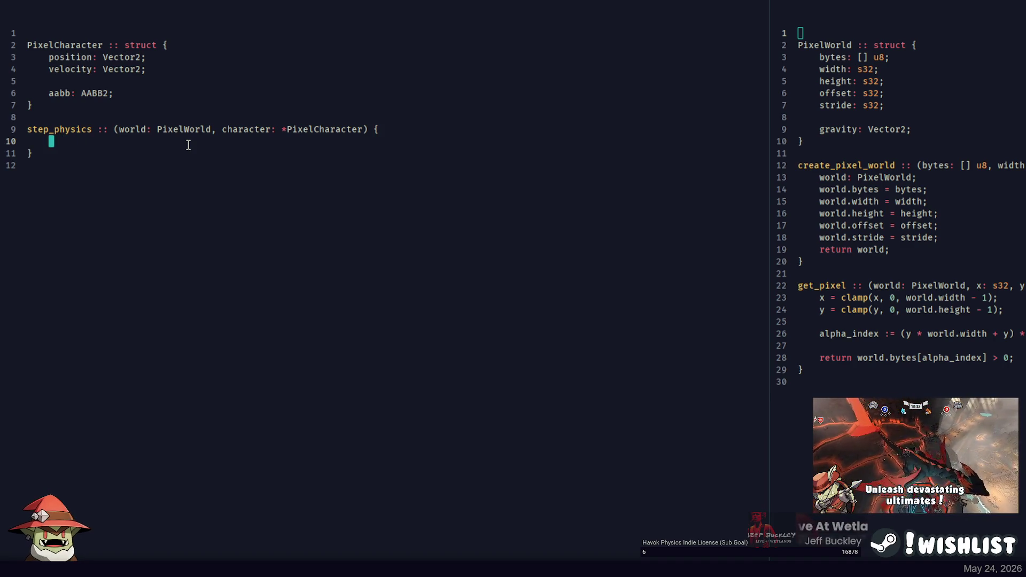
pyautogui.press('Return')
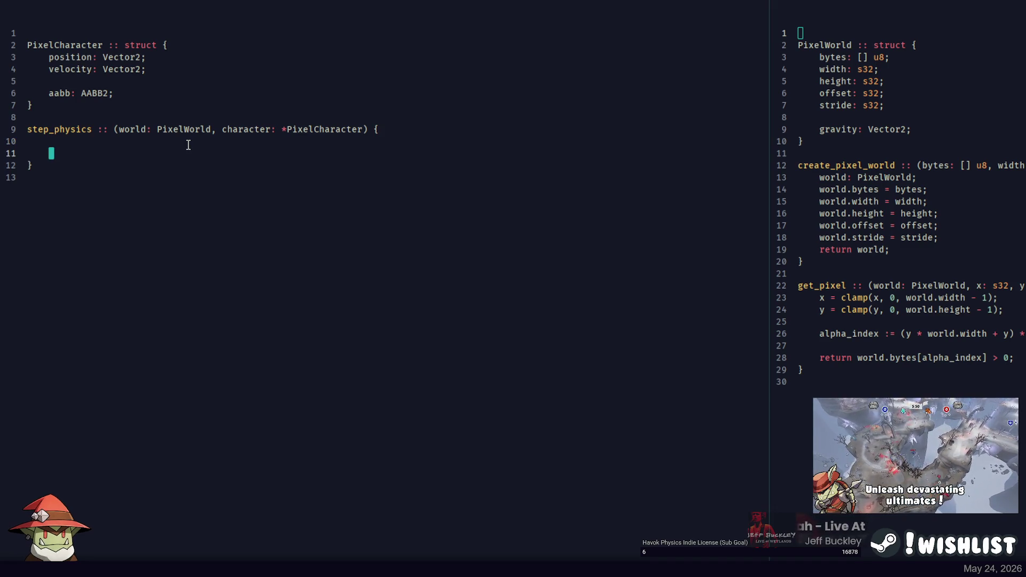
pyautogui.write('min_x := ')
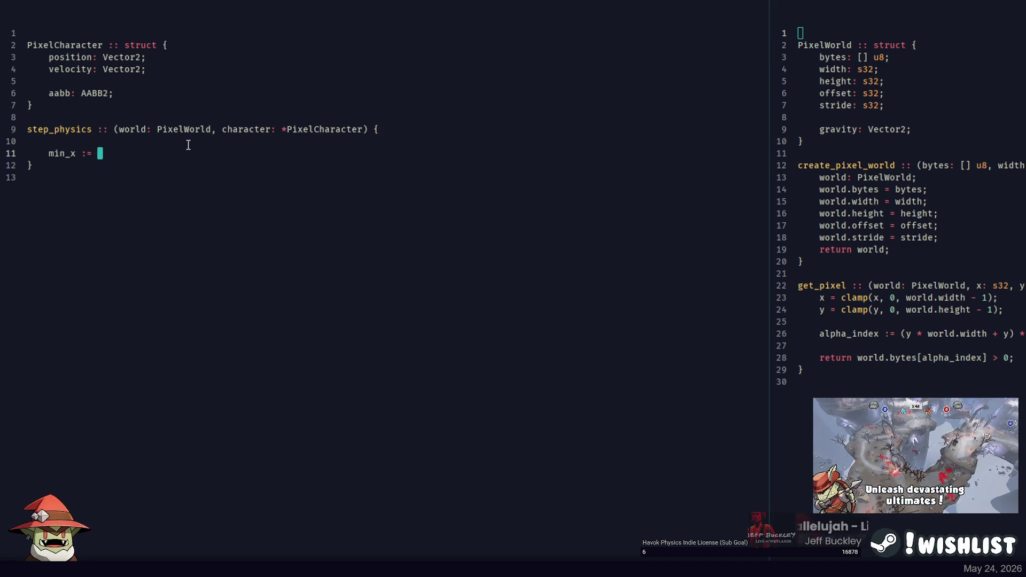
pyautogui.write('character.position')
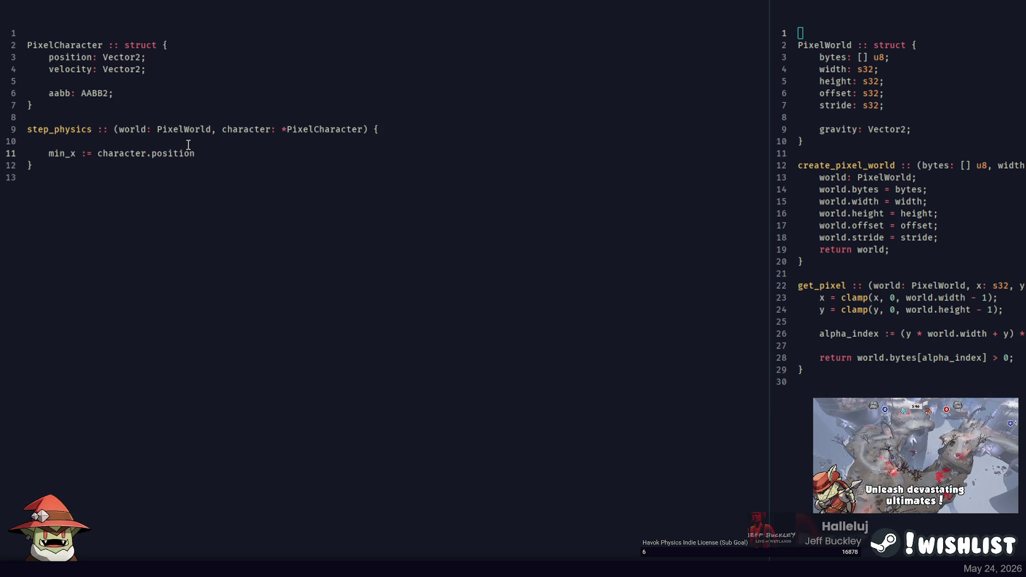
pyautogui.write(' + ')
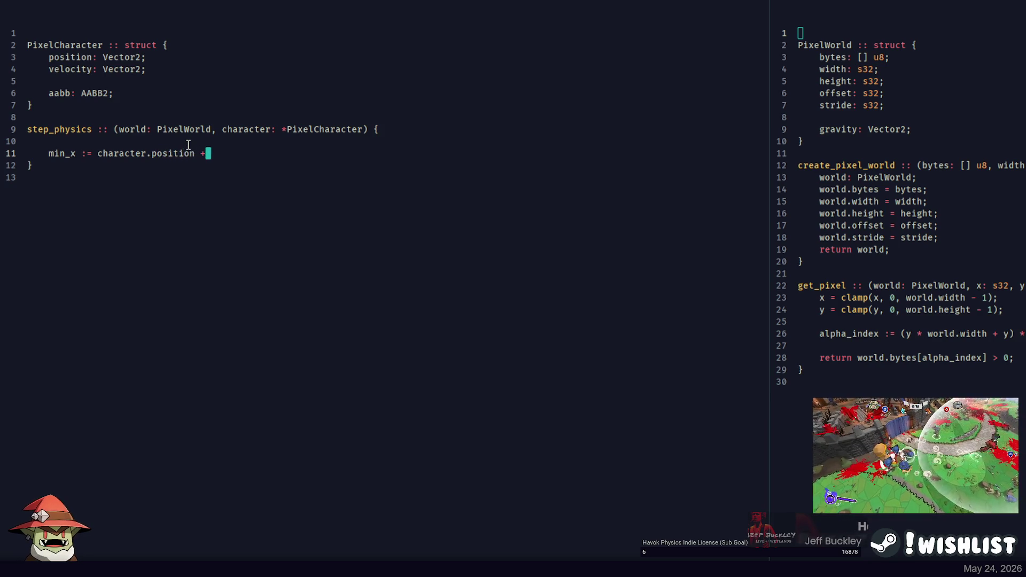
pyautogui.write('character.')
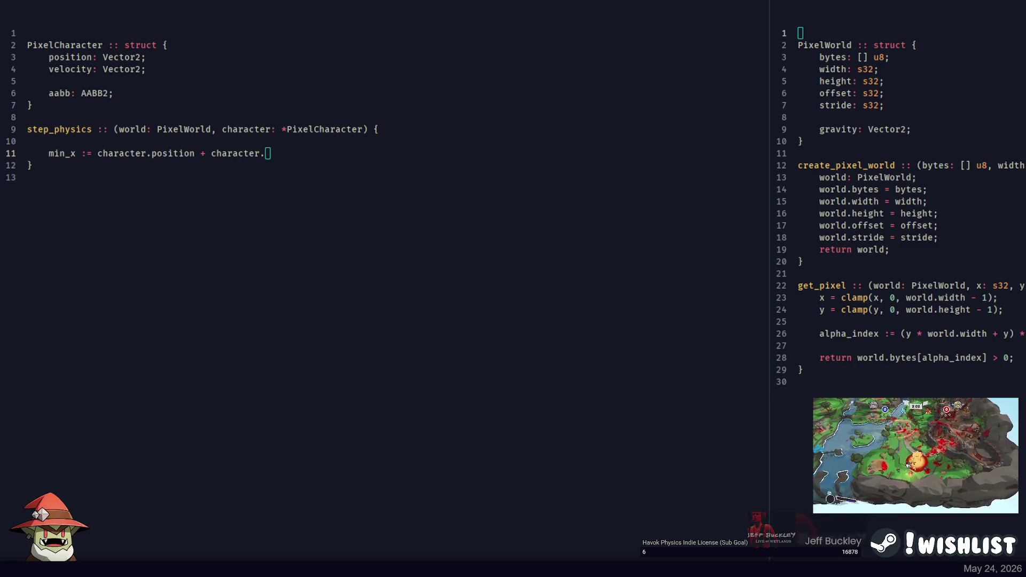
pyautogui.write('aabb.')
pyautogui.press('BackSpace')
pyautogui.write(';')
pyautogui.press('Home')
pyautogui.press('Right')
pyautogui.press('Right')
pyautogui.press('Right')
pyautogui.press('BackSpace')
pyautogui.write('pos')
# Duplicate the line as max_pos, adding .lower to min_pos and .upper to max_pos
pyautogui.hotkey('ctrl', 'd')
pyautogui.press('Left')
pyautogui.press('Left')
pyautogui.press('Left')
pyautogui.press('BackSpace')
pyautogui.press('BackSpace')
pyautogui.write('ax')
pyautogui.press('End')
pyautogui.hotkey('ctrl', 'Left')
pyautogui.hotkey('ctrl', 'Left')
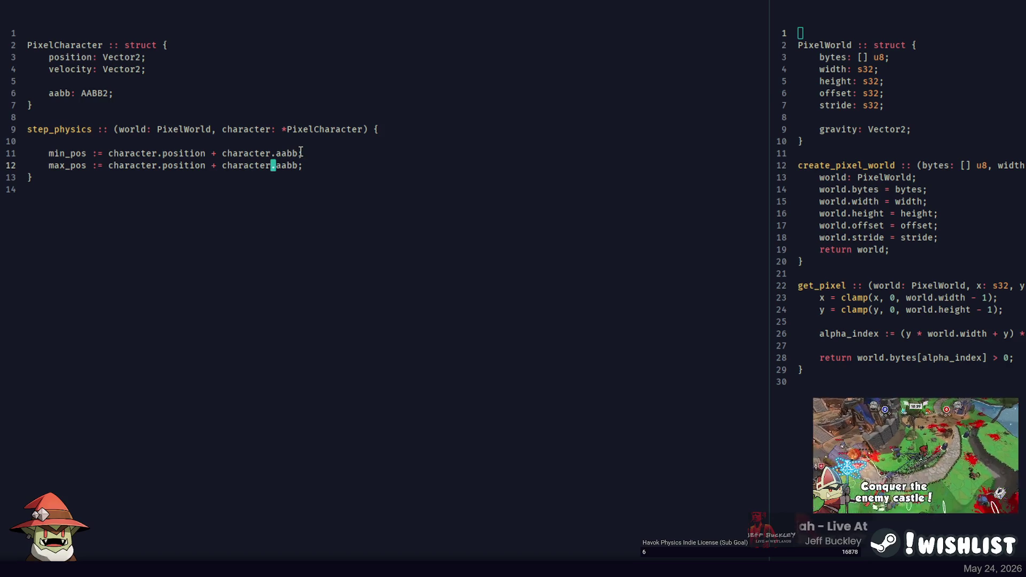
pyautogui.press('Up')
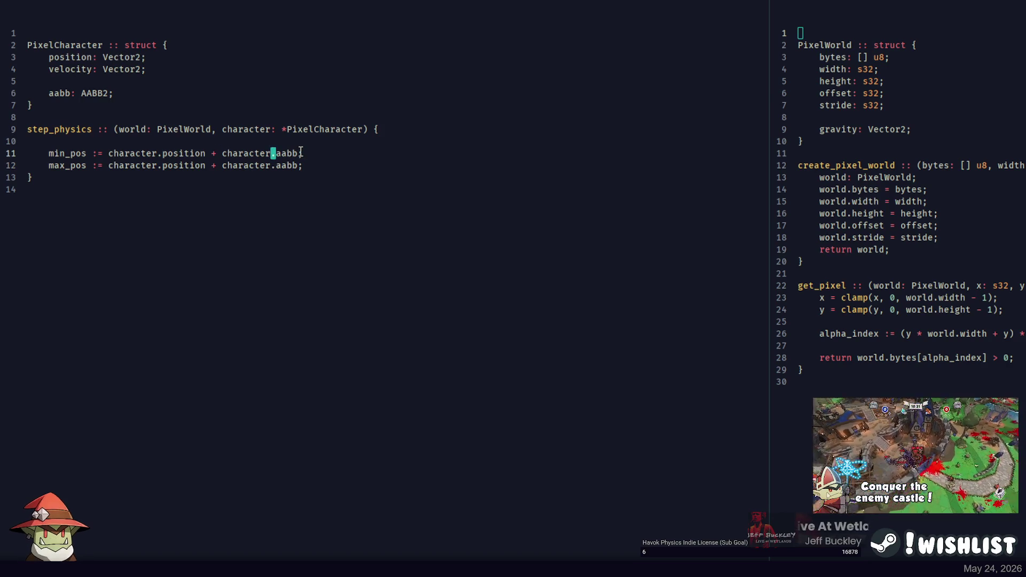
pyautogui.hotkey('ctrl', 'Right')
pyautogui.hotkey('ctrl', 'Right')
pyautogui.write('.lower')
pyautogui.press('Down')
pyautogui.write('.upper')
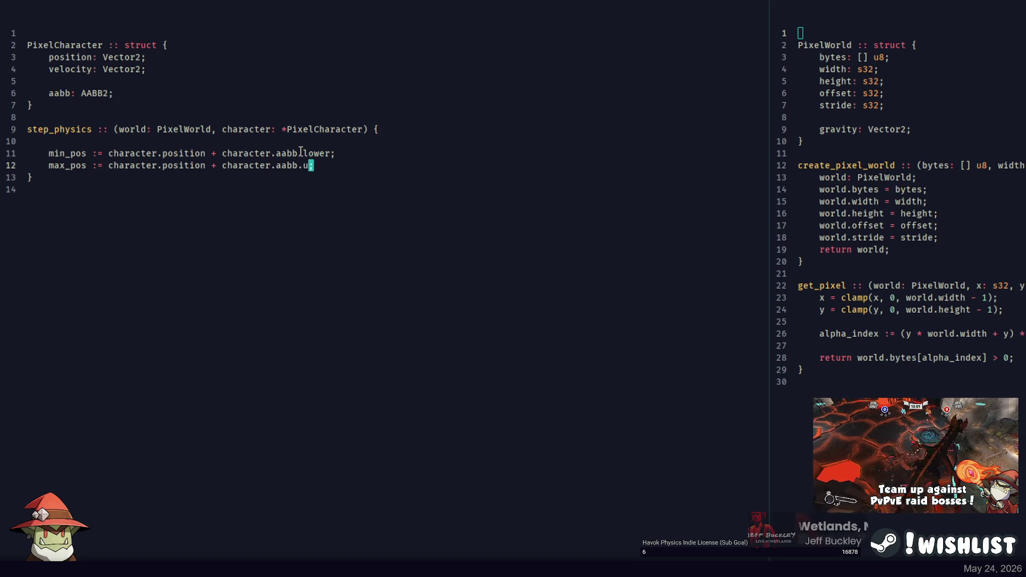
pyautogui.press('End')
# Add a comment: if inside any pixels, move up out of them, at most the aabb height
pyautogui.press('Return')
pyautogui.press('Return')
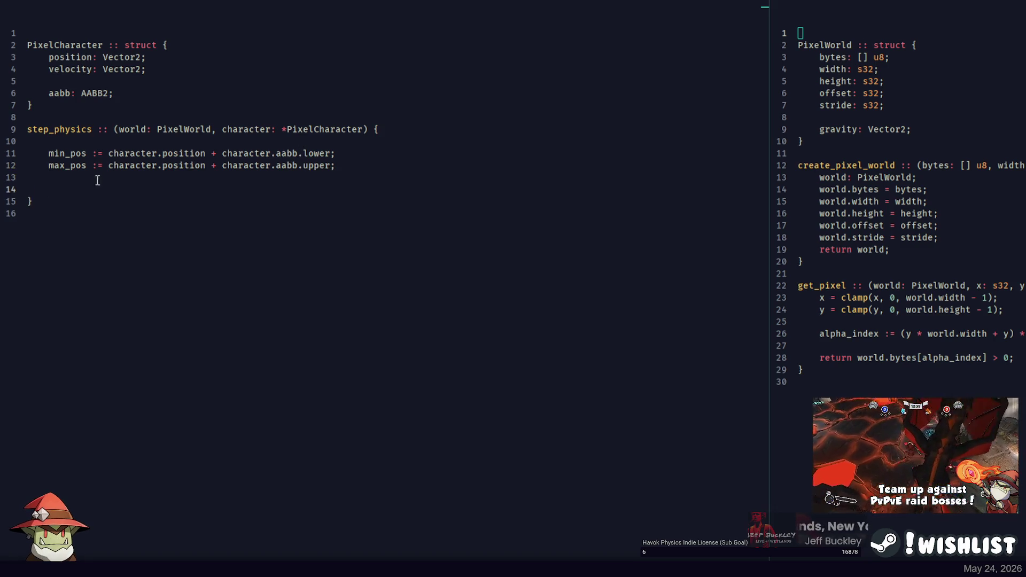
pyautogui.press('Up')
pyautogui.press('Up')
pyautogui.press('Up')
pyautogui.press('Delete')
pyautogui.press('End')
pyautogui.press('Down')
pyautogui.press('Down')
pyautogui.press('Down')
pyautogui.press('Return')
pyautogui.press('BackSpace')
pyautogui.write('// ')
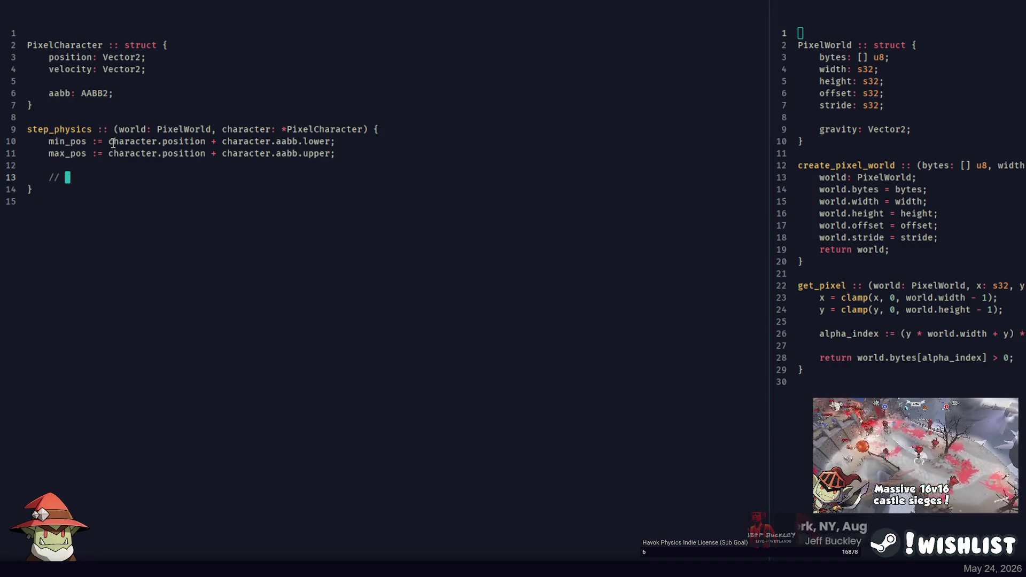
pyautogui.write('if your')
pyautogui.press('BackSpace')
pyautogui.write('are inside any pixels,')
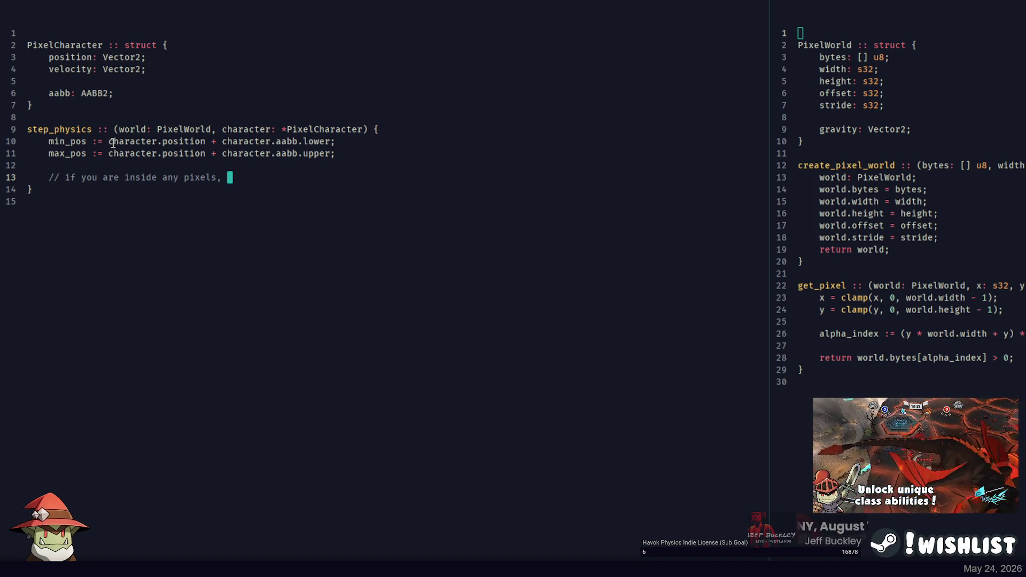
pyautogui.write('m')
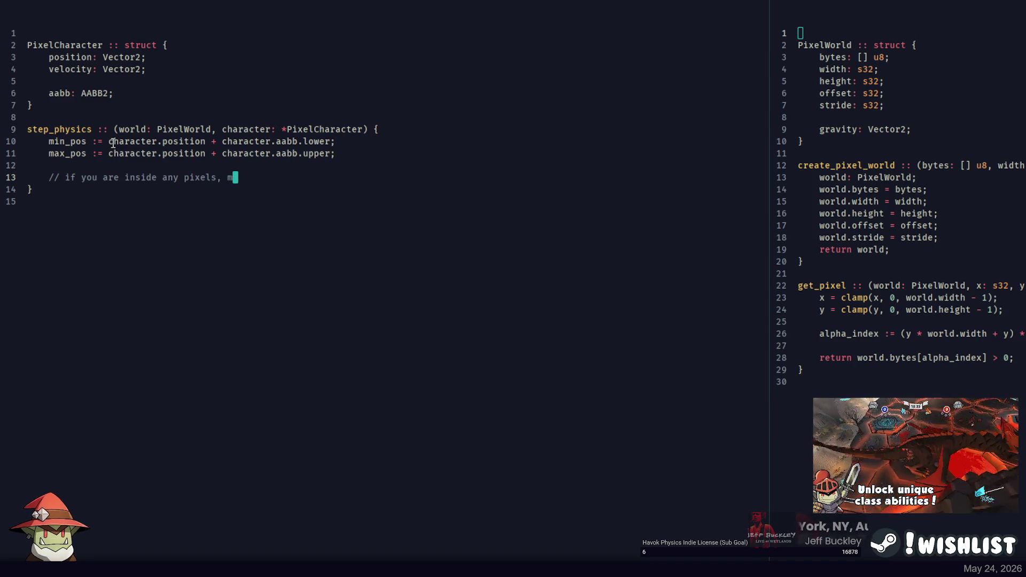
pyautogui.write('ove up to get out of the pixel')
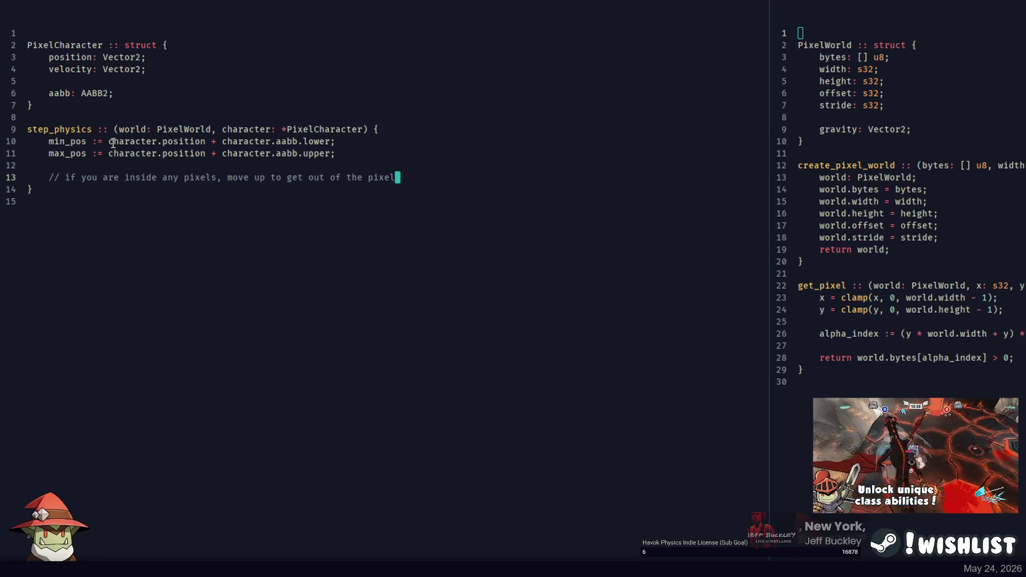
pyautogui.write('s, maximum of')
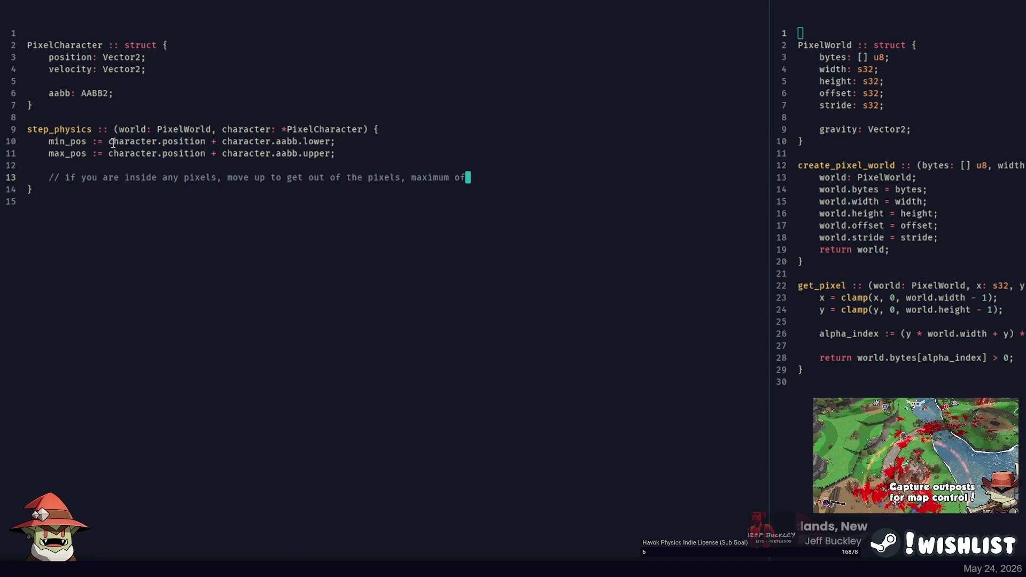
pyautogui.write(' your aabb height')
pyautogui.press('Return')
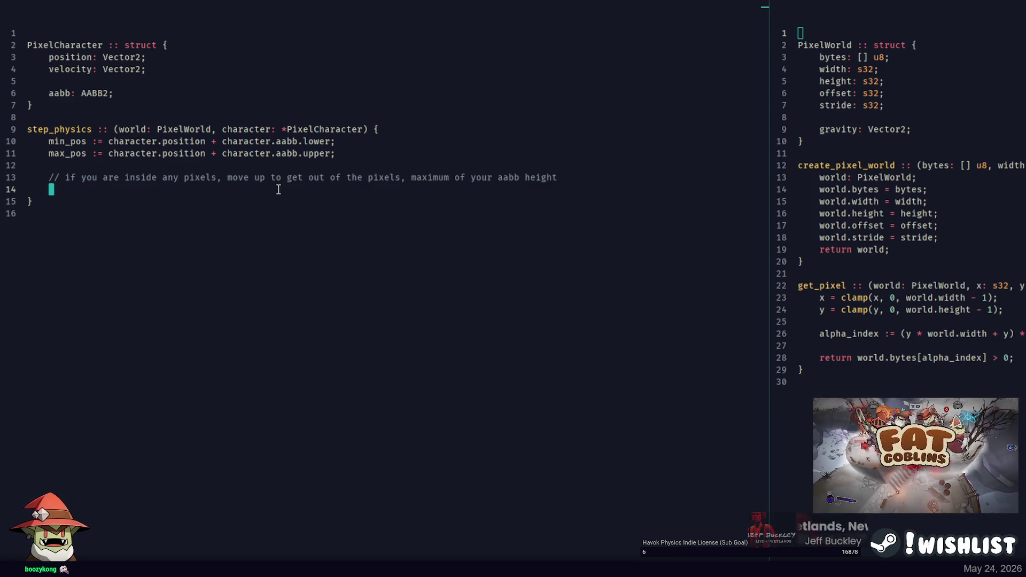
# Start a 'for y:' line and wrap both min_pos and max_pos expressions in point(...)
pyautogui.write('for y:')
pyautogui.press('Up')
pyautogui.press('Up')
pyautogui.press('Up')
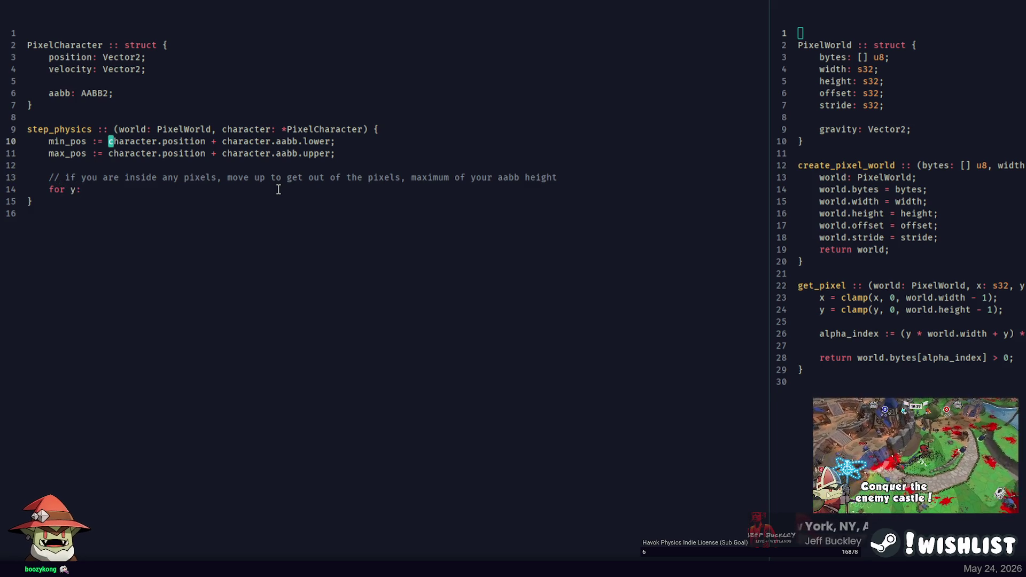
pyautogui.write('point(')
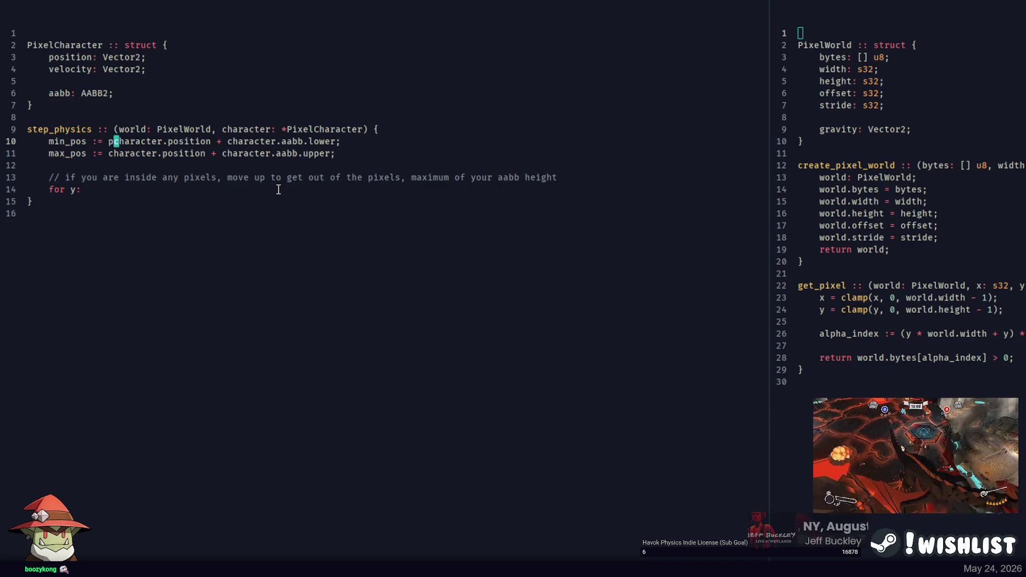
pyautogui.press('End')
pyautogui.write(');')
pyautogui.press('Down')
pyautogui.press('Home')
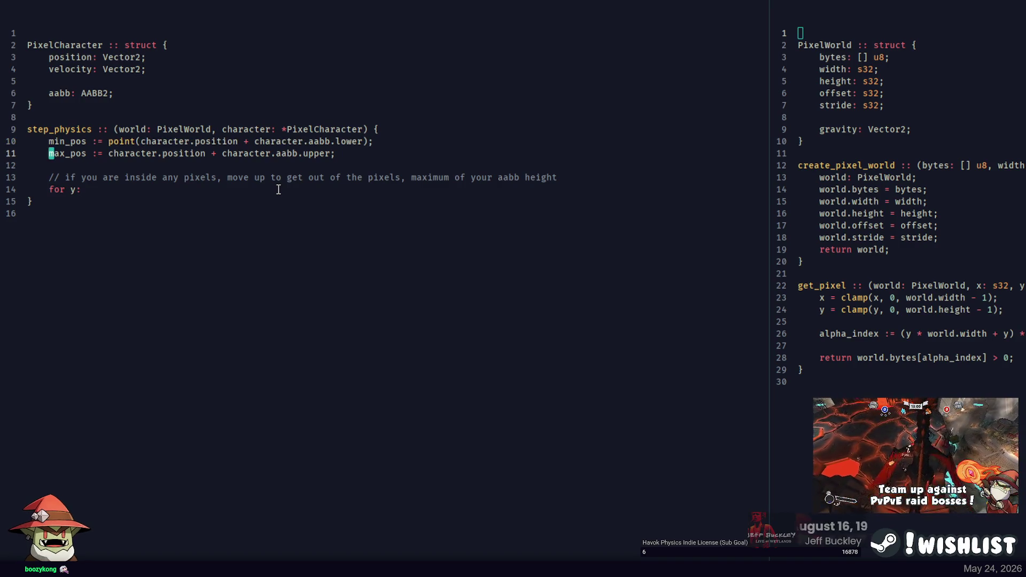
pyautogui.hotkey('ctrl', 'Right')
pyautogui.hotkey('ctrl', 'Right')
pyautogui.write('point(')
pyautogui.press('End')
pyautogui.press('BackSpace')
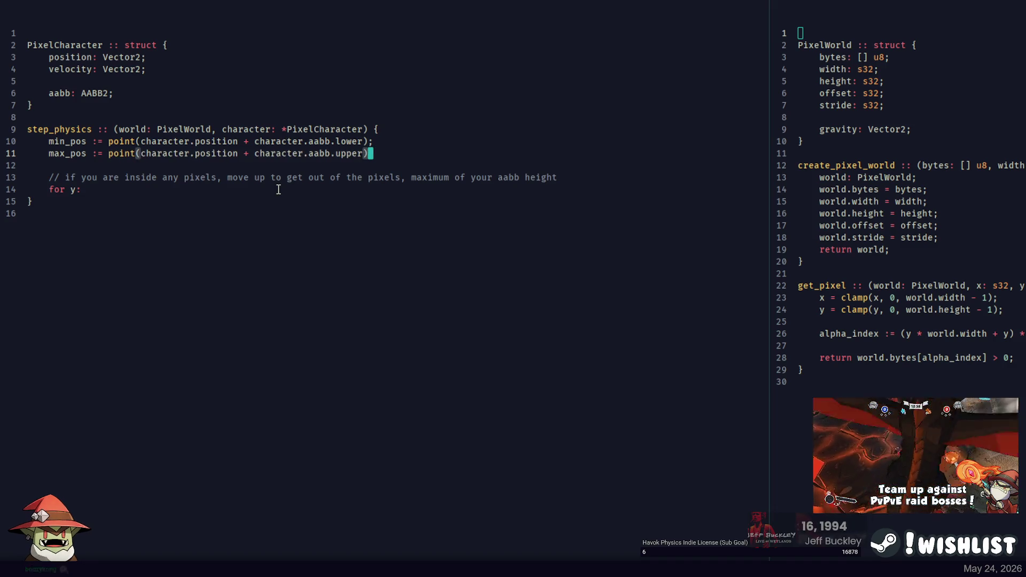
pyautogui.write(');')
# Open the Point2 source file beside the code and check its point2 constructor
pyautogui.hotkey('ctrl', 'p')
pyautogui.write('point')
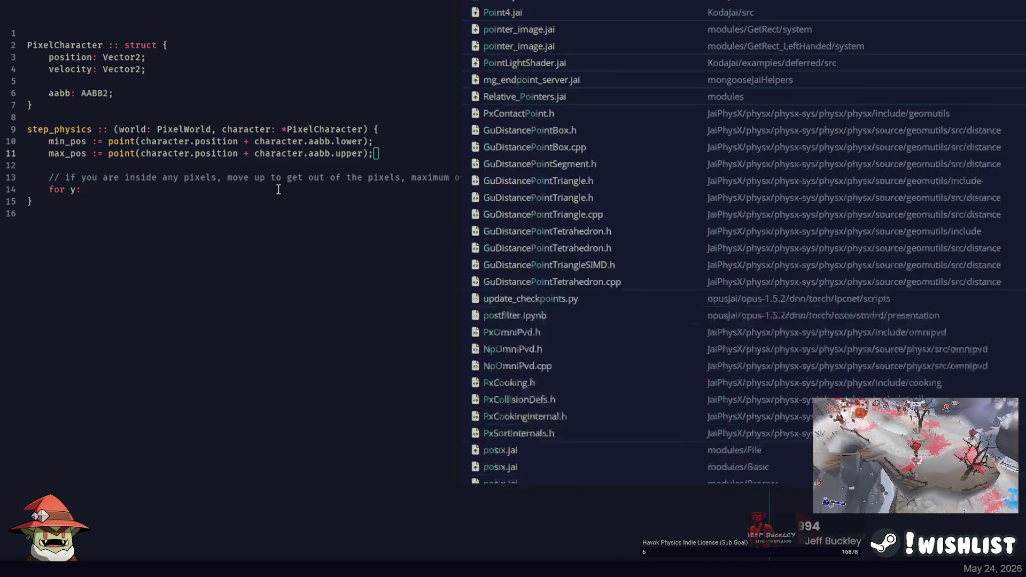
pyautogui.press('Return')
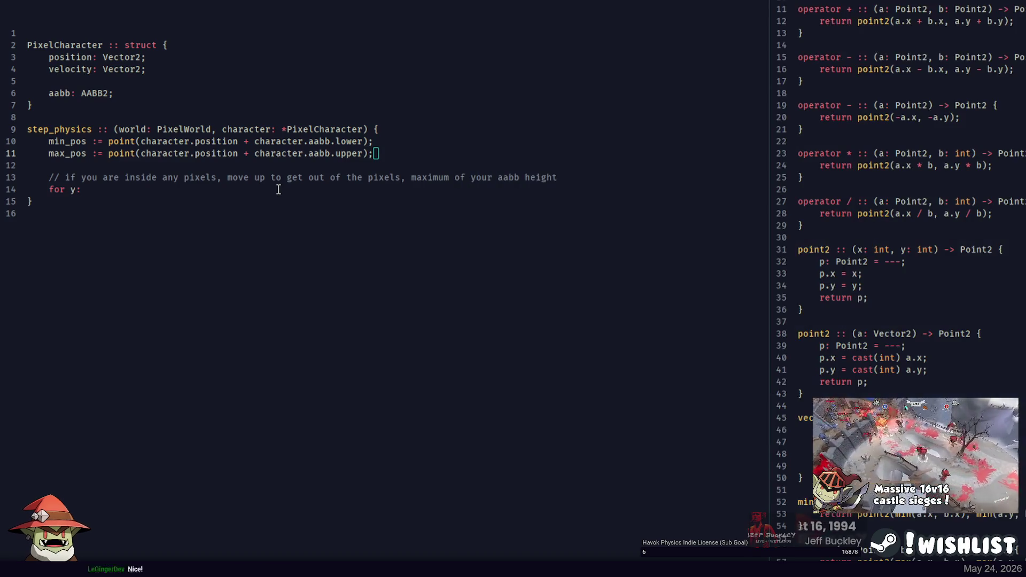
pyautogui.doubleClick(812, 34)
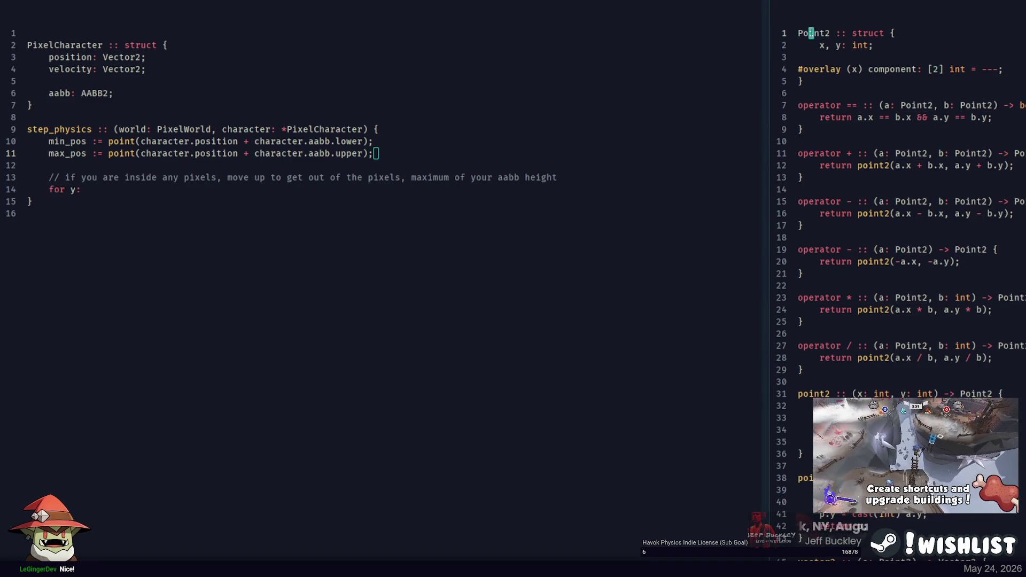
pyautogui.click(136, 141)
pyautogui.click(875, 105)
pyautogui.click(831, 394)
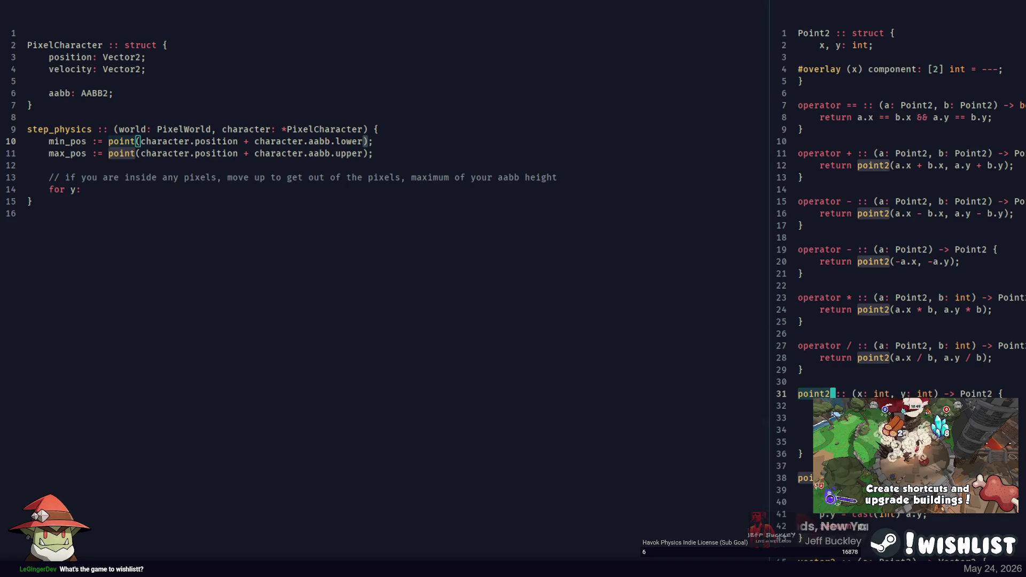
pyautogui.click(128, 141)
# Change the point calls on lines 10 and 11 to point2
pyautogui.click(136, 141)
pyautogui.write('2')
pyautogui.click(136, 153)
pyautogui.write('2')
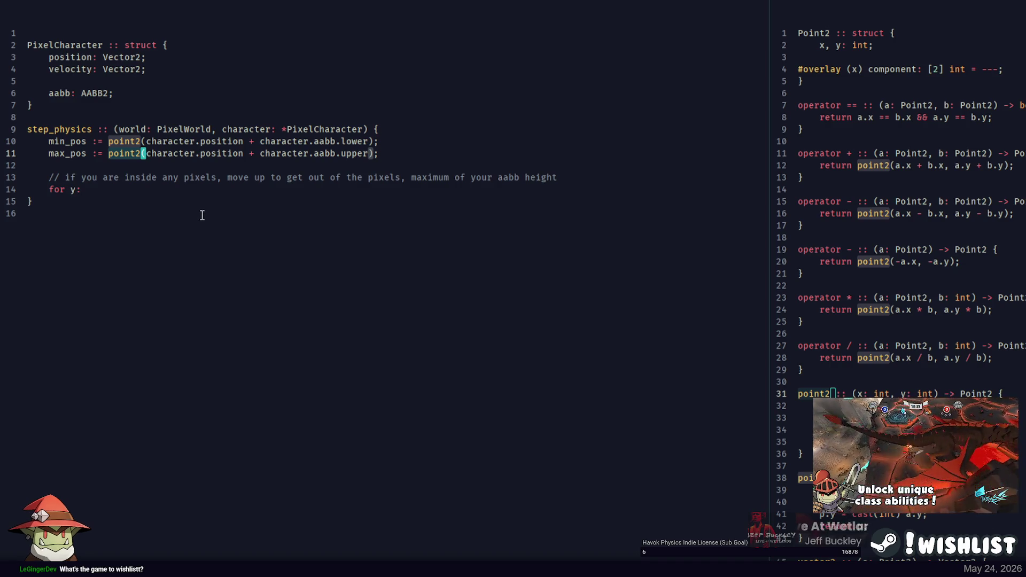
pyautogui.click(247, 202)
pyautogui.click(200, 190)
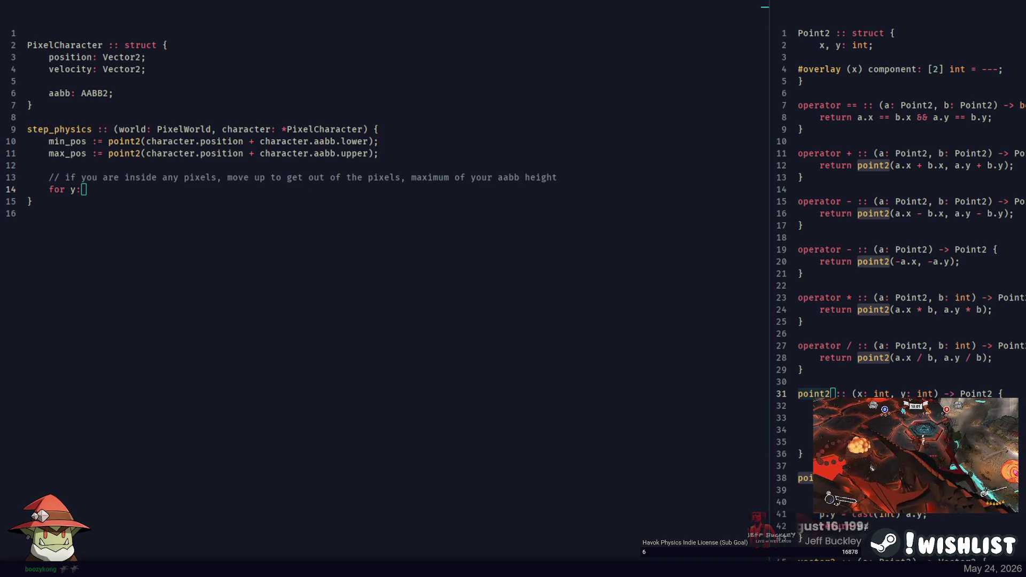
pyautogui.hotkey('alt', 'Tab')
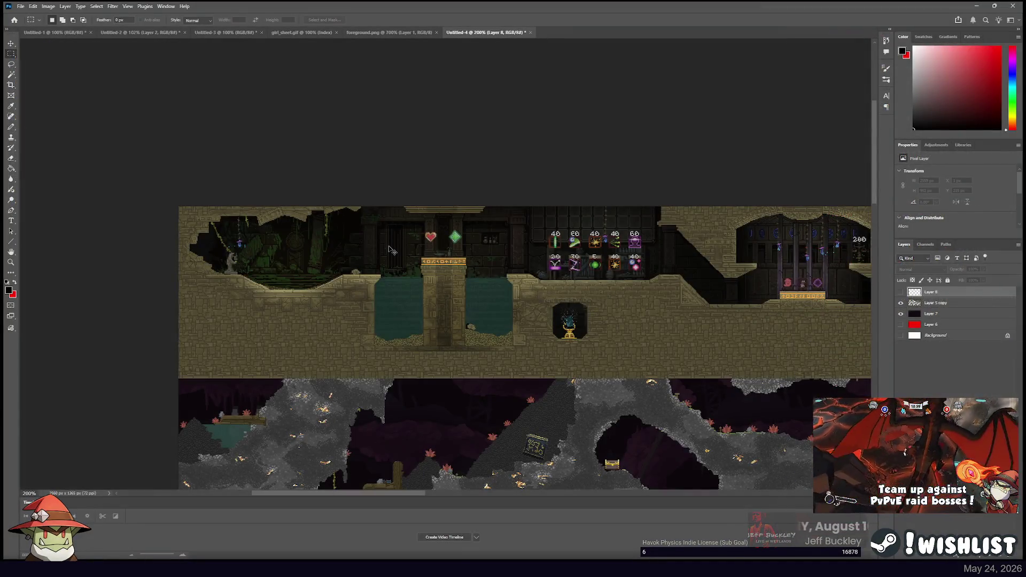
# Hide Layer 7's dark backdrop and pan across the level to the grey rocky area
pyautogui.scroll(5, 388, 246)
pyautogui.scroll(2, 390, 249)
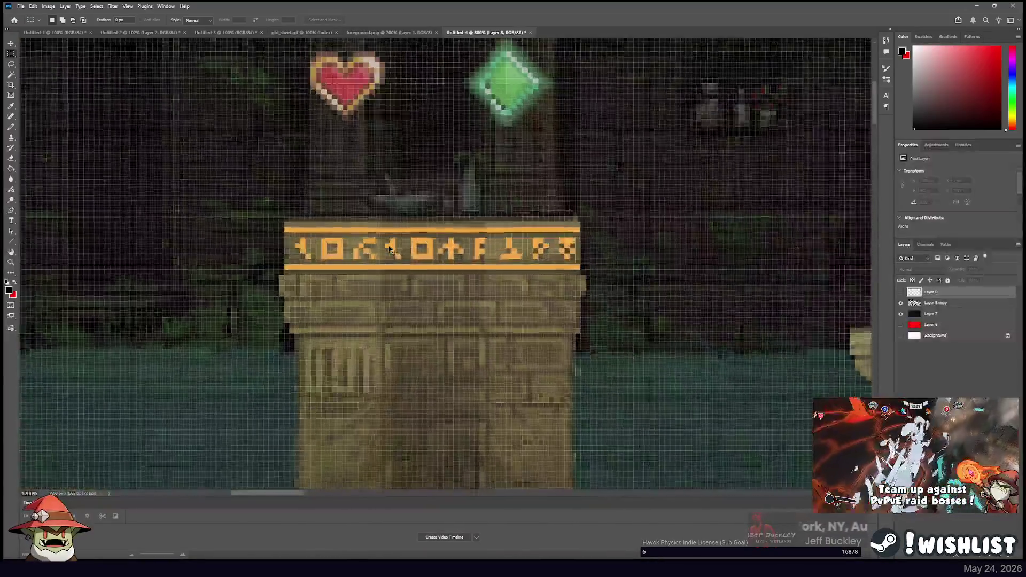
pyautogui.scroll(-1, 437, 212)
pyautogui.click(901, 314)
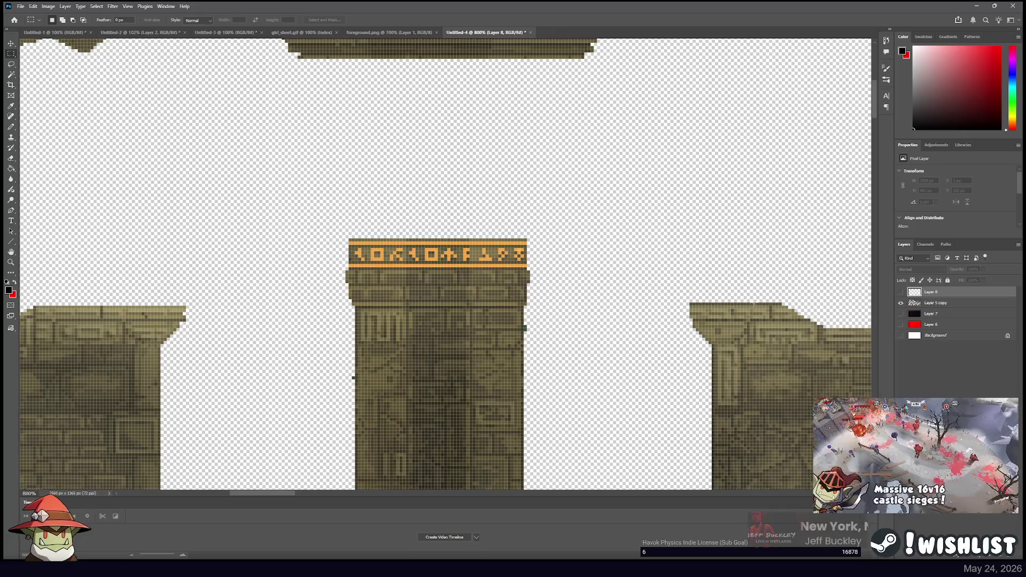
pyautogui.moveTo(779, 272); pyautogui.dragTo(435, 223)
pyautogui.moveTo(660, 229); pyautogui.dragTo(316, 202)
pyautogui.moveTo(599, 230); pyautogui.dragTo(323, 198)
pyautogui.moveTo(660, 278); pyautogui.dragTo(403, 225)
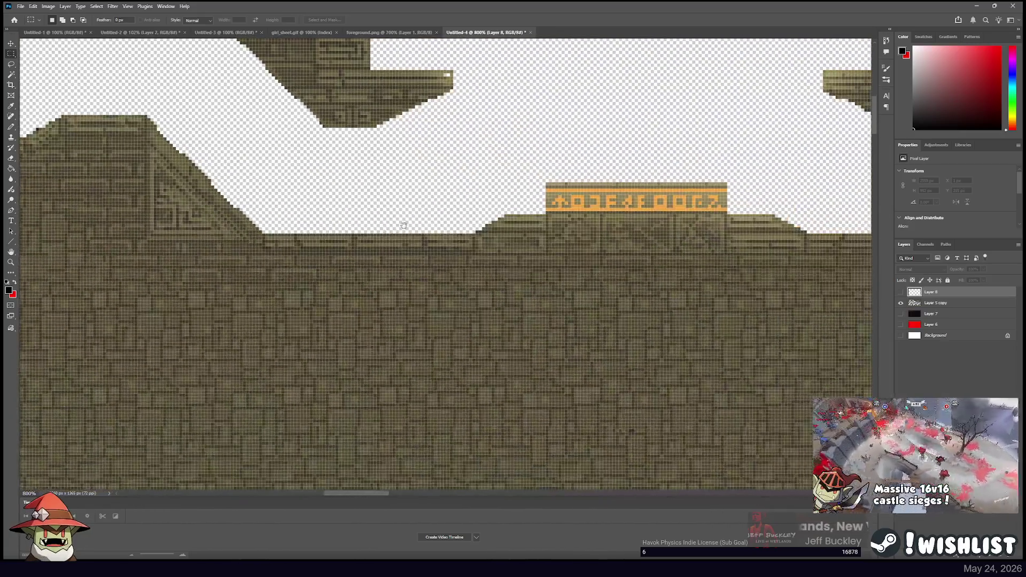
pyautogui.moveTo(529, 248); pyautogui.dragTo(373, 243)
pyautogui.moveTo(824, 247); pyautogui.dragTo(458, 248)
pyautogui.moveTo(452, 183)
pyautogui.mouseDown()
pyautogui.moveTo(478, 335)
pyautogui.moveTo(428, 80)
pyautogui.mouseUp()
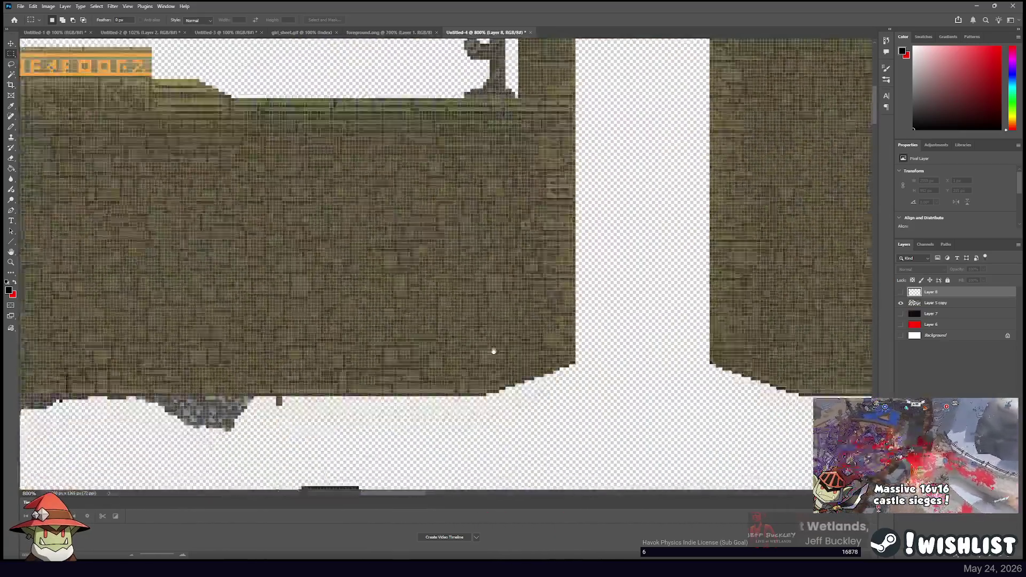
pyautogui.moveTo(490, 351); pyautogui.dragTo(160, 267)
pyautogui.moveTo(428, 288); pyautogui.dragTo(348, 278)
pyautogui.moveTo(692, 362)
pyautogui.mouseDown()
pyautogui.moveTo(355, 287)
pyautogui.moveTo(374, 160)
pyautogui.moveTo(406, 107)
pyautogui.moveTo(412, 213)
pyautogui.moveTo(623, 206)
pyautogui.moveTo(850, 182)
pyautogui.moveTo(641, 224)
pyautogui.moveTo(537, 166)
pyautogui.moveTo(695, 214)
pyautogui.moveTo(614, 240)
pyautogui.moveTo(534, 239)
pyautogui.mouseUp()
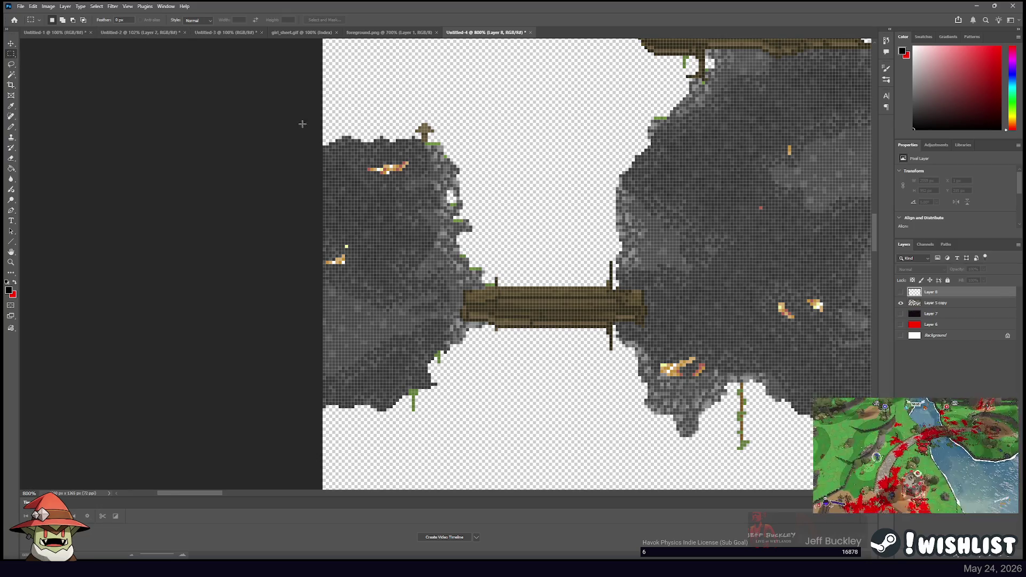
# Zoom in and draw test marquee selections along the left rock's top edge
pyautogui.scroll(2, 424, 236)
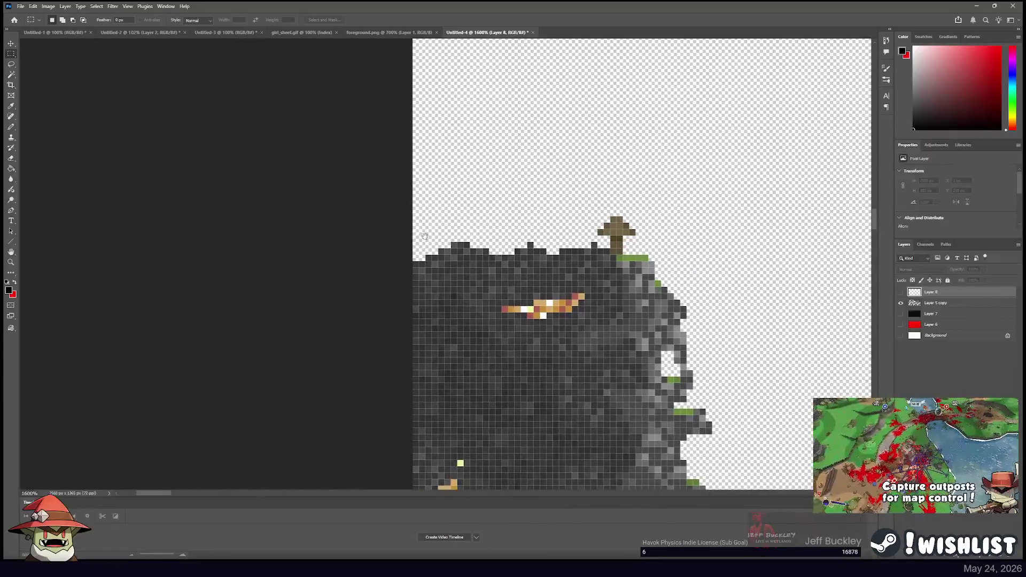
pyautogui.moveTo(425, 235); pyautogui.dragTo(350, 228)
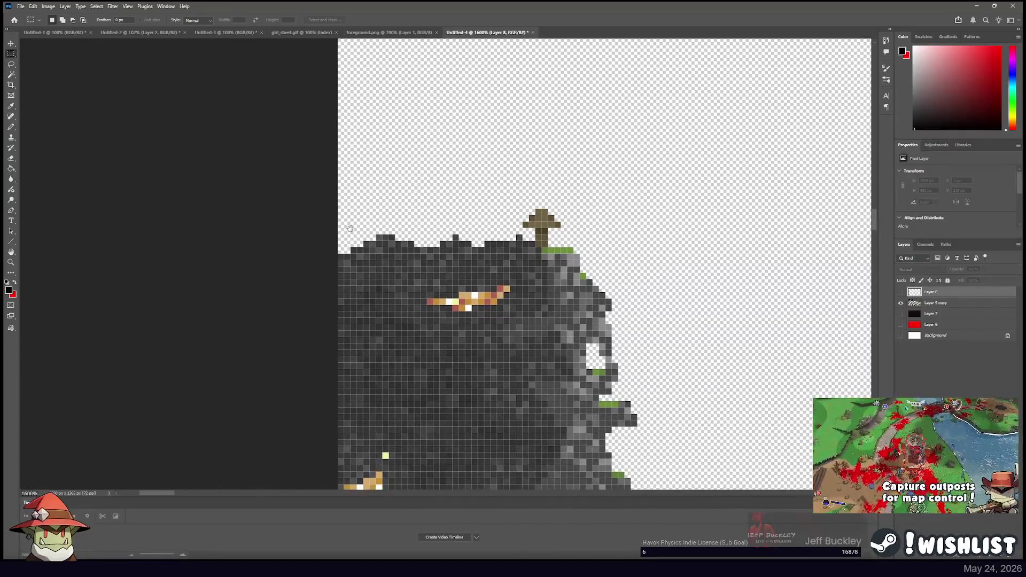
pyautogui.moveTo(415, 248)
pyautogui.mouseDown()
pyautogui.moveTo(439, 259)
pyautogui.moveTo(415, 248)
pyautogui.mouseUp()
pyautogui.click(417, 248)
pyautogui.click(416, 249)
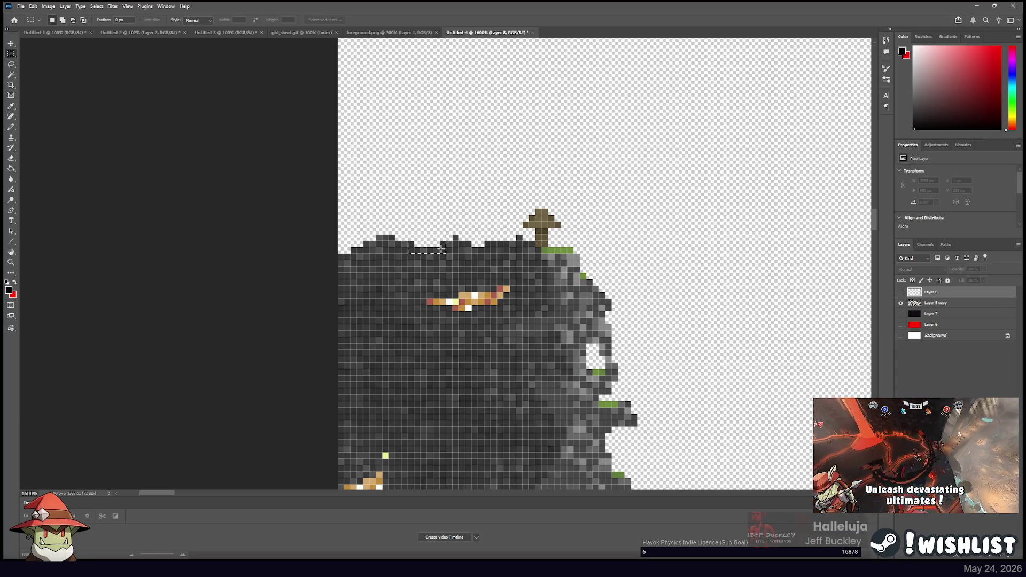
pyautogui.moveTo(416, 249)
pyautogui.mouseDown()
pyautogui.moveTo(450, 241)
pyautogui.moveTo(434, 247)
pyautogui.mouseUp()
pyautogui.click(438, 245)
pyautogui.click(450, 245)
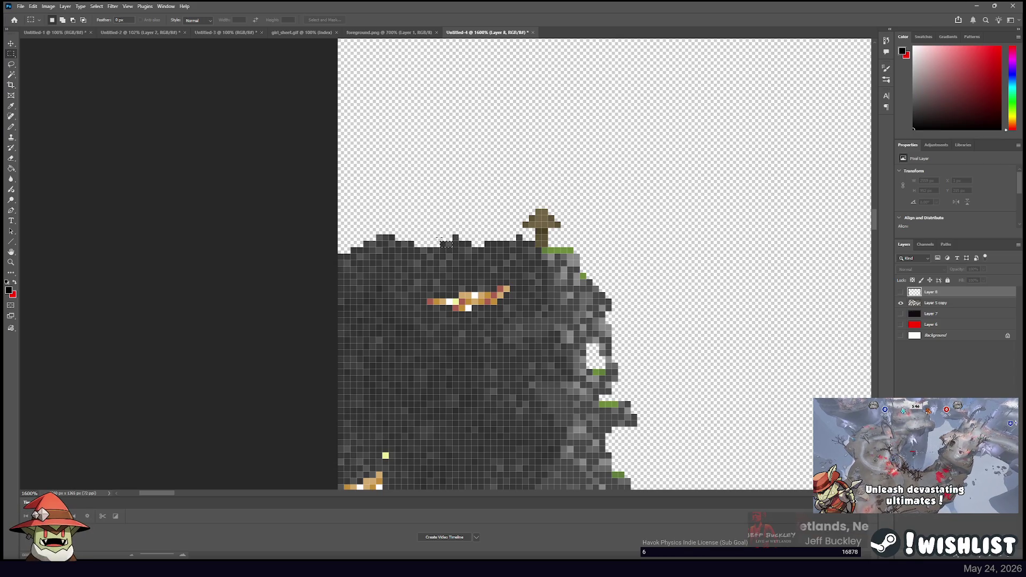
pyautogui.click(442, 243)
pyautogui.click(451, 246)
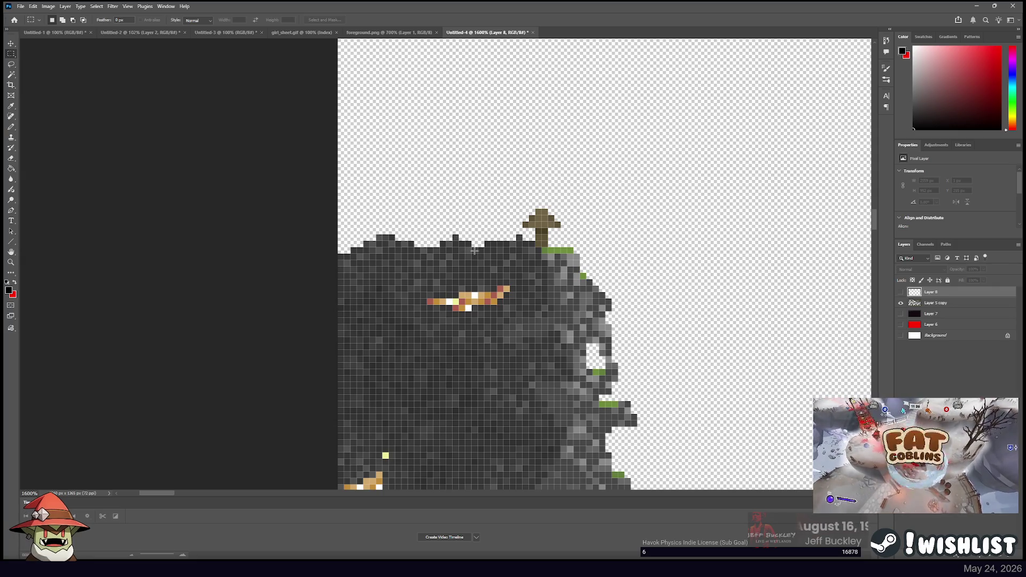
pyautogui.moveTo(485, 242); pyautogui.dragTo(515, 248)
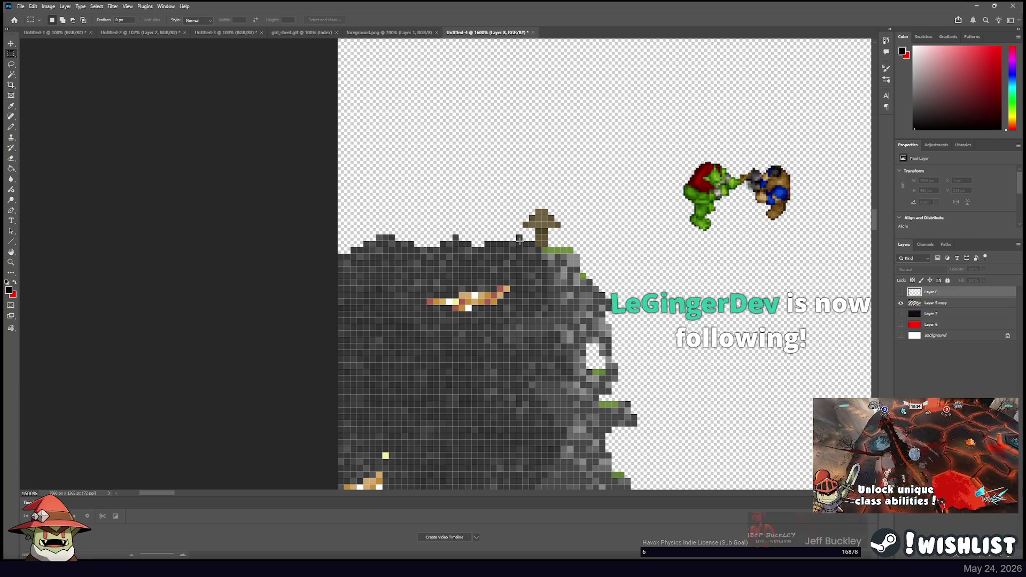
pyautogui.moveTo(520, 240)
pyautogui.mouseDown()
pyautogui.moveTo(317, 175)
pyautogui.moveTo(565, 153)
pyautogui.moveTo(614, 213)
pyautogui.moveTo(600, 204)
pyautogui.mouseUp()
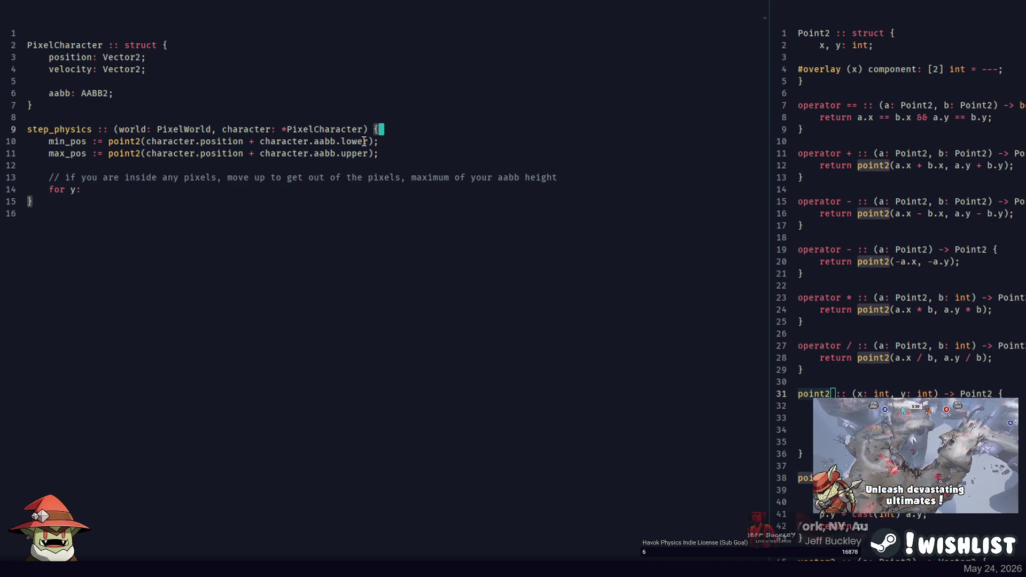
# Complete 'for y: min_pos.y..max_pos.y {' and nest 'for x: min_pos.x..max_pos.x {' inside it
pyautogui.click(360, 186)
pyautogui.write('min_pos.y..max_pos.y')
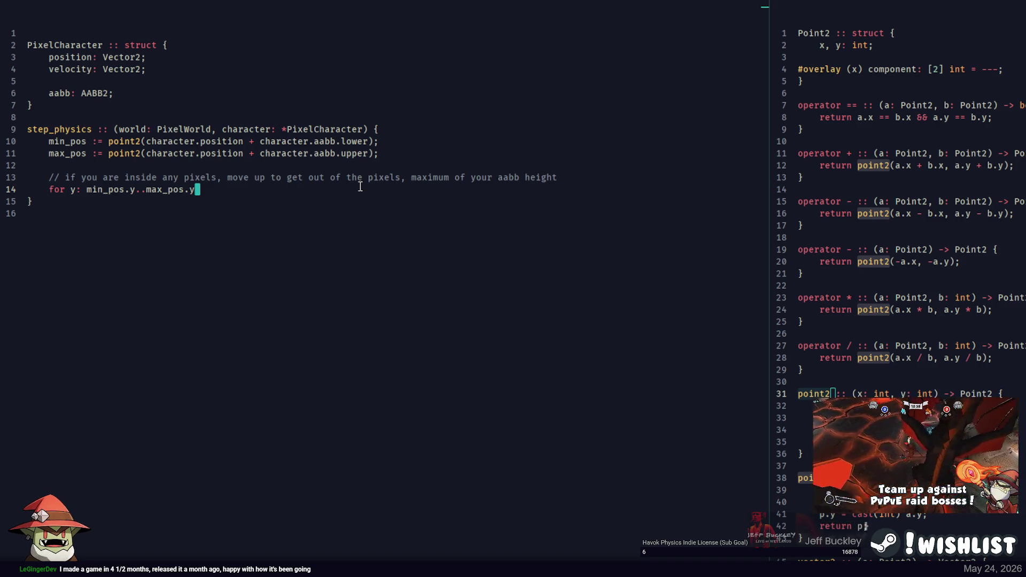
pyautogui.write('{')
pyautogui.press('Return')
pyautogui.press('Tab')
pyautogui.write('for x: ,')
pyautogui.press('BackSpace')
pyautogui.write('min_')
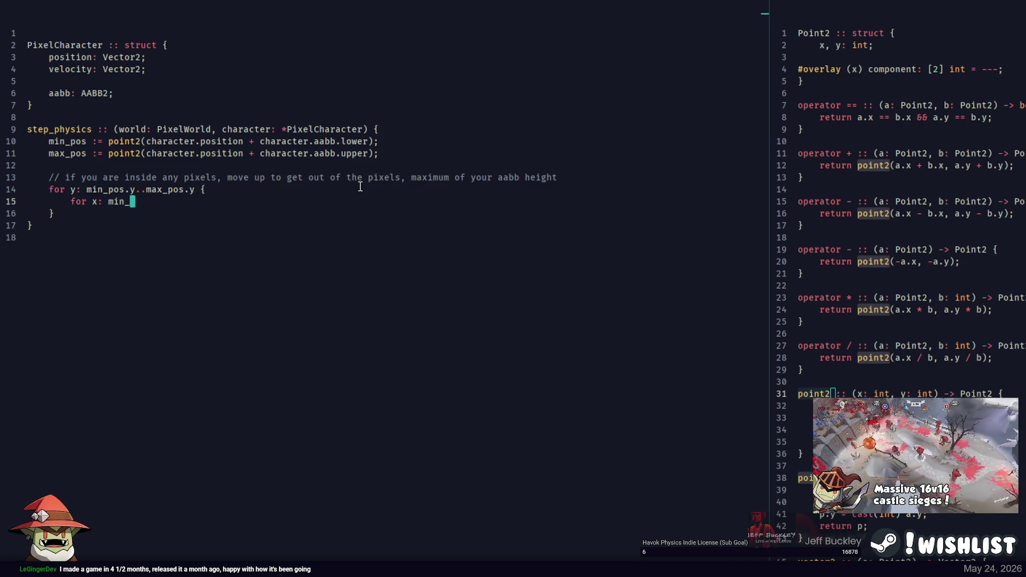
pyautogui.write('pos.x..max_pos.x {')
pyautogui.press('Return')
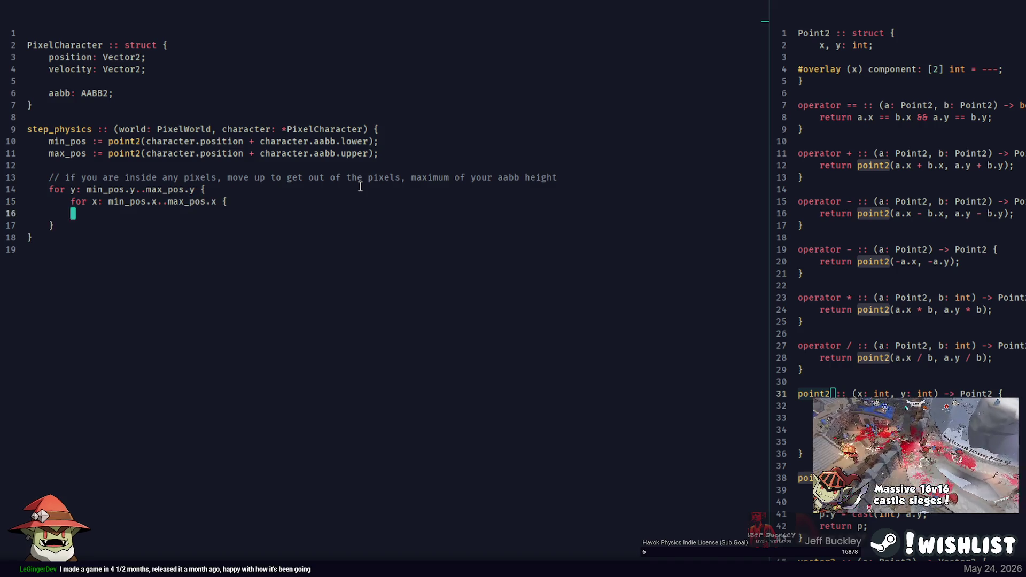
pyautogui.press('Tab')
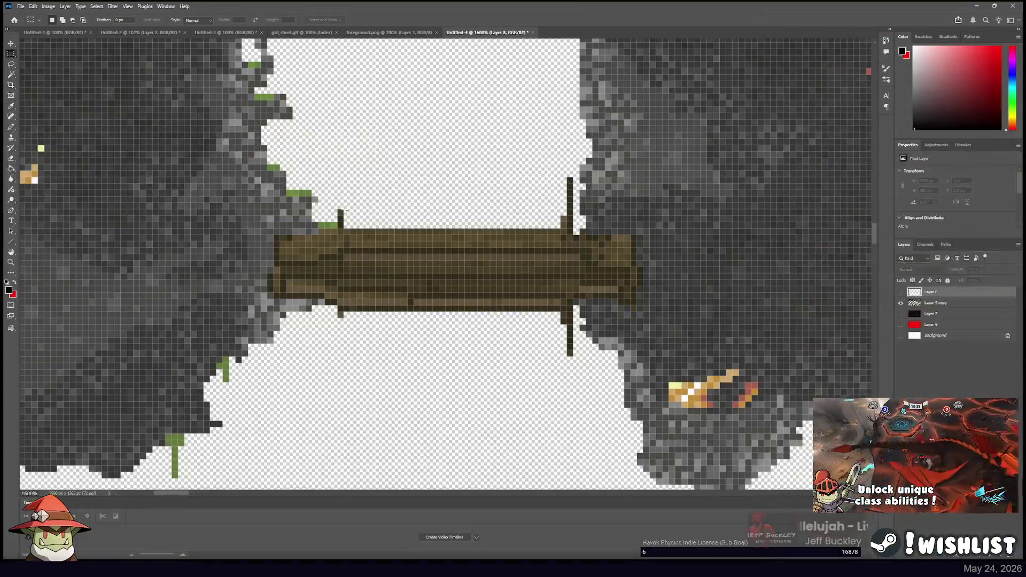
pyautogui.moveTo(337, 182); pyautogui.dragTo(350, 214)
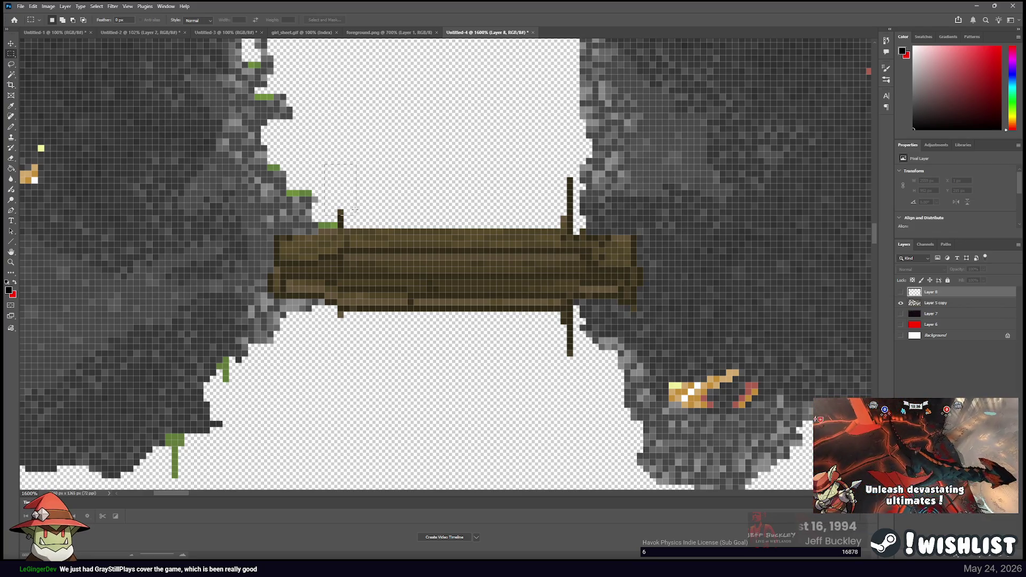
pyautogui.click(354, 210)
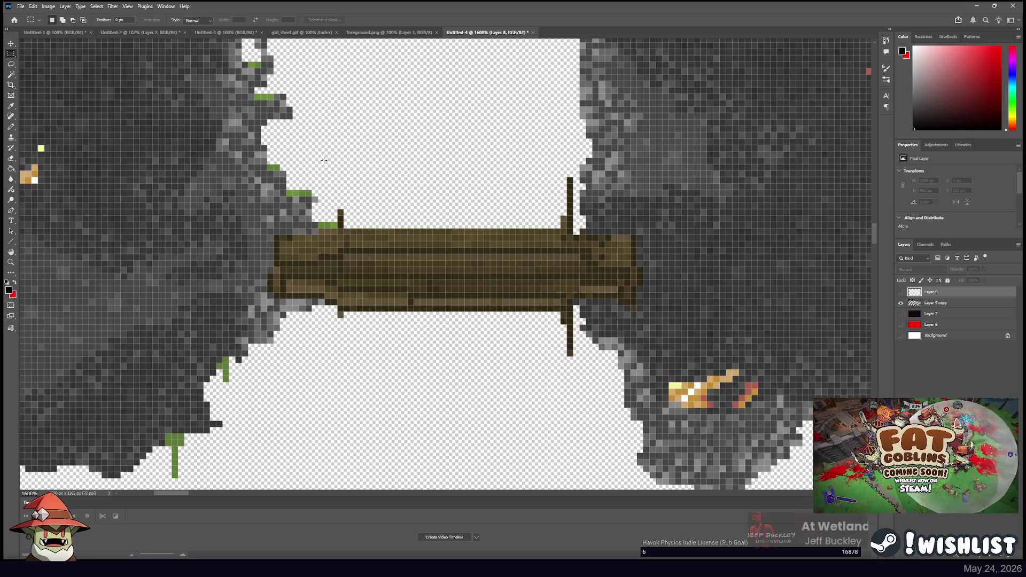
pyautogui.hotkey('alt', 'Tab')
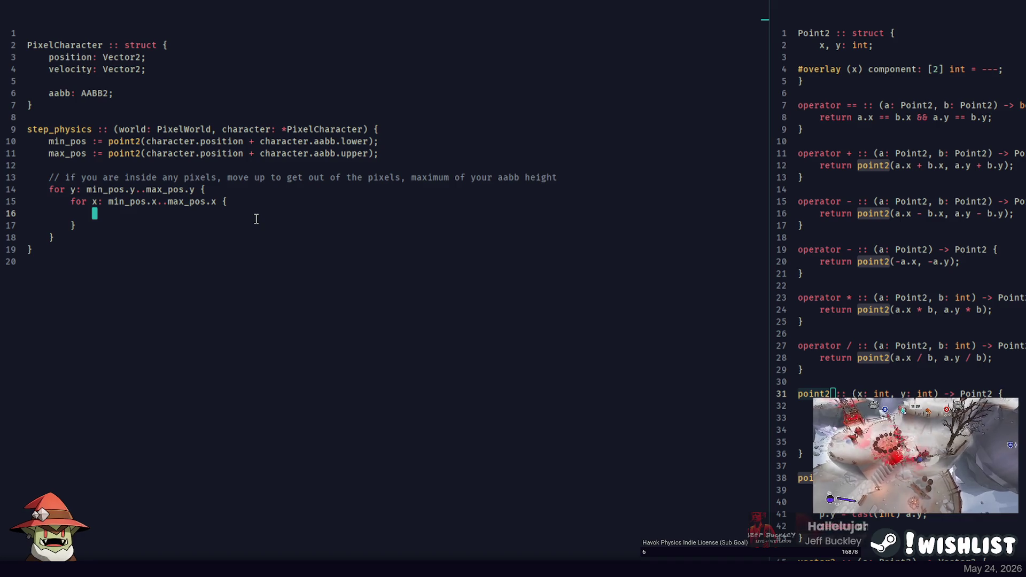
pyautogui.write('if')
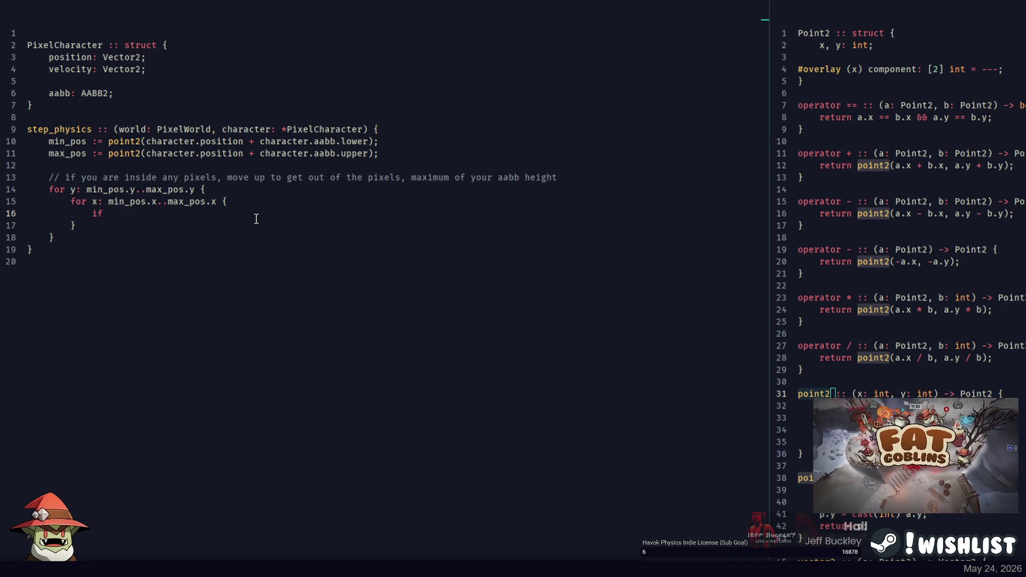
pyautogui.press('BackSpace')
pyautogui.press('BackSpace')
pyautogui.press('BackSpace')
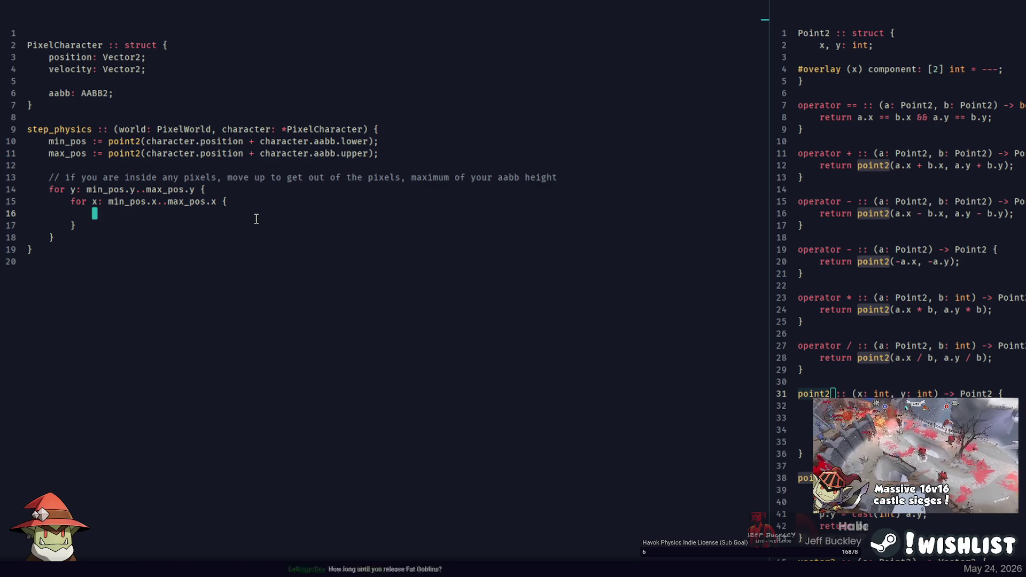
pyautogui.press('Up')
pyautogui.press('Up')
pyautogui.press('Up')
pyautogui.press('End')
pyautogui.press('Return')
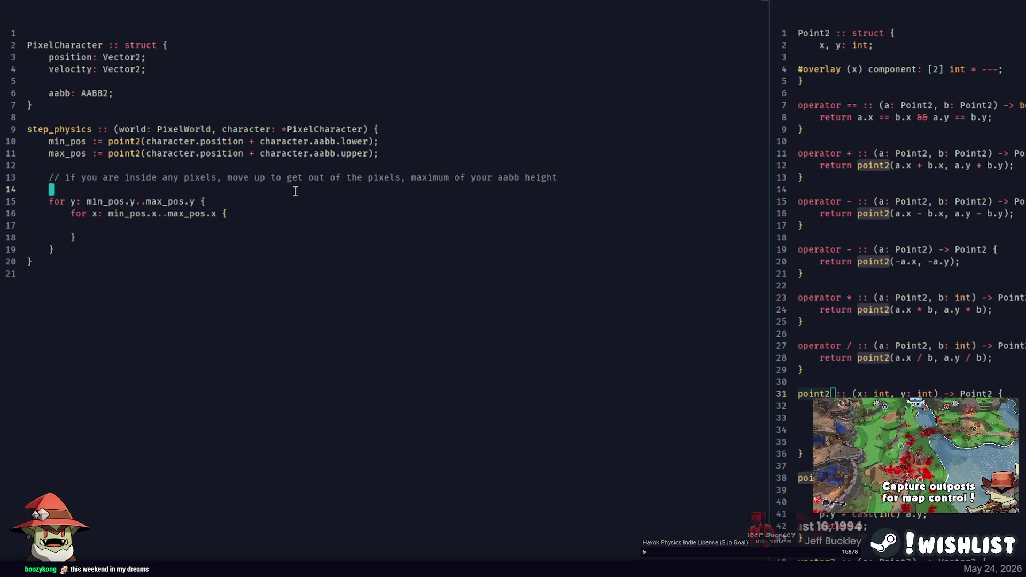
pyautogui.click(295, 179)
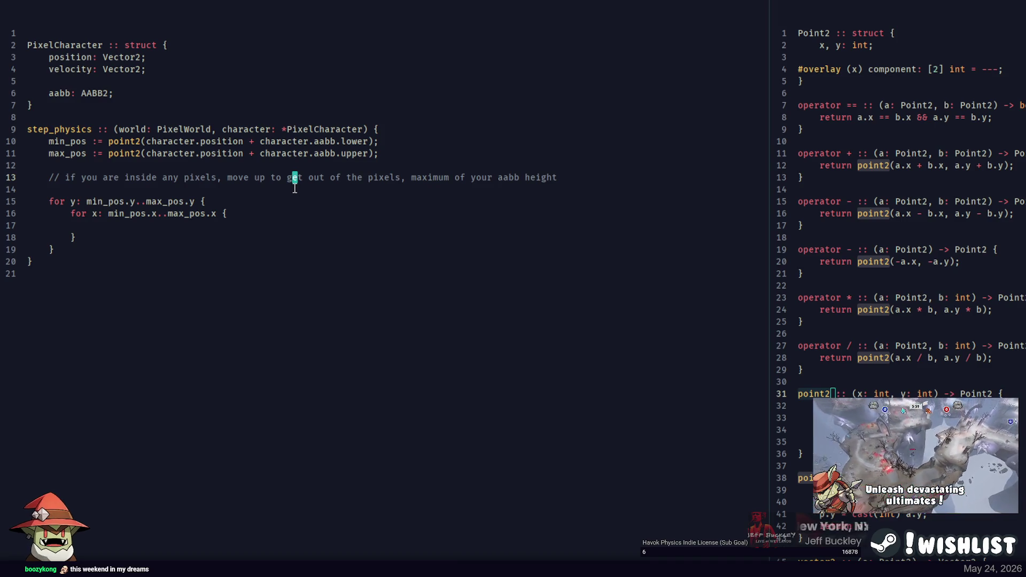
pyautogui.click(294, 191)
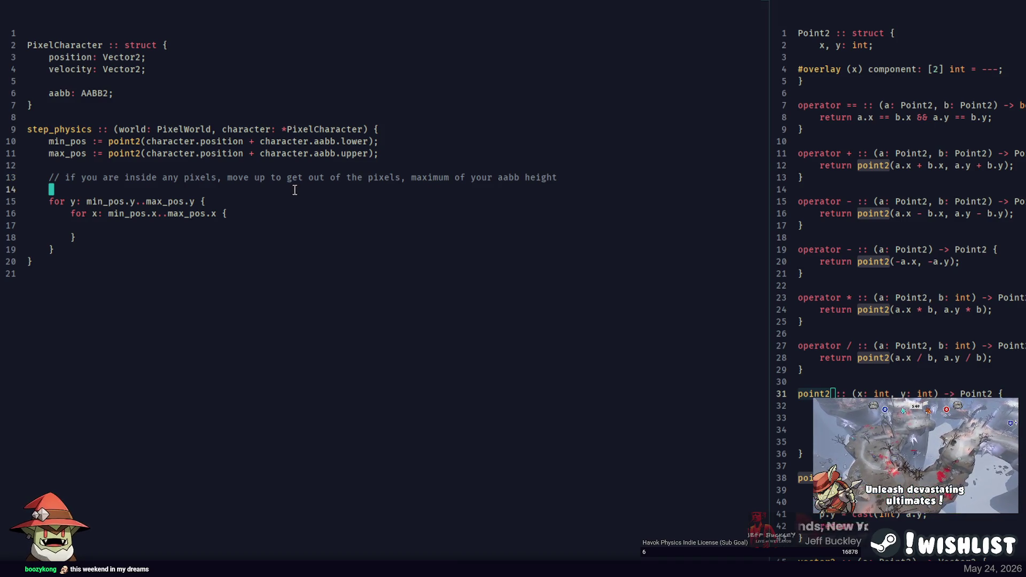
pyautogui.scroll(-2, 295, 190)
pyautogui.scroll(2, 295, 190)
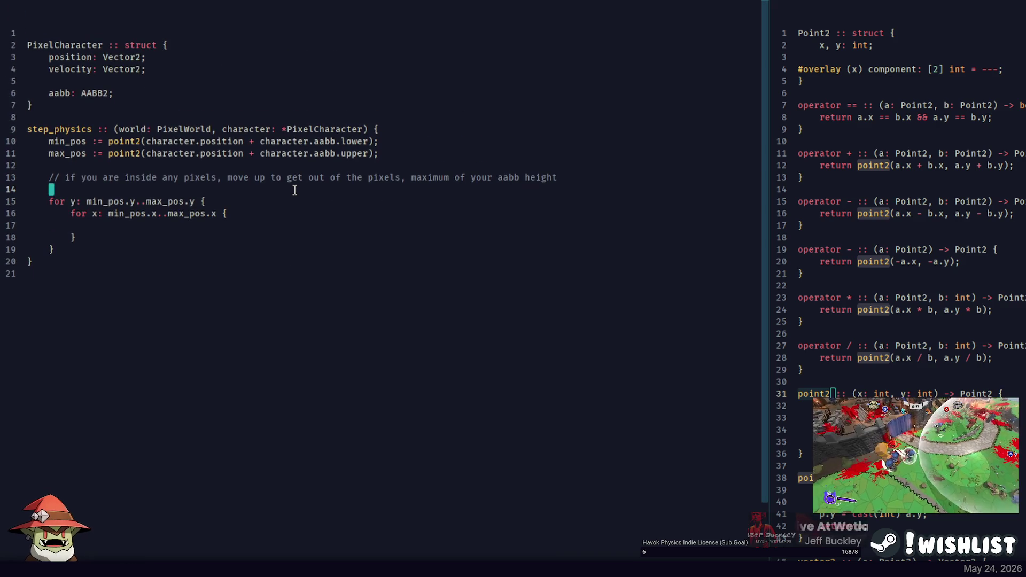
pyautogui.scroll(-2, 313, 190)
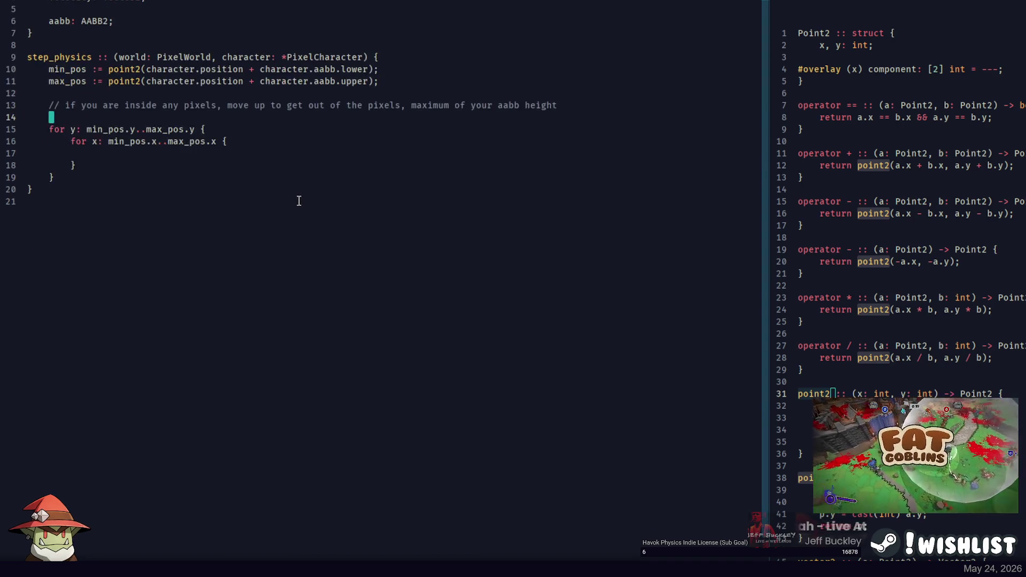
pyautogui.scroll(2, 310, 201)
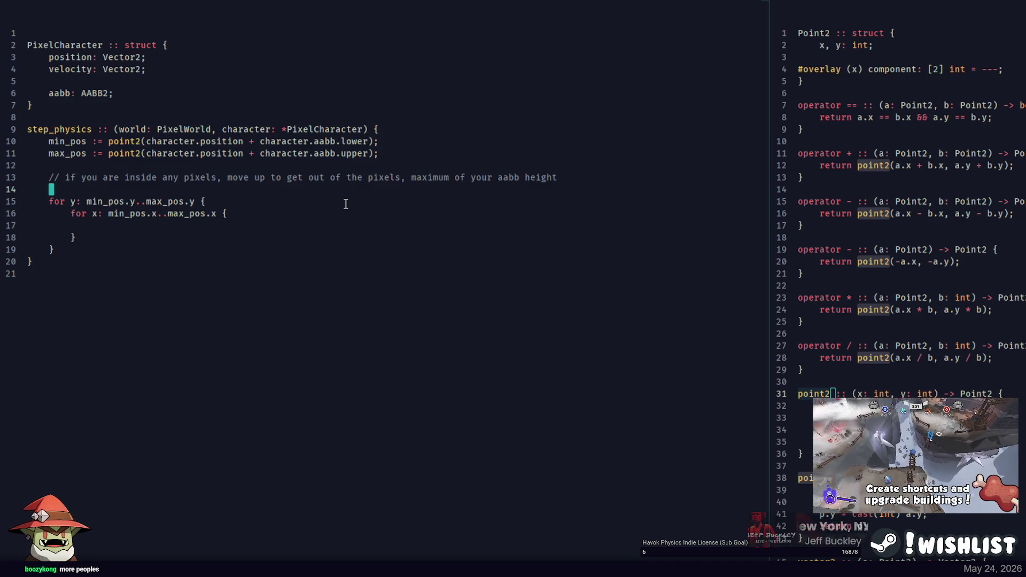
# Start a new loop header 'for offset_y: 0..' above the pixel loops
pyautogui.write('for step_y:')
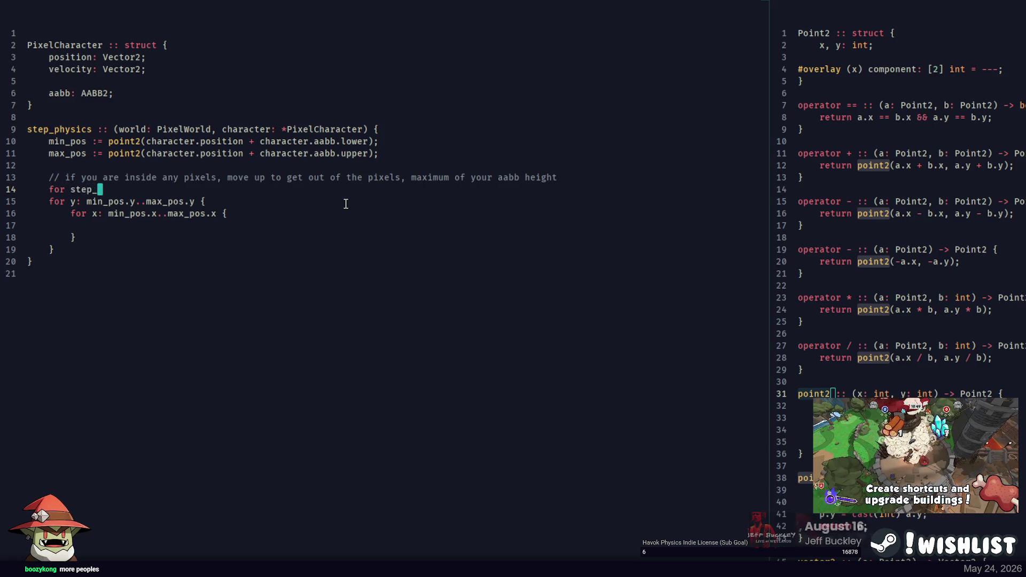
pyautogui.press('BackSpace')
pyautogui.press('BackSpace')
pyautogui.press('BackSpace')
pyautogui.write('offset_y: ')
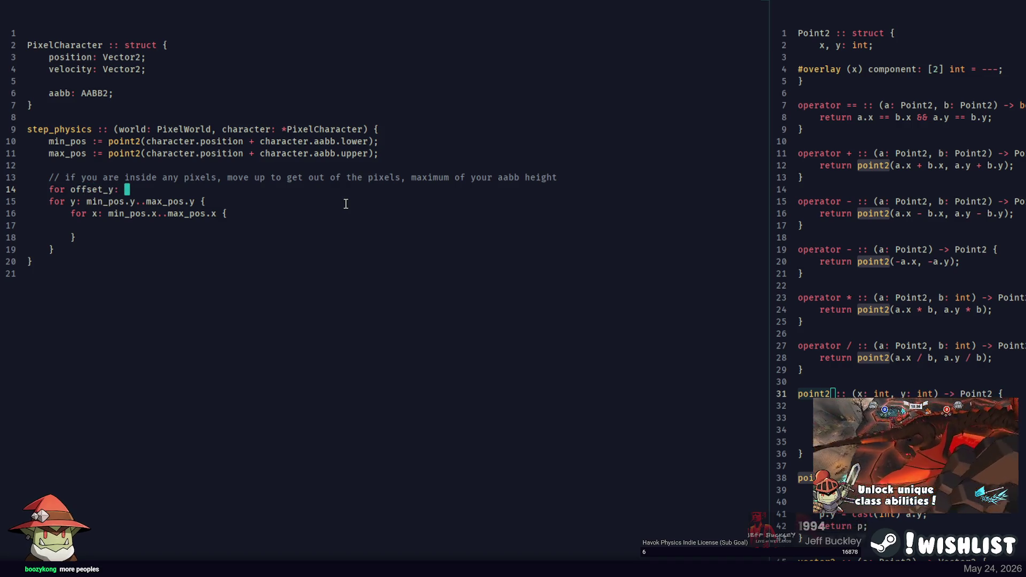
pyautogui.write('0')
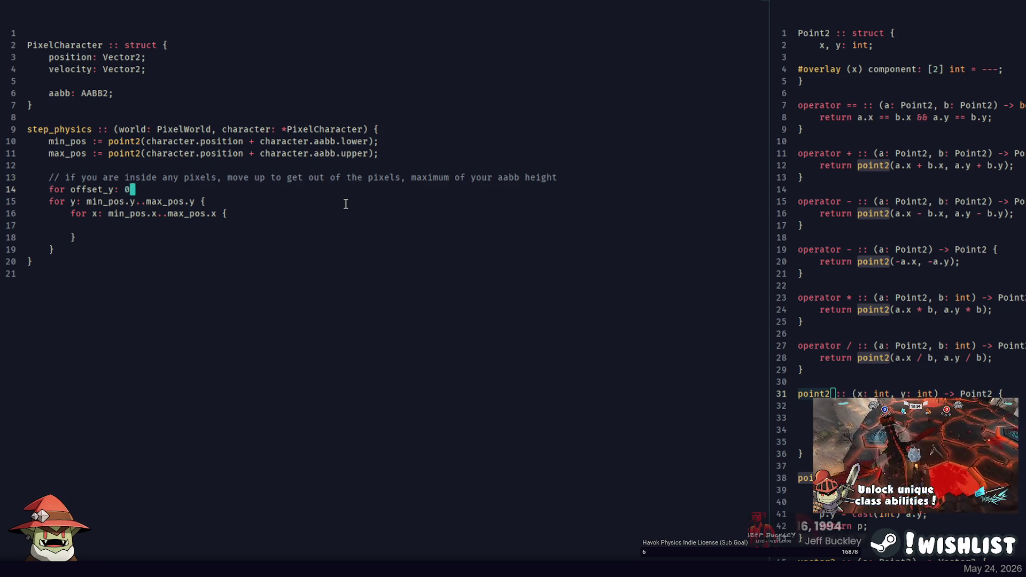
pyautogui.write('..')
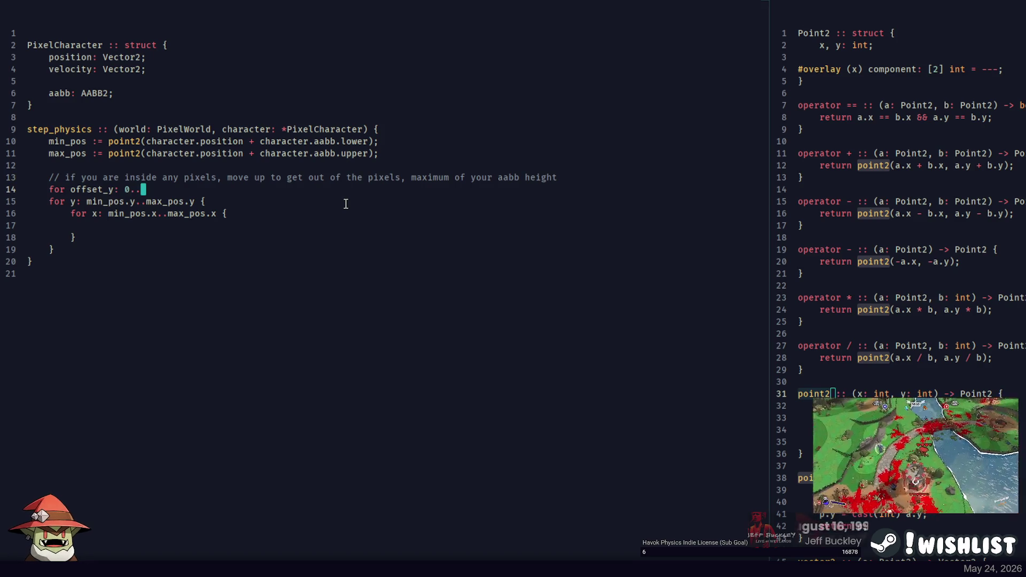
# Add 'height := max_pos.y - min_pos.y;' on a new line below max_pos
pyautogui.press('Up')
pyautogui.press('Up')
pyautogui.press('End')
pyautogui.press('Return')
pyautogui.press('Return')
pyautogui.write('height :')
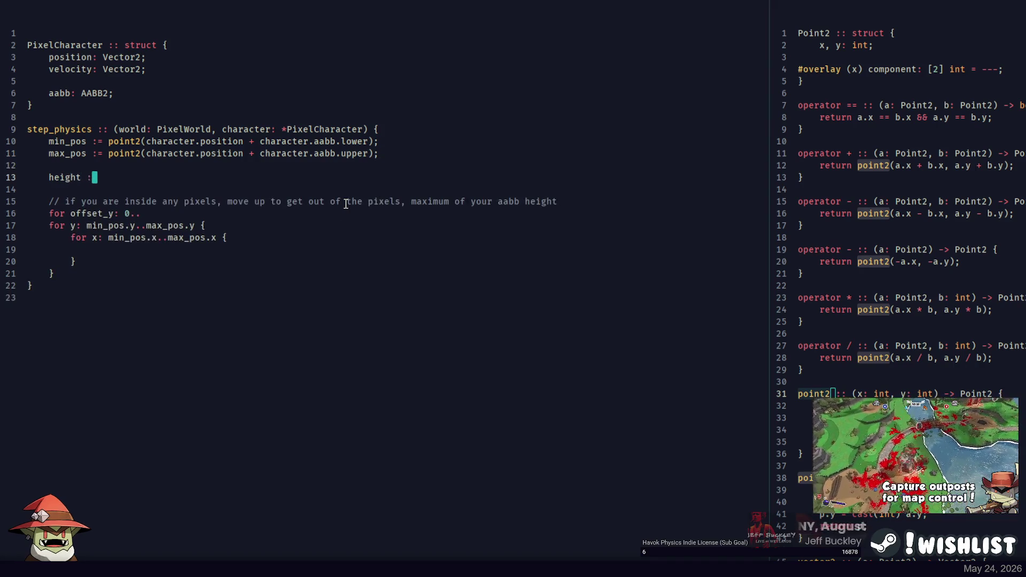
pyautogui.write('= max_po')
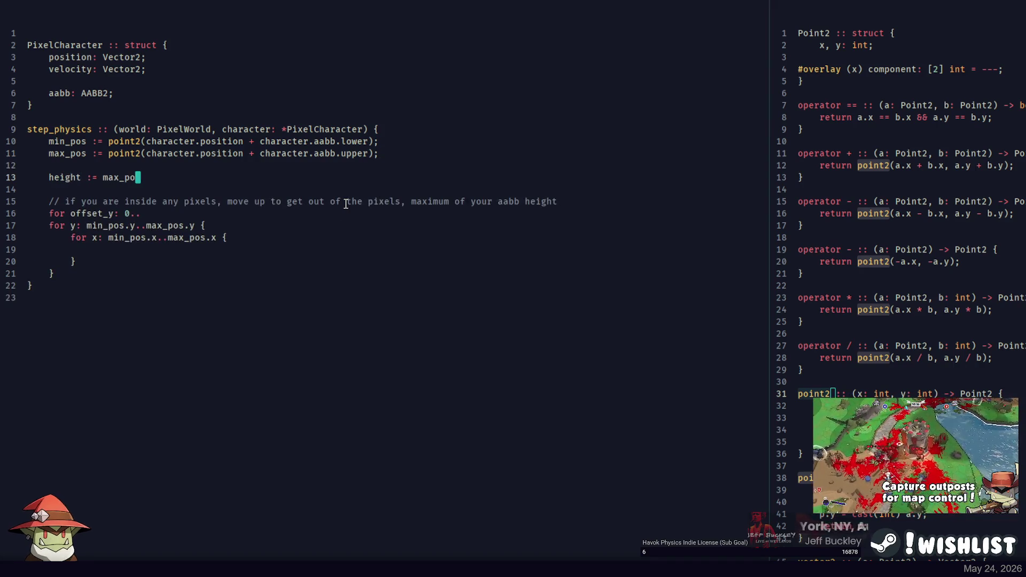
pyautogui.write('s.y - min_pos.y;')
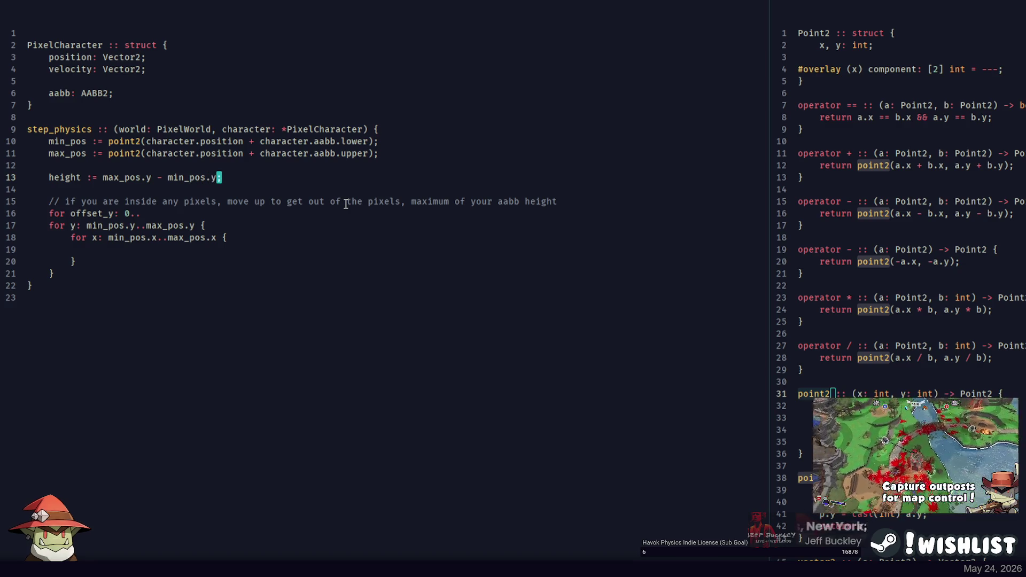
# Complete the offset_y loop range as 0..height - 1 and open its brace
pyautogui.doubleClick(66, 179)
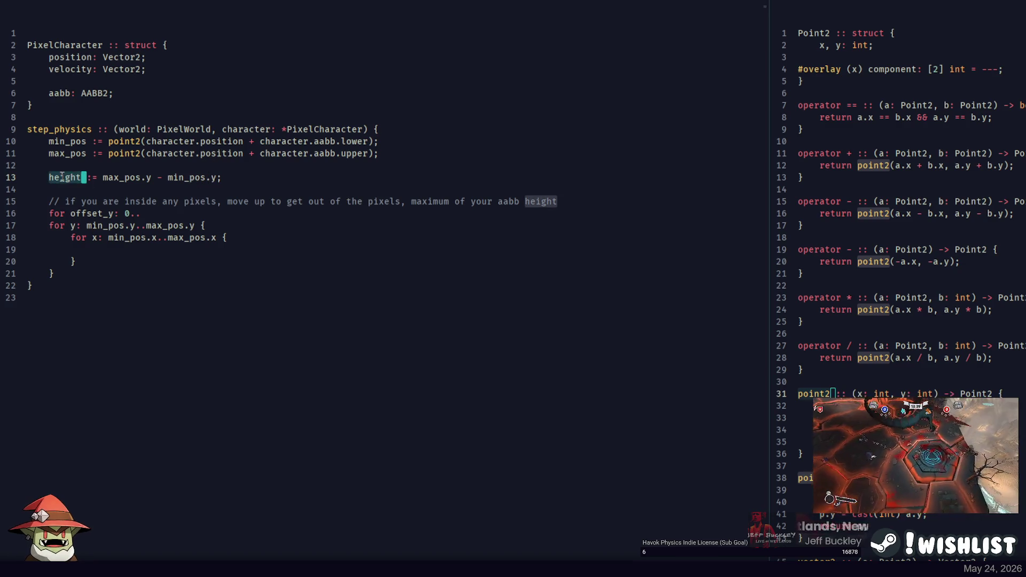
pyautogui.hotkey('ctrl', 'c')
pyautogui.click(176, 213)
pyautogui.hotkey('ctrl', 'v')
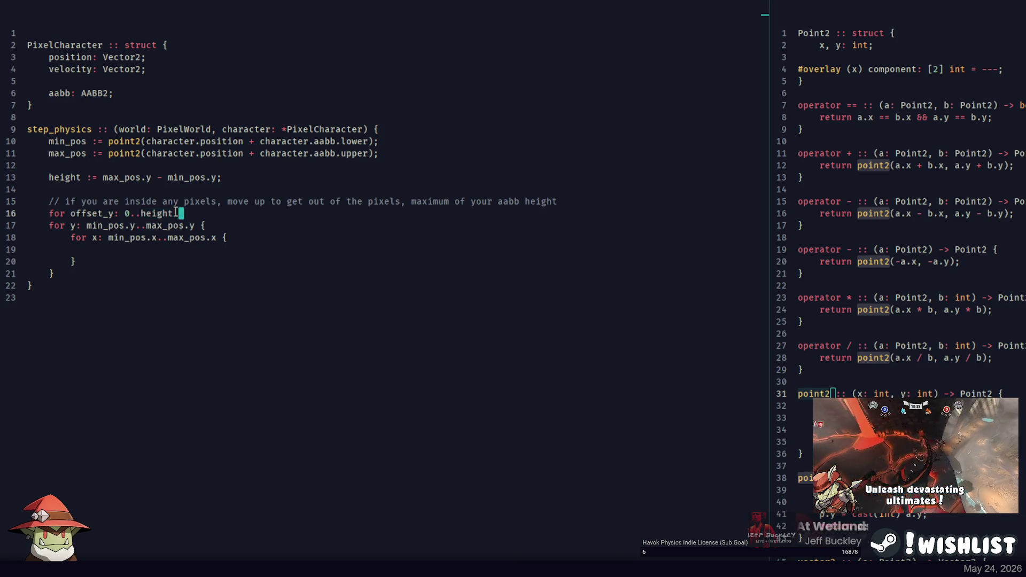
pyautogui.write('- 1 {')
# Close the offset_y loop with a brace and indent the y and x loops inside it
pyautogui.press('Down')
pyautogui.press('Down')
pyautogui.press('Down')
pyautogui.press('Return')
pyautogui.write('}')
pyautogui.hotkey('shift', 'Up')
pyautogui.hotkey('shift', 'Up')
pyautogui.hotkey('shift', 'Up')
pyautogui.hotkey('shift', 'Up')
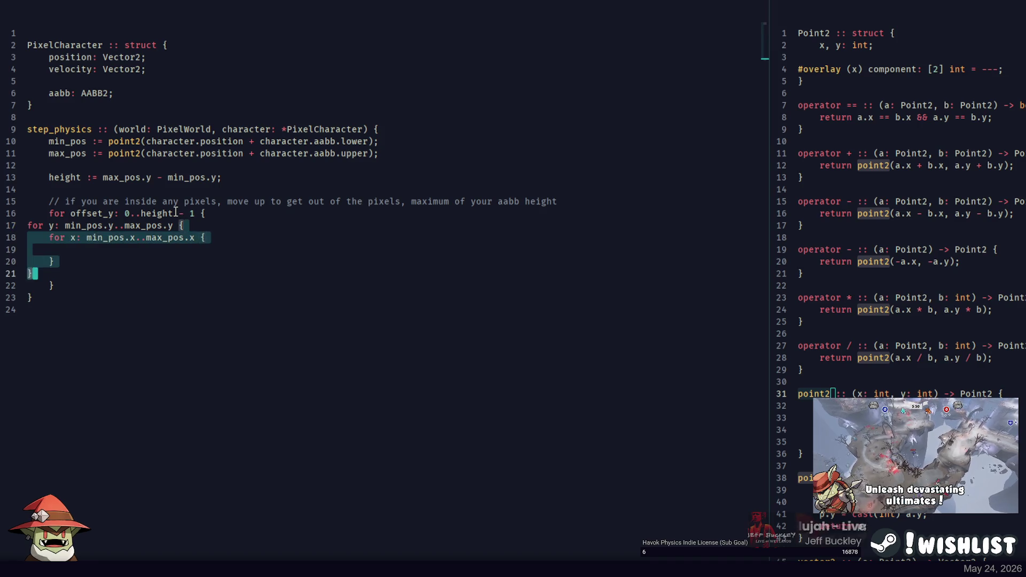
pyautogui.press('Tab')
pyautogui.press('Up')
pyautogui.press('End')
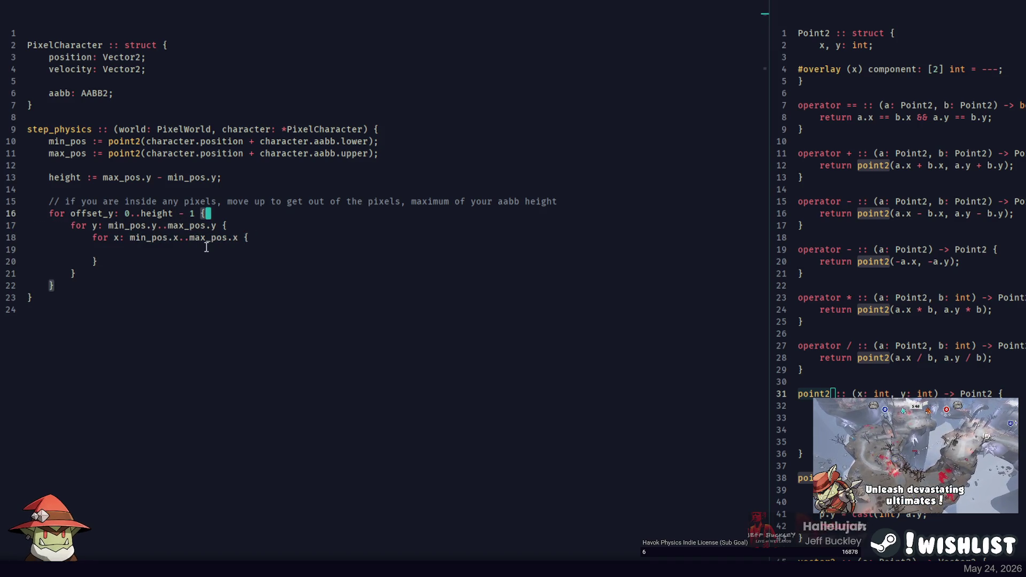
pyautogui.click(304, 237)
pyautogui.click(307, 227)
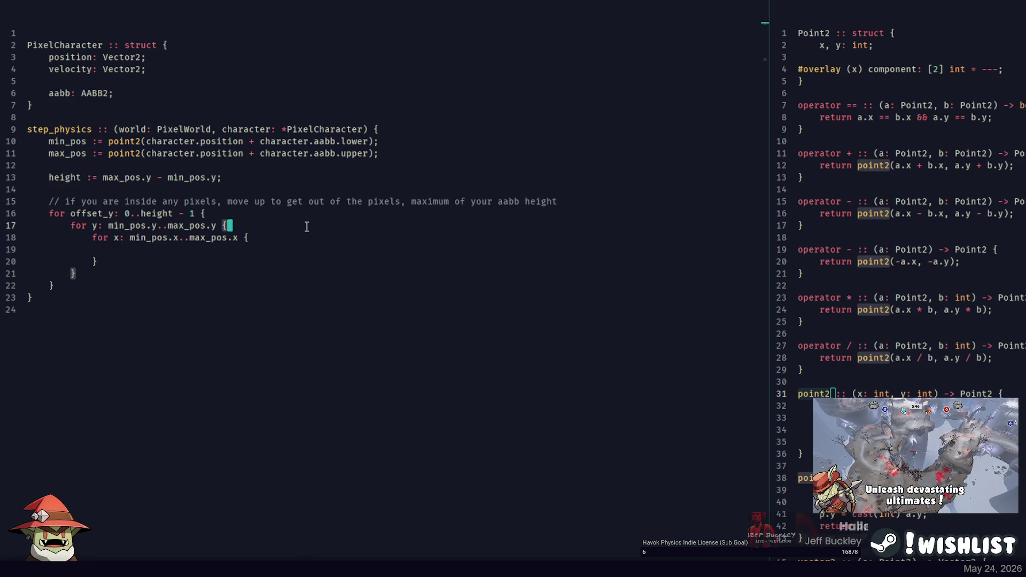
# Comment the empty x-loop body: 'as long as we find a pixel inside your aabb we will keep moving the offset'
pyautogui.press('Up')
pyautogui.press('Down')
pyautogui.press('Down')
pyautogui.press('Down')
pyautogui.press('Tab')
pyautogui.press('Tab')
pyautogui.write('// as long as w')
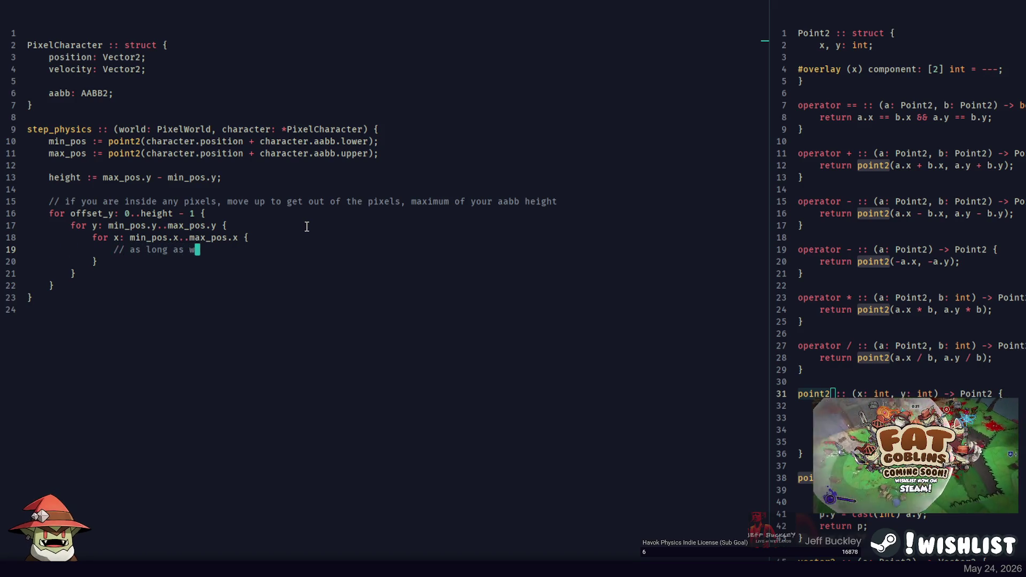
pyautogui.write('e find a pixel inside your')
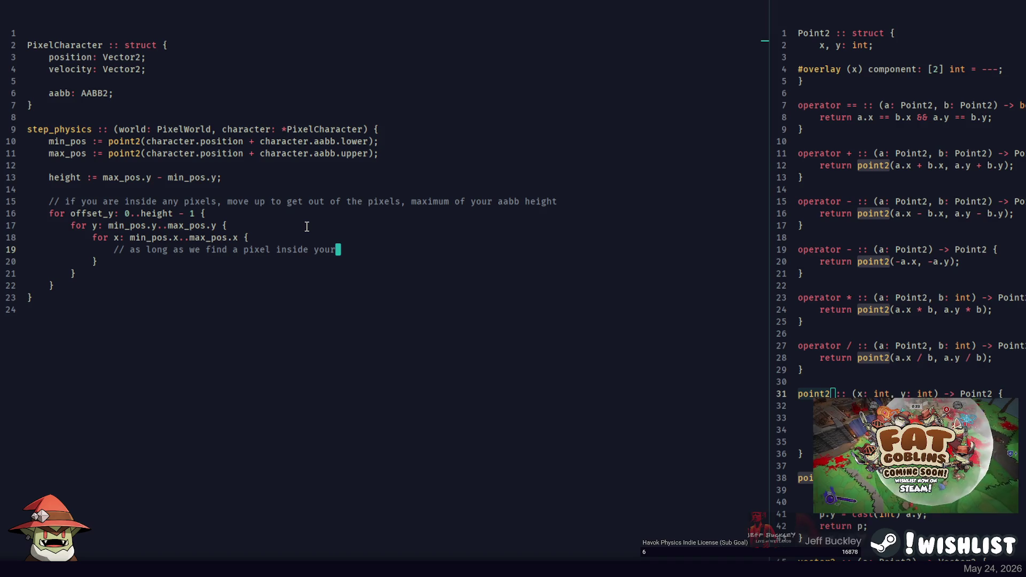
pyautogui.write(' aabb we will keep ')
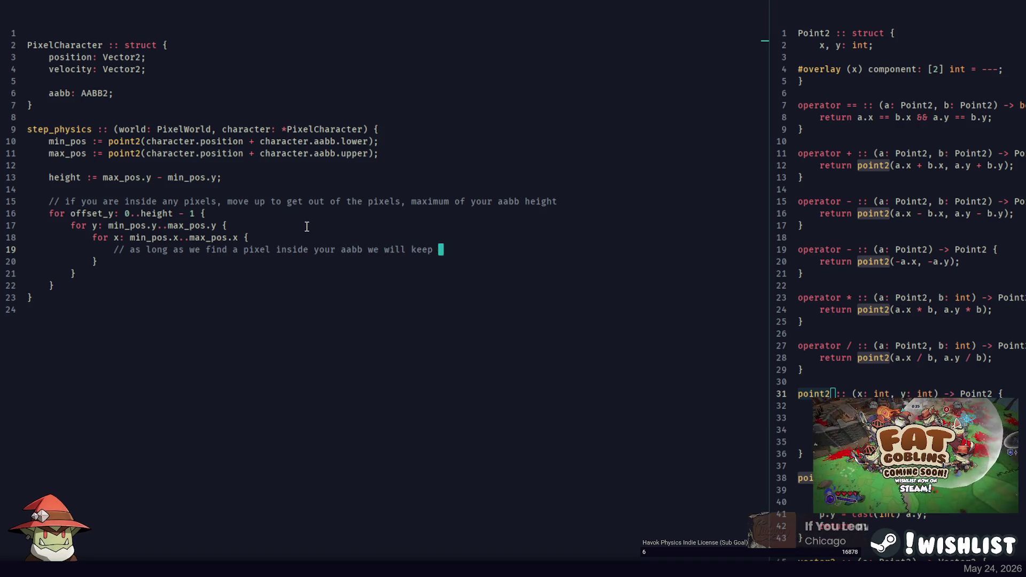
pyautogui.write('moving the offset')
# Declare 'offset_y := 0' on a new line above the offset_y loop
pyautogui.press('Up')
pyautogui.press('Up')
pyautogui.press('Up')
pyautogui.press('End')
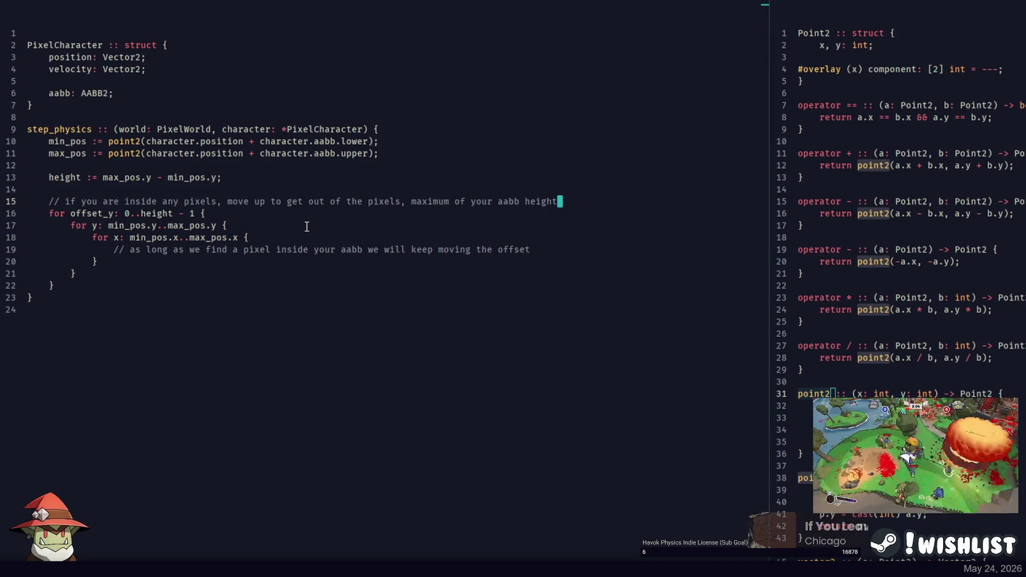
pyautogui.press('Return')
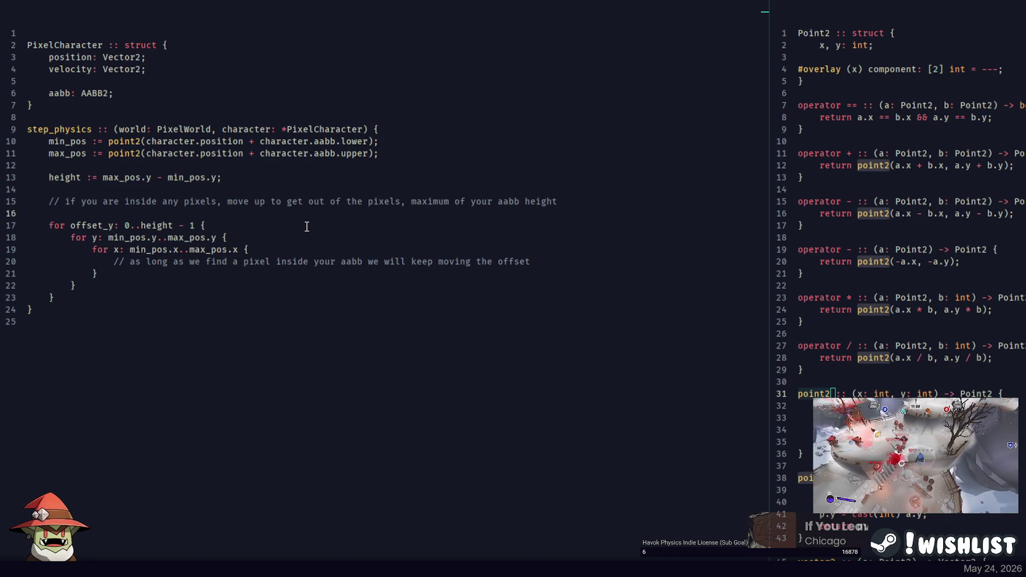
pyautogui.write('offset_y:')
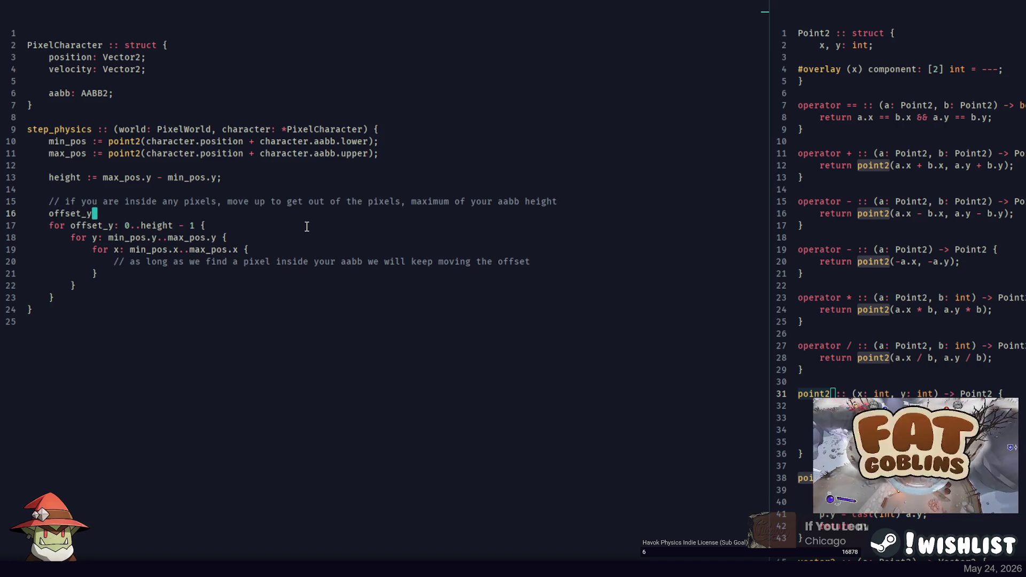
pyautogui.press('BackSpace')
pyautogui.press('BackSpace')
pyautogui.write(':= 0;')
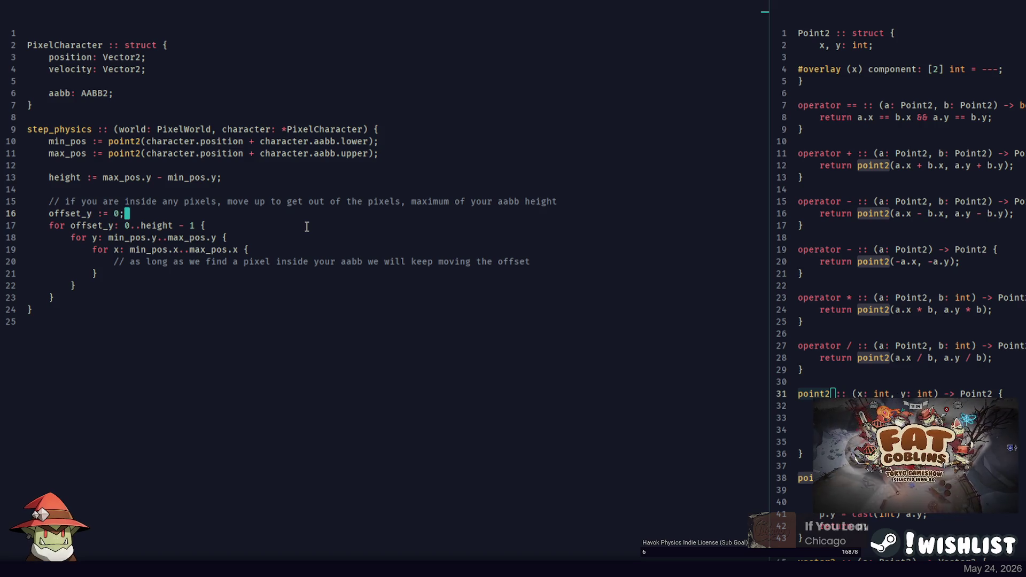
# Delete the 0.. range start before height in the loop header
pyautogui.press('Down')
pyautogui.press('End')
pyautogui.hotkey('ctrl', 'Left')
pyautogui.hotkey('ctrl', 'Left')
pyautogui.hotkey('ctrl', 'Left')
pyautogui.hotkey('ctrl', 'BackSpace')
pyautogui.hotkey('ctrl', 'BackSpace')
pyautogui.hotkey('ctrl', 'BackSpace')
# Rewrite the outer loop header as 'while offset_y < height {'
pyautogui.write('w')
pyautogui.write('hile offset_')
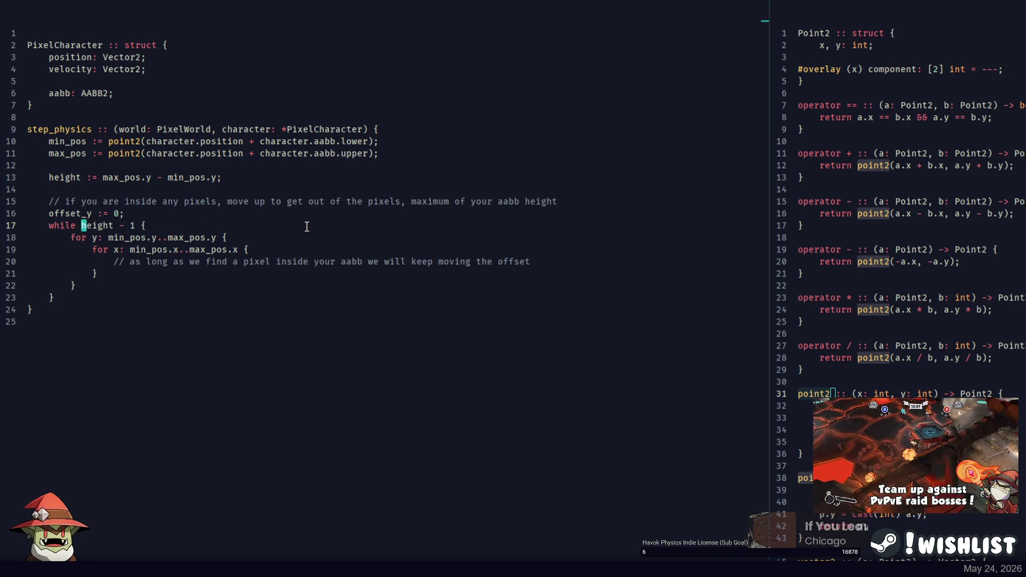
pyautogui.write('y <')
pyautogui.hotkey('ctrl', 'Right')
pyautogui.hotkey('ctrl', 'Right')
pyautogui.press('Right')
pyautogui.press('BackSpace')
pyautogui.press('BackSpace')
pyautogui.press('BackSpace')
pyautogui.press('BackSpace')
pyautogui.press('End')
# Add 'defer offset_y += 1;' at the top of the while body, followed by a blank line
pyautogui.press('Return')
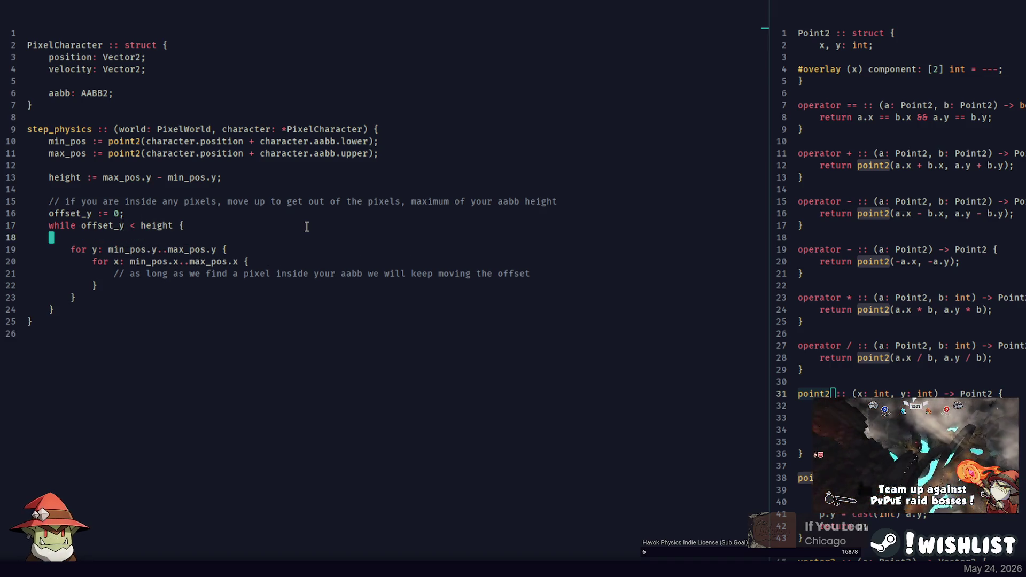
pyautogui.press('Tab')
pyautogui.write('offset_y += 1;')
pyautogui.press('Home')
pyautogui.write('defer')
pyautogui.press('End')
pyautogui.press('Return')
pyautogui.press('Down')
pyautogui.press('Down')
pyautogui.press('Down')
pyautogui.press('End')
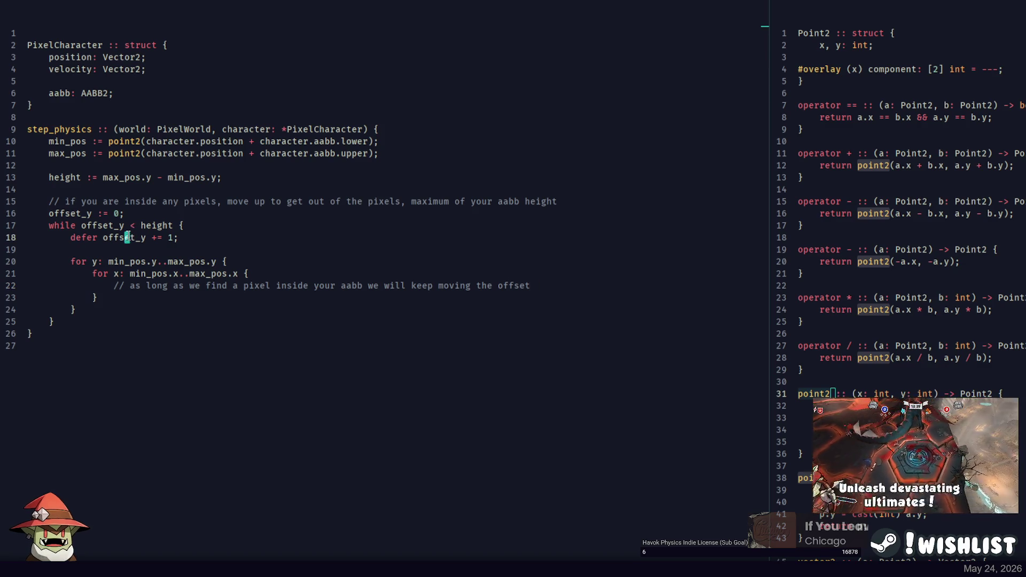
pyautogui.click(148, 237)
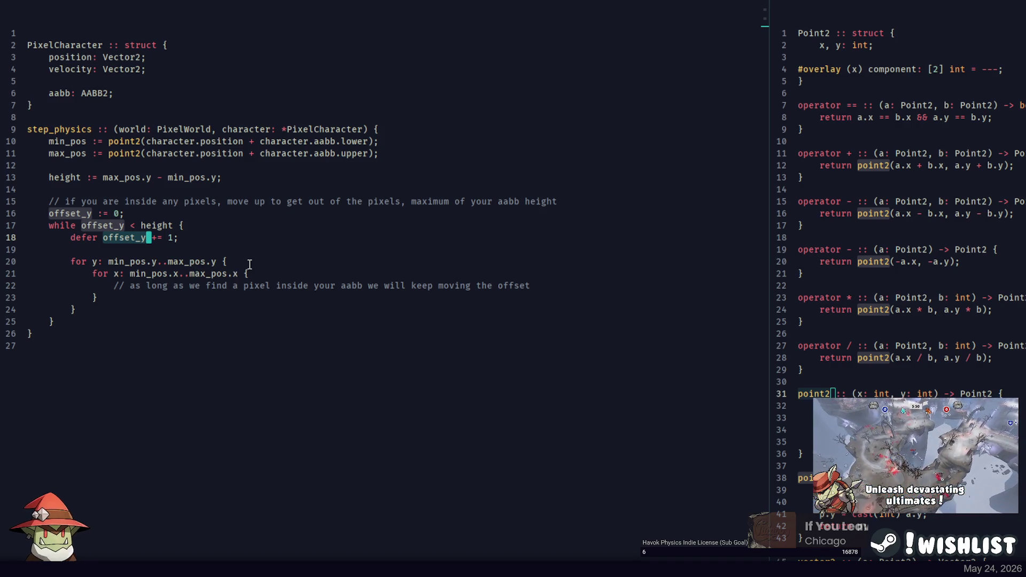
pyautogui.click(281, 262)
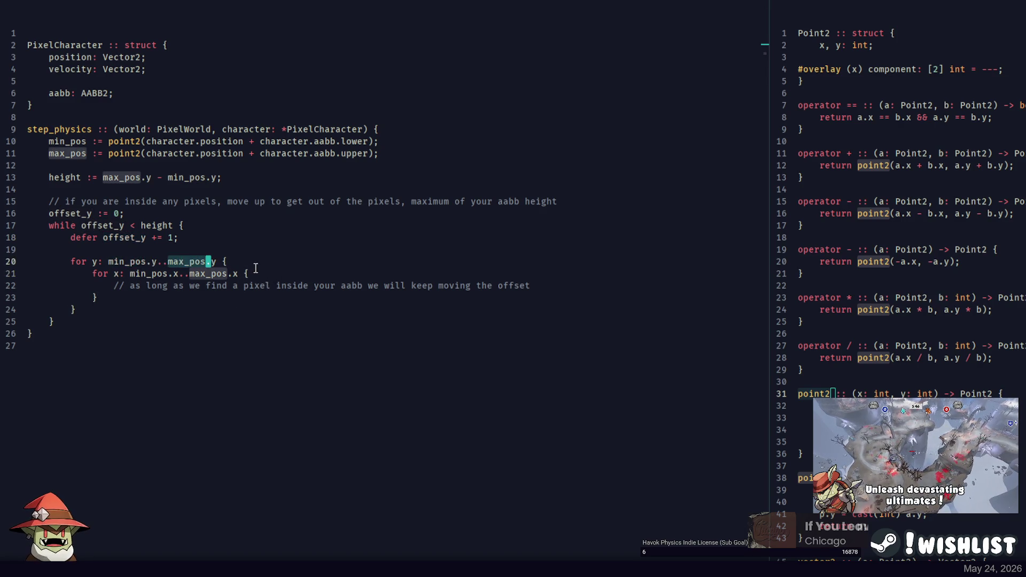
# Add an 'if get_pixel(world, x, y) {' block below the x-loop comment
pyautogui.click(556, 285)
pyautogui.press('Return')
pyautogui.press('Return')
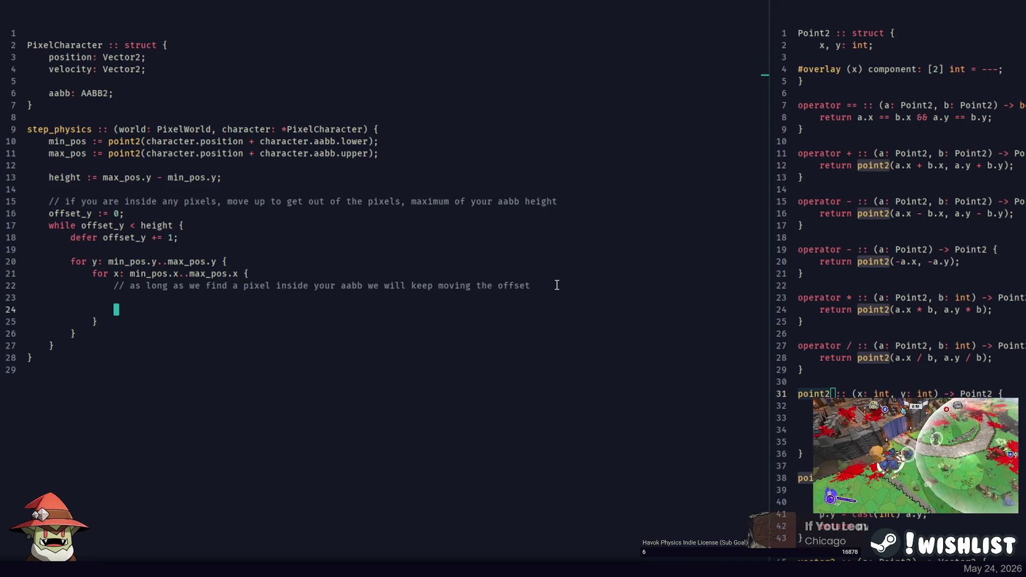
pyautogui.write('for ')
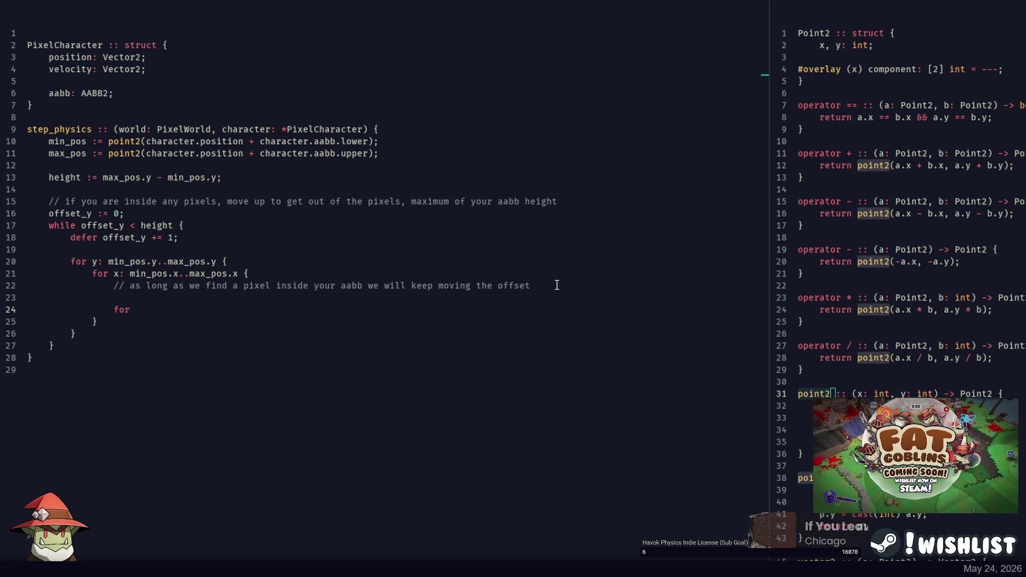
pyautogui.write('get_pixel(world, ')
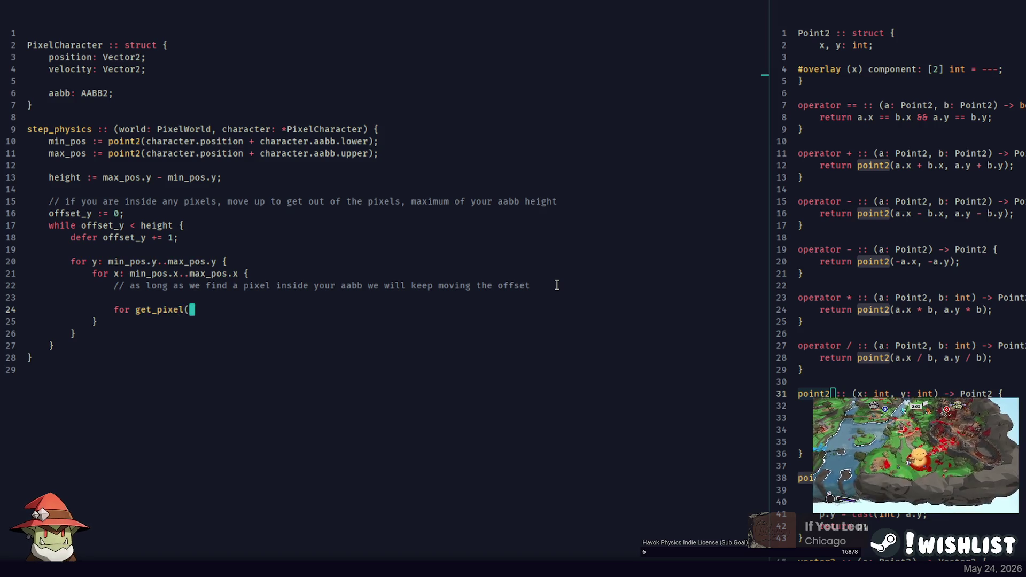
pyautogui.write('x, y) {')
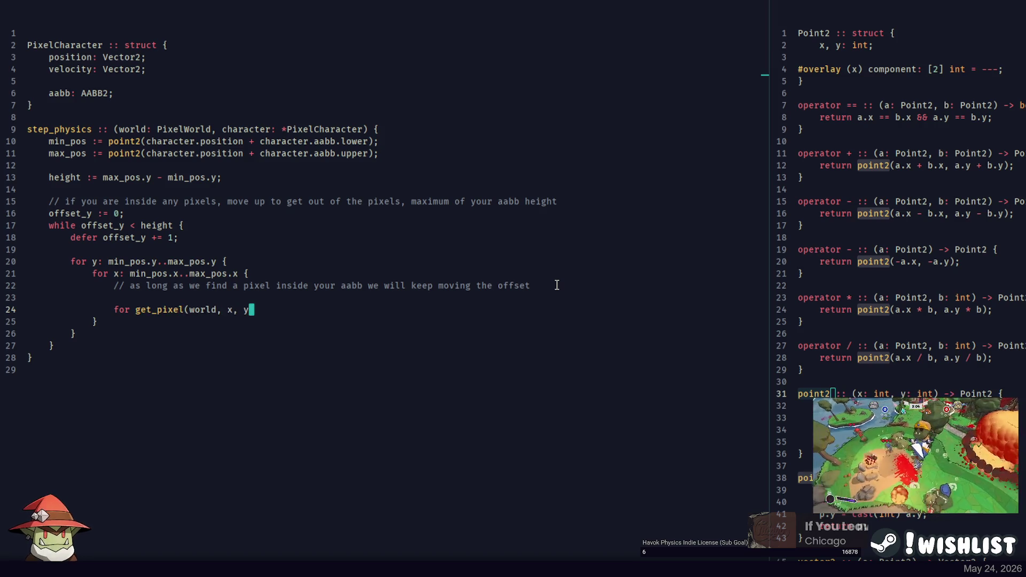
pyautogui.press('Return')
pyautogui.press('Up')
pyautogui.hotkey('ctrl', 'BackSpace')
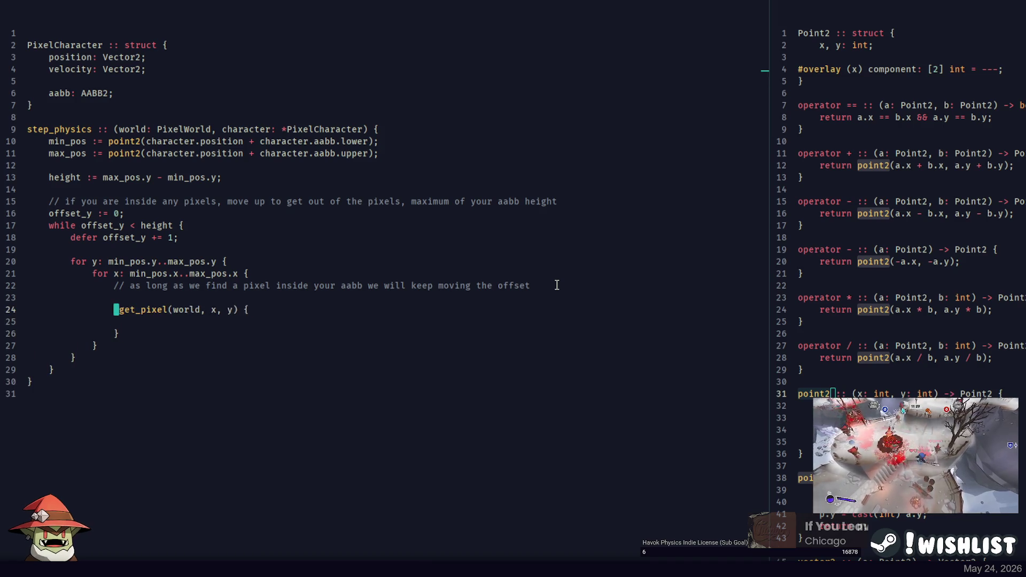
pyautogui.write('if')
pyautogui.press('Down')
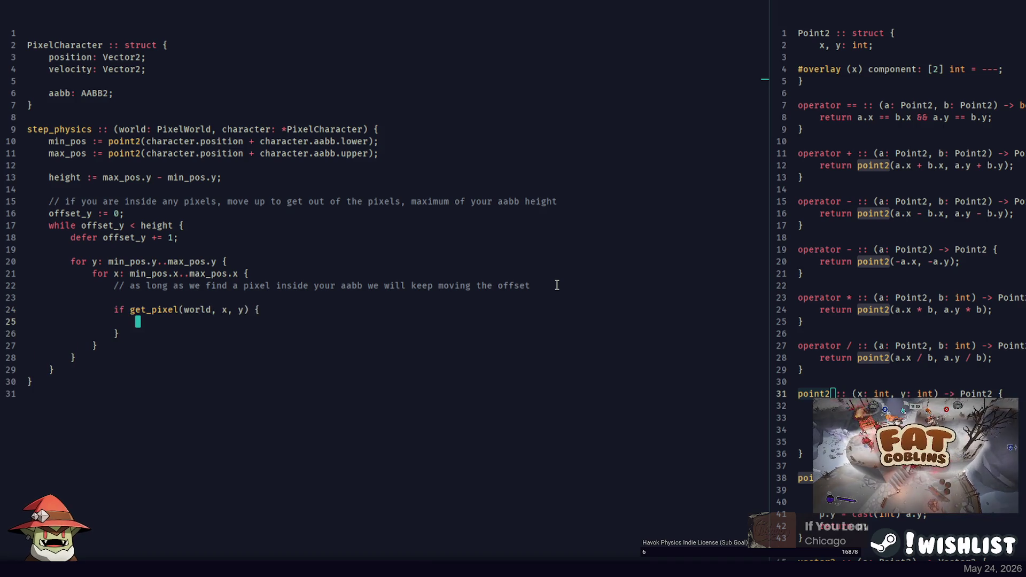
# Put continue in the block and label the while loop 'offset_loop:'
pyautogui.write('continue')
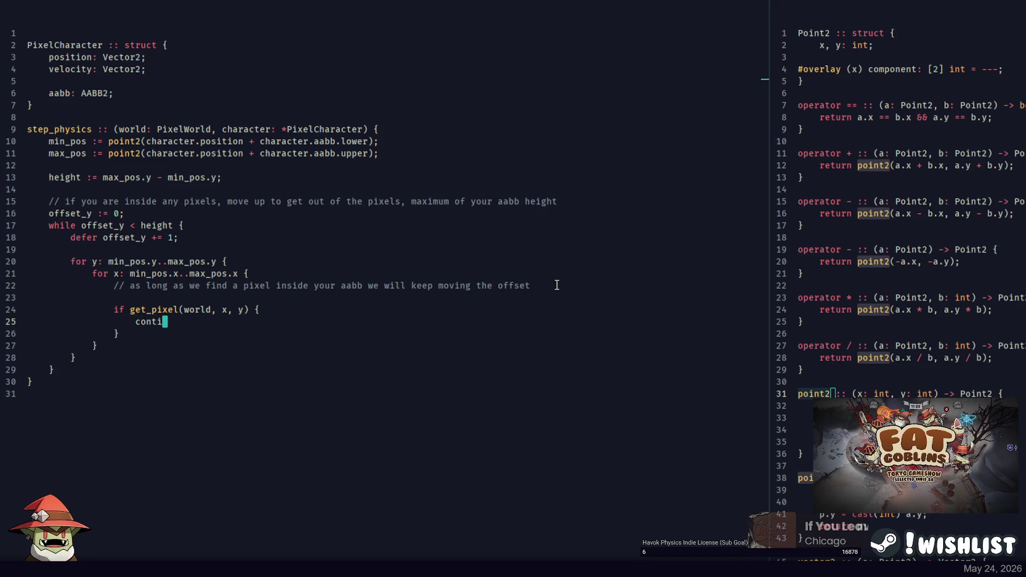
pyautogui.click(81, 225)
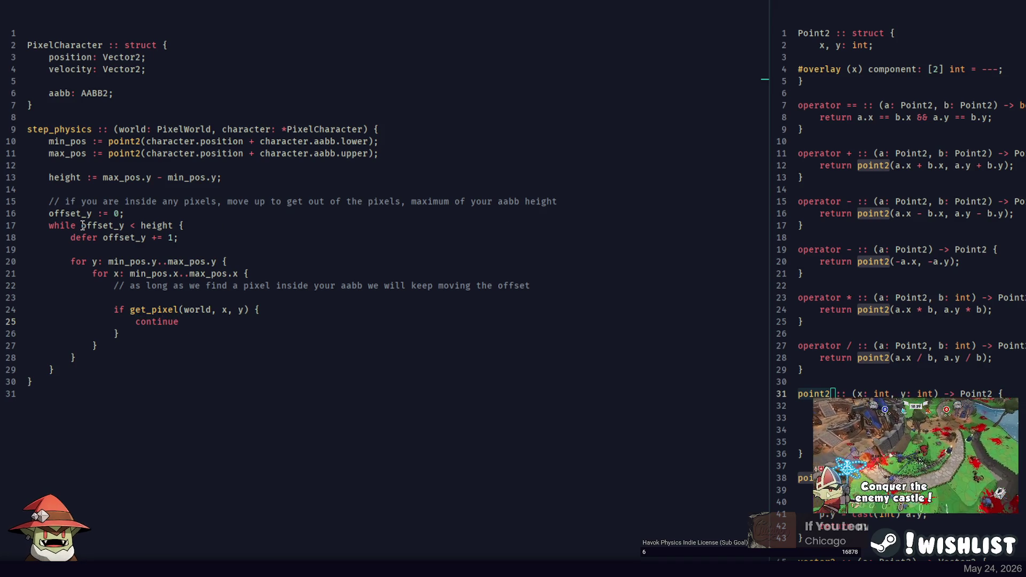
pyautogui.write('offset_loop')
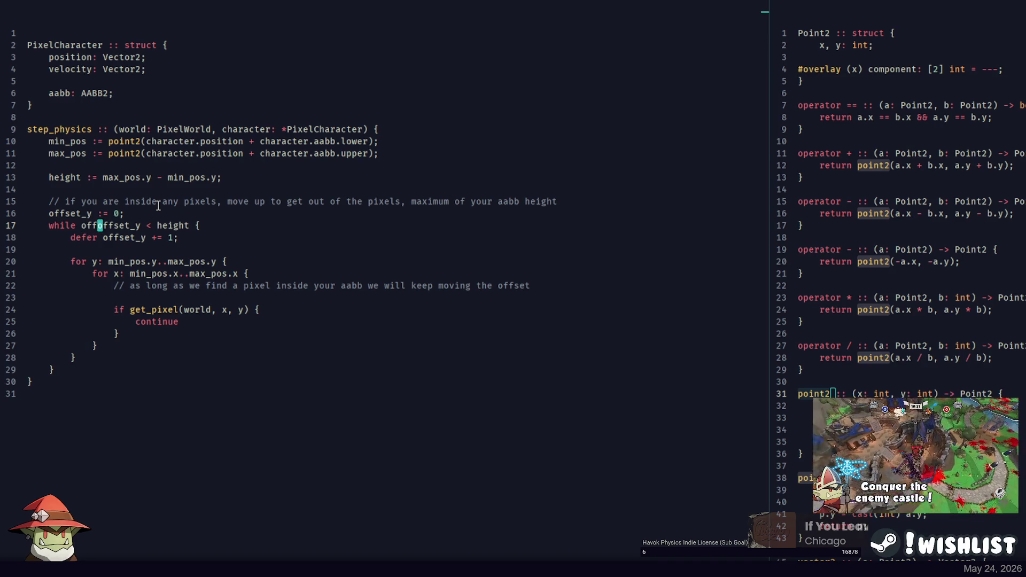
pyautogui.write(':')
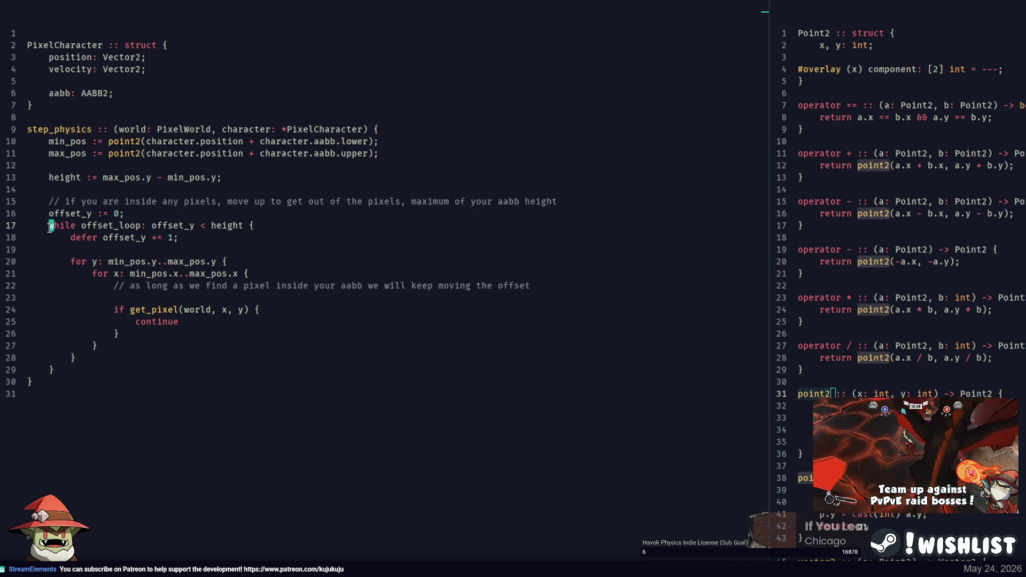
# Make the continue statement read 'continue offset_loop;'
pyautogui.click(121, 225)
pyautogui.click(212, 321)
pyautogui.write('offset_loop;')
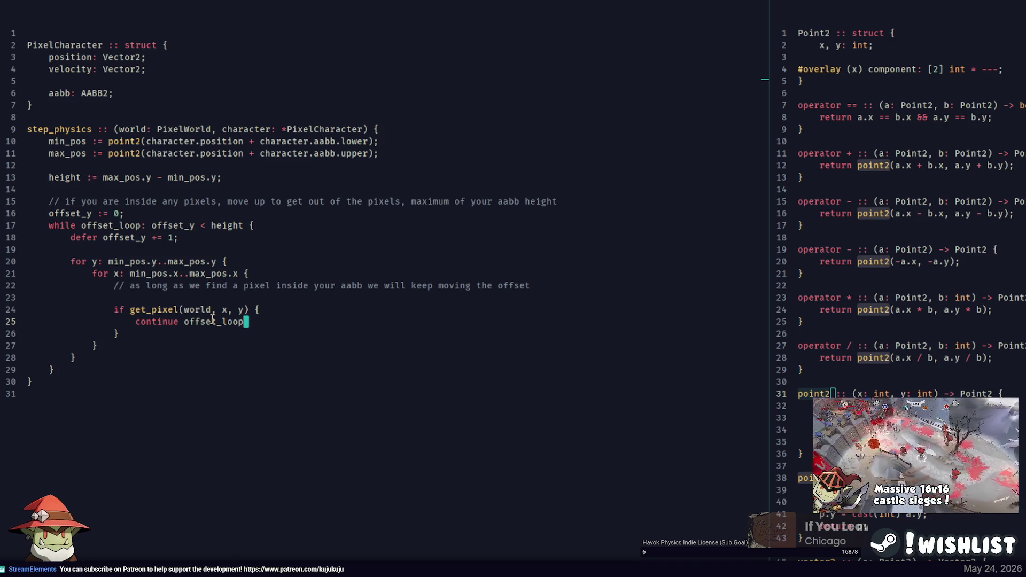
pyautogui.doubleClick(122, 225)
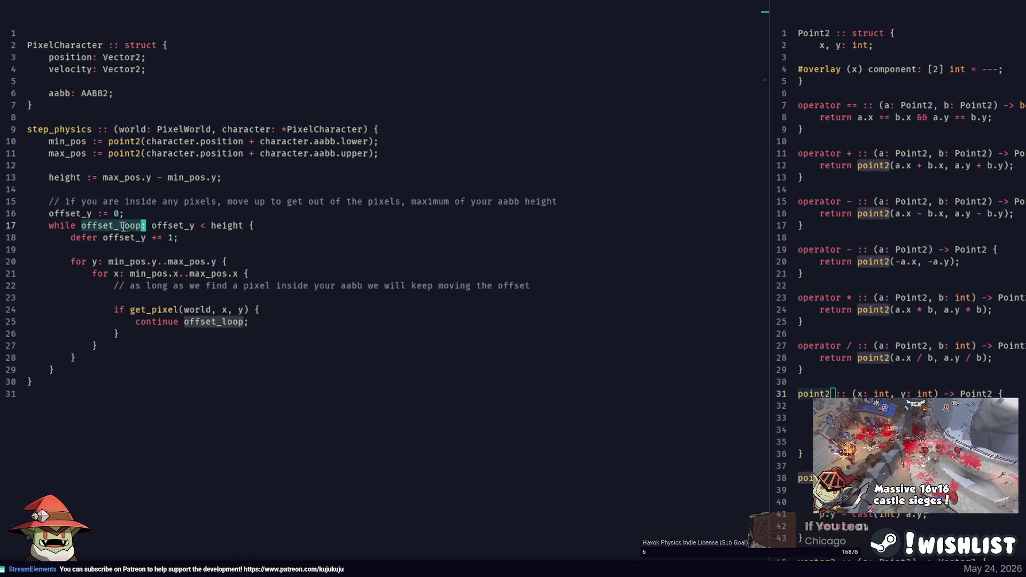
# Move 'offset_y += 1;' from the defer line to after the for loops and delete the defer line
pyautogui.click(322, 314)
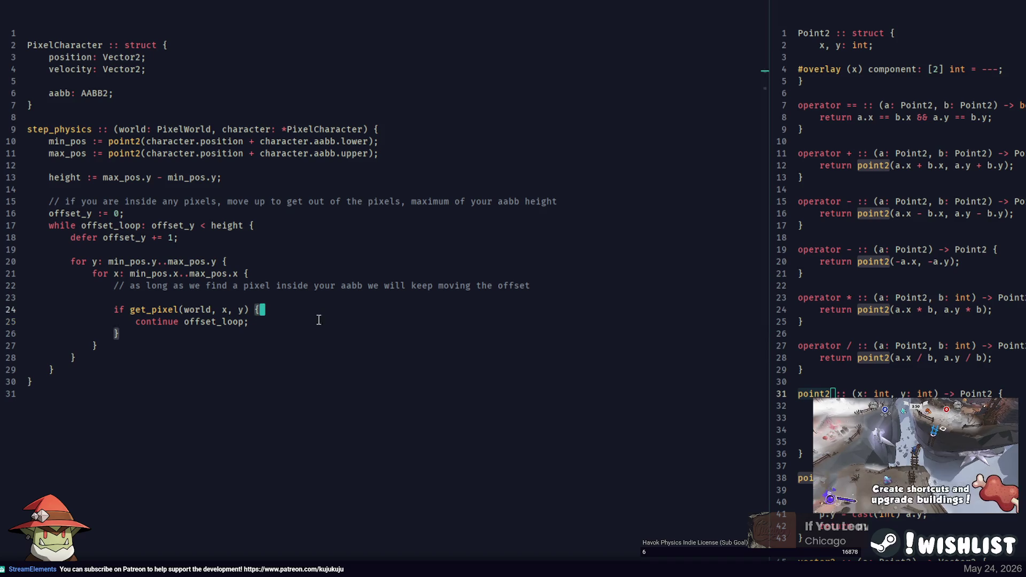
pyautogui.click(267, 351)
pyautogui.press('Return')
pyautogui.press('Return')
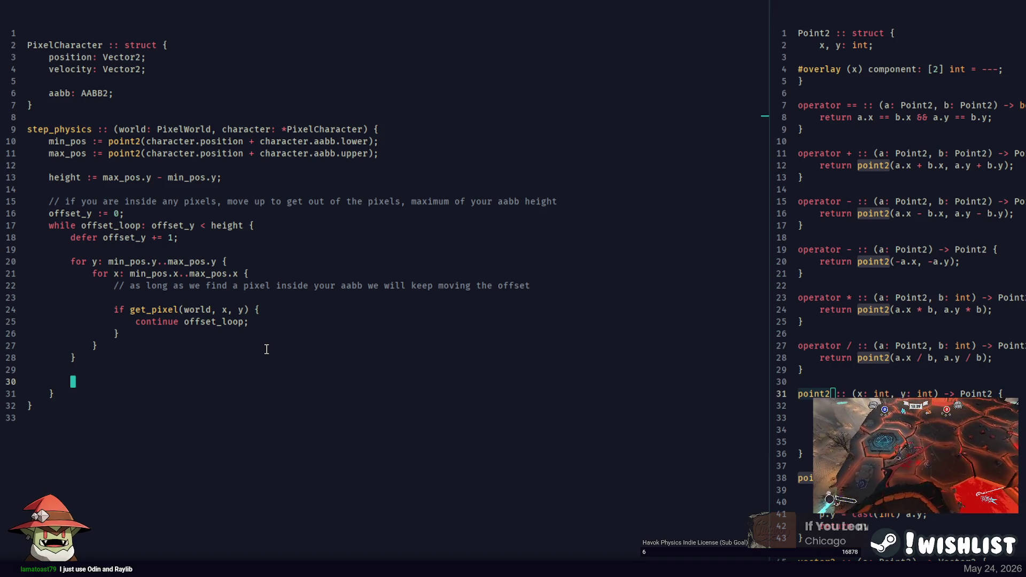
pyautogui.hotkey('shift', 'End')
pyautogui.hotkey('ctrl', 'x')
pyautogui.hotkey('ctrl', 'v')
pyautogui.click(131, 241)
pyautogui.keyDown('shift'); pyautogui.click(290, 230); pyautogui.keyUp('shift')
pyautogui.press('BackSpace')
pyautogui.click(110, 334)
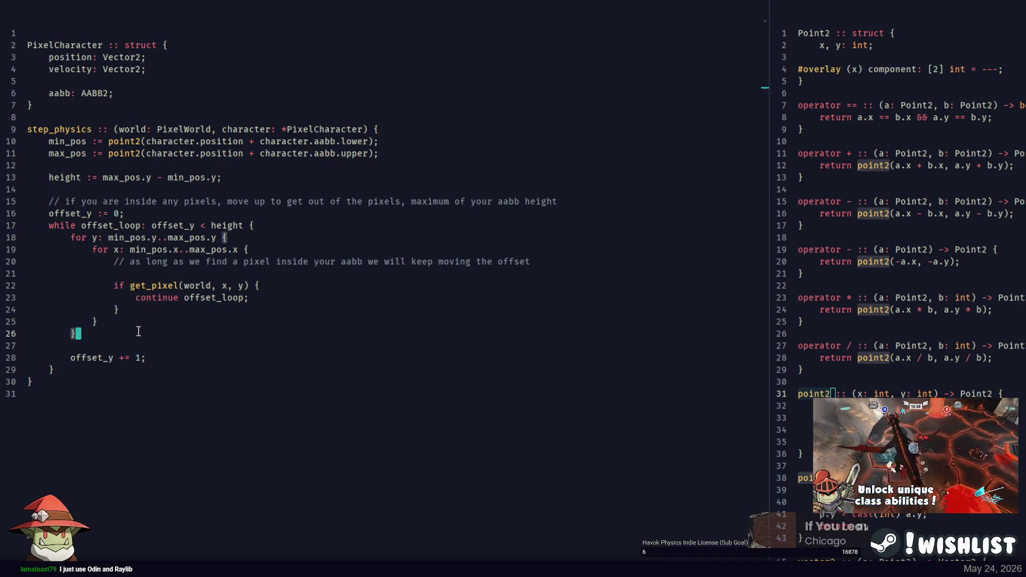
pyautogui.press('Return')
pyautogui.press('Return')
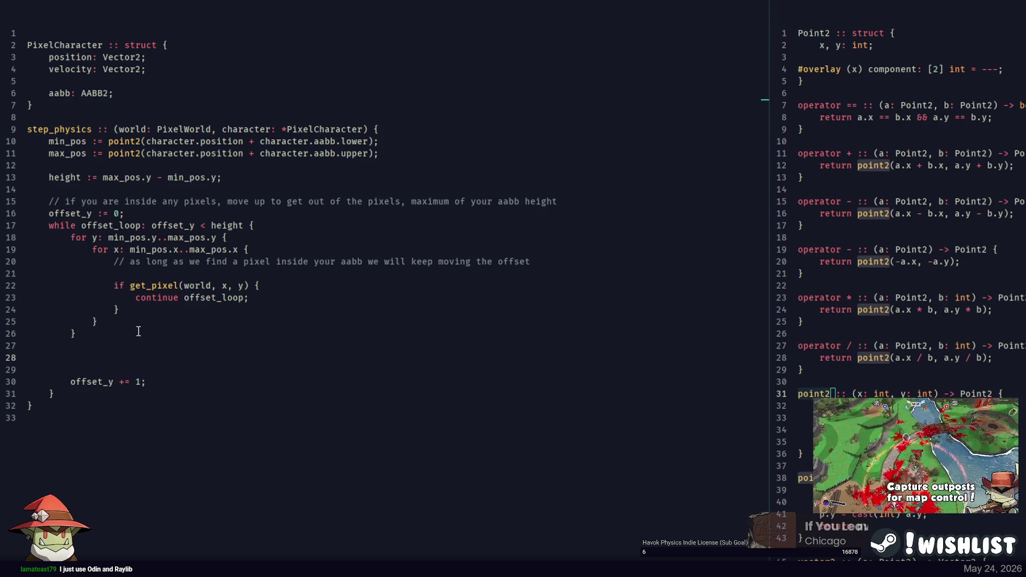
pyautogui.press('BackSpace')
pyautogui.press('BackSpace')
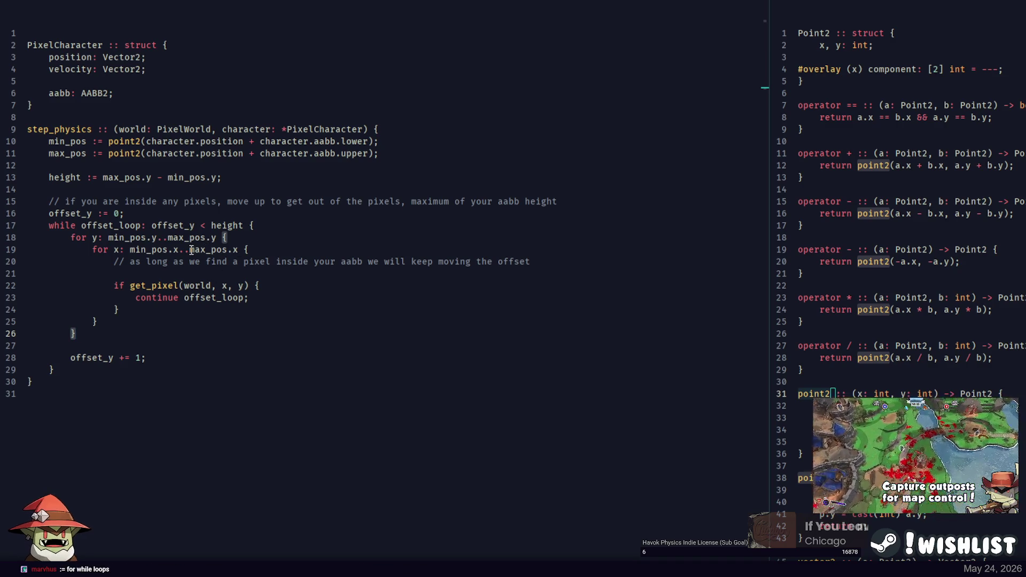
pyautogui.click(143, 225)
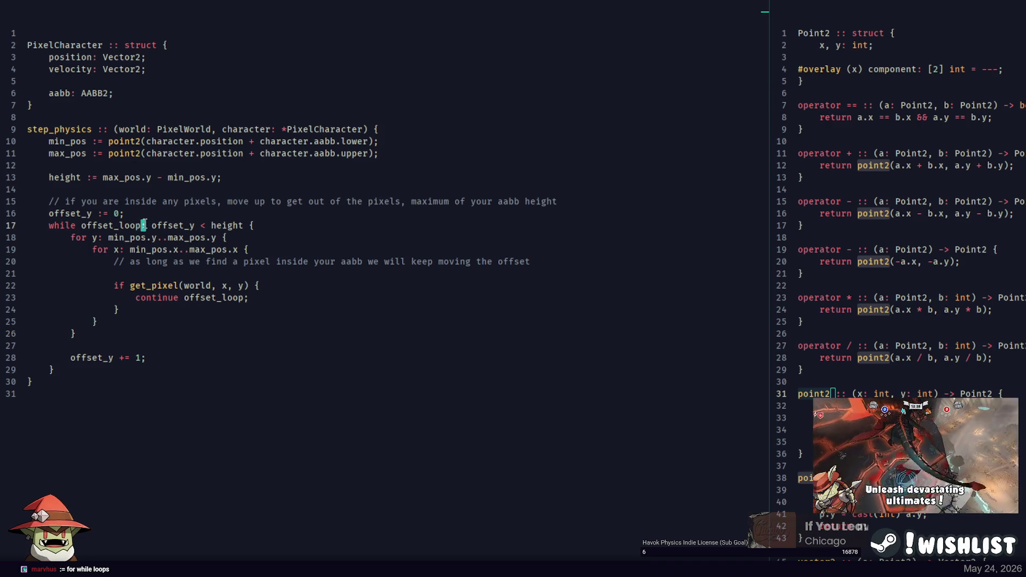
# Change the loop label from 'offset_loop:' to 'offset_loop :='
pyautogui.press('Right')
pyautogui.write('=')
pyautogui.press('Left')
pyautogui.press('Left')
pyautogui.press('Left')
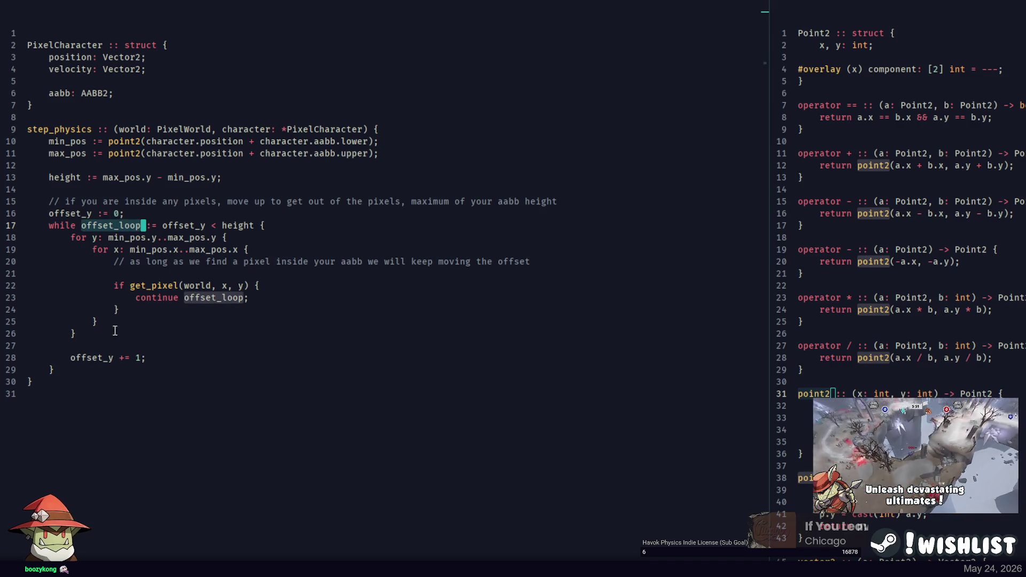
pyautogui.press('Down')
pyautogui.press('Down')
pyautogui.press('Down')
pyautogui.press('Down')
pyautogui.press('End')
# Add 'offset_y += 1;' before continue and replace the trailing increment with 'break;'
pyautogui.click(90, 357)
pyautogui.click(292, 287)
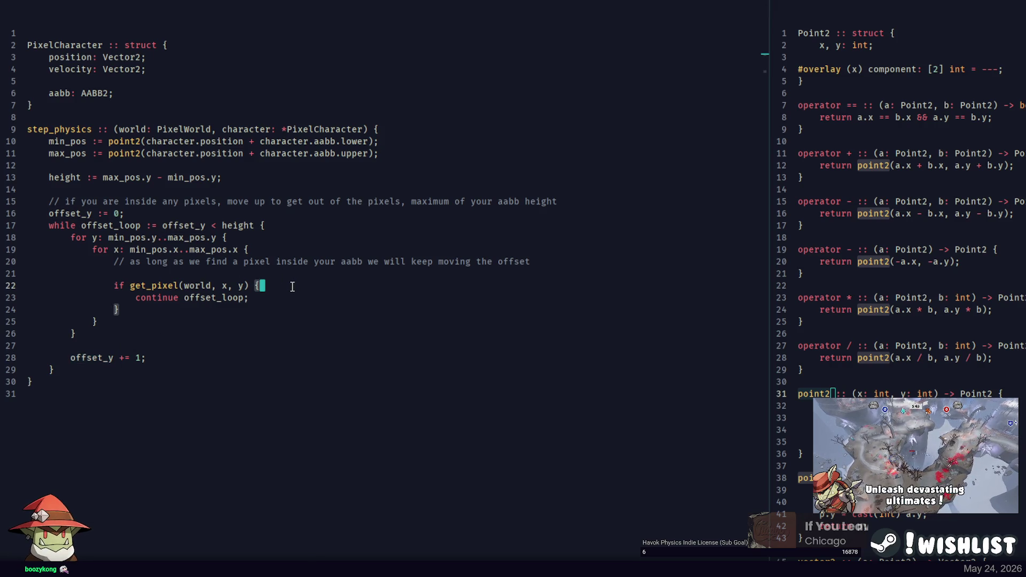
pyautogui.press('Return')
pyautogui.write('offset_y += 1;')
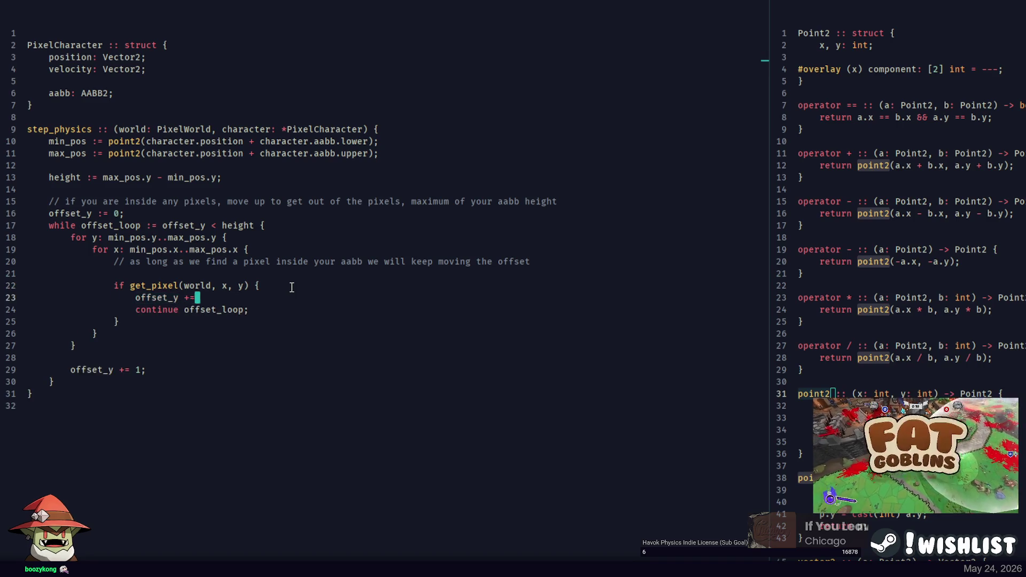
pyautogui.press('Down')
pyautogui.press('Down')
pyautogui.press('Down')
pyautogui.hotkey('ctrl', 'BackSpace')
pyautogui.hotkey('ctrl', 'BackSpace')
pyautogui.hotkey('ctrl', 'BackSpace')
pyautogui.write('break;')
# Change get_pixel's y argument to 'y - offset_y'
pyautogui.doubleClick(130, 227)
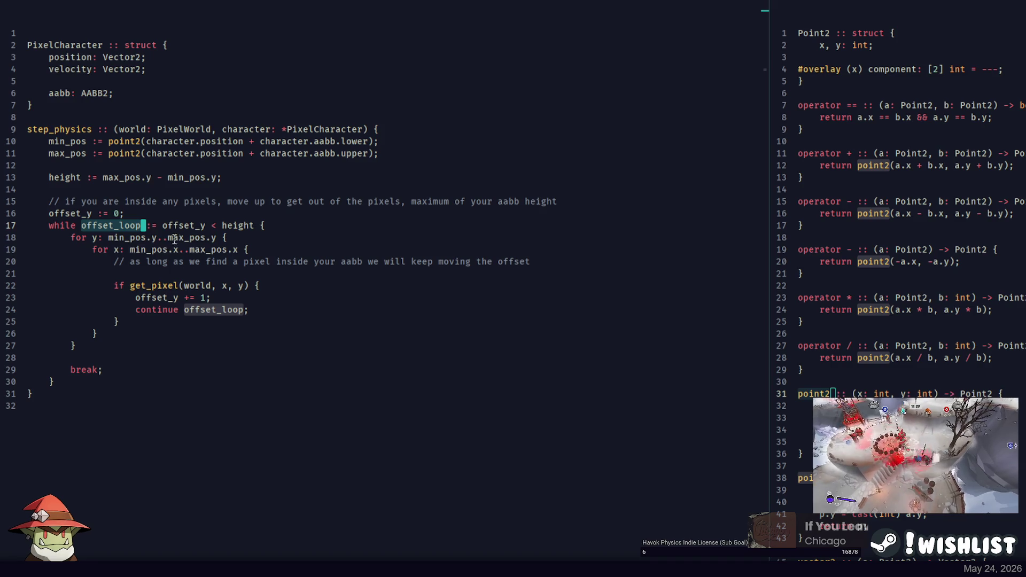
pyautogui.doubleClick(72, 212)
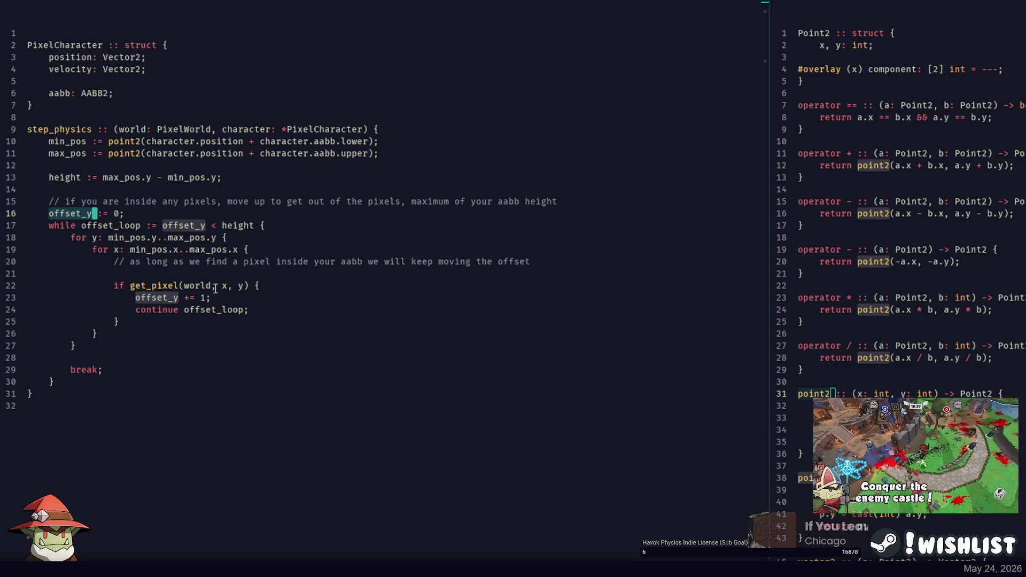
pyautogui.click(242, 287)
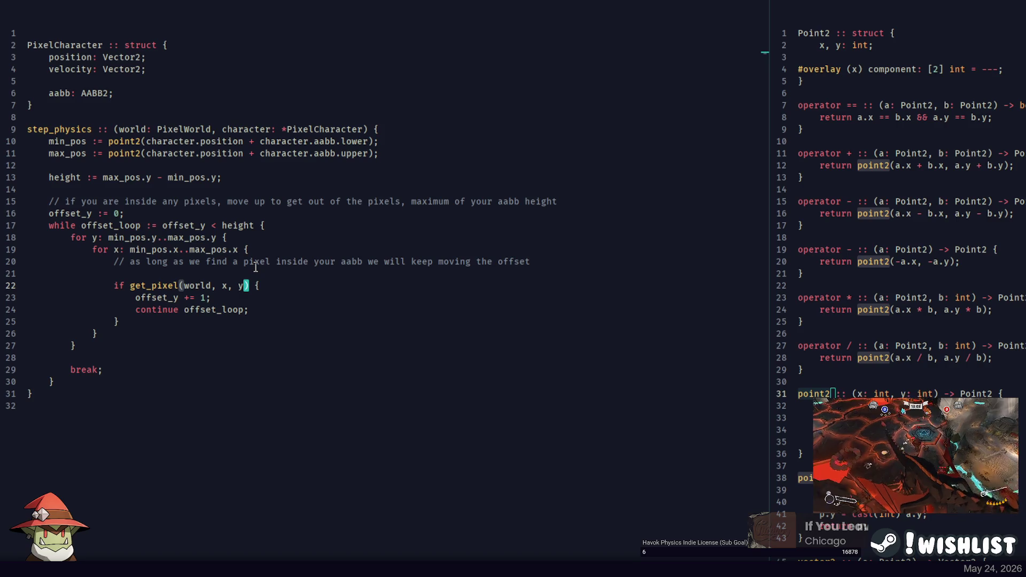
pyautogui.write('- offset_y')
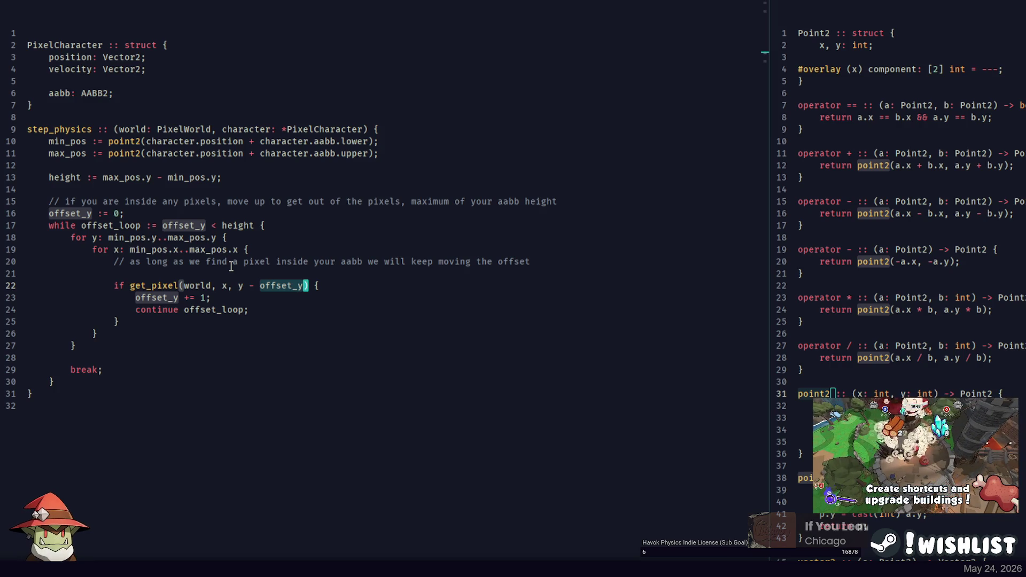
# Drag a thin marquee selection along the bridge log's top, refining it several times
pyautogui.hotkey('alt', 'Tab')
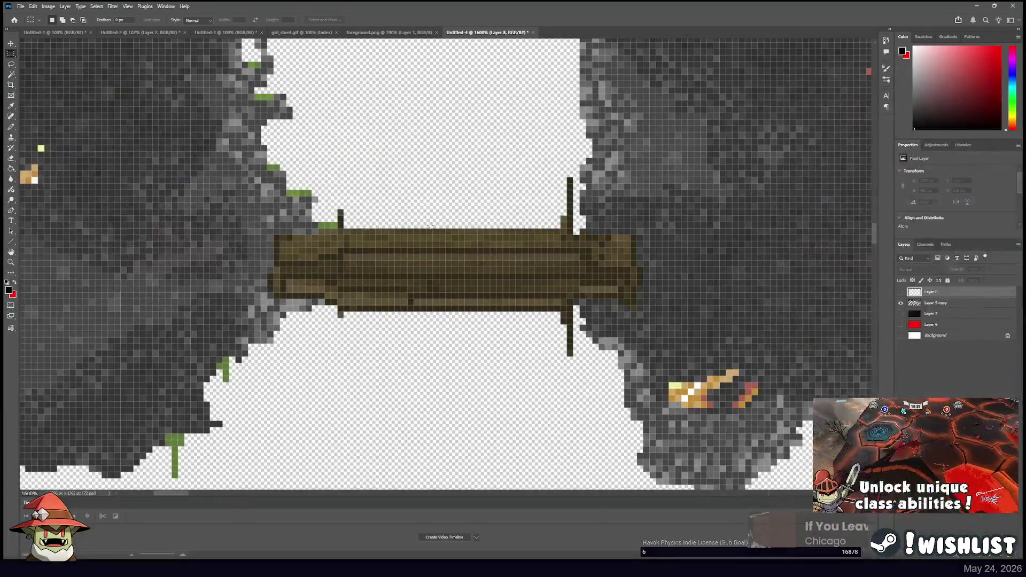
pyautogui.moveTo(401, 240); pyautogui.dragTo(459, 246)
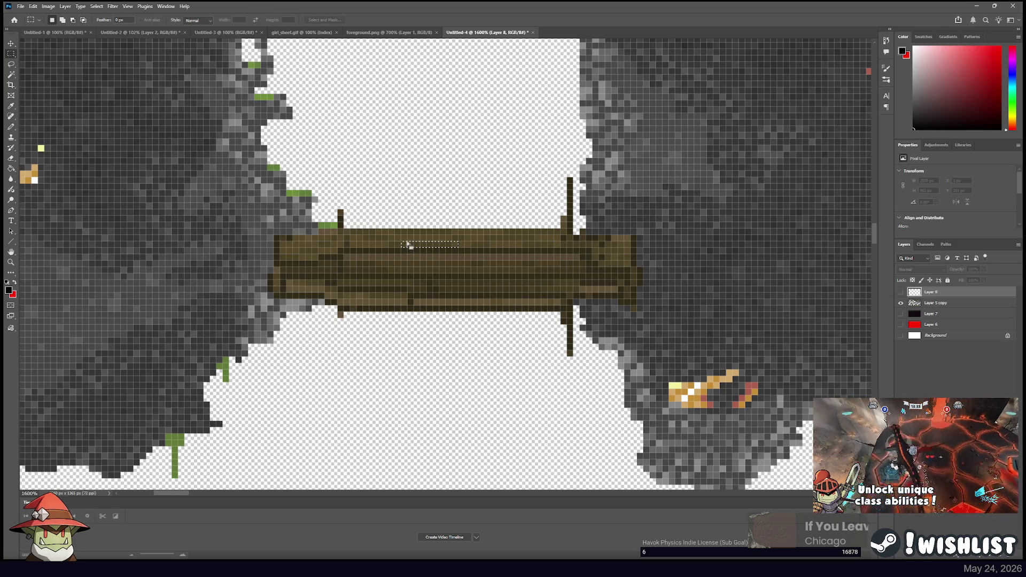
pyautogui.click(413, 308)
pyautogui.moveTo(405, 230)
pyautogui.mouseDown()
pyautogui.moveTo(449, 301)
pyautogui.moveTo(460, 254)
pyautogui.mouseUp()
pyautogui.click(406, 293)
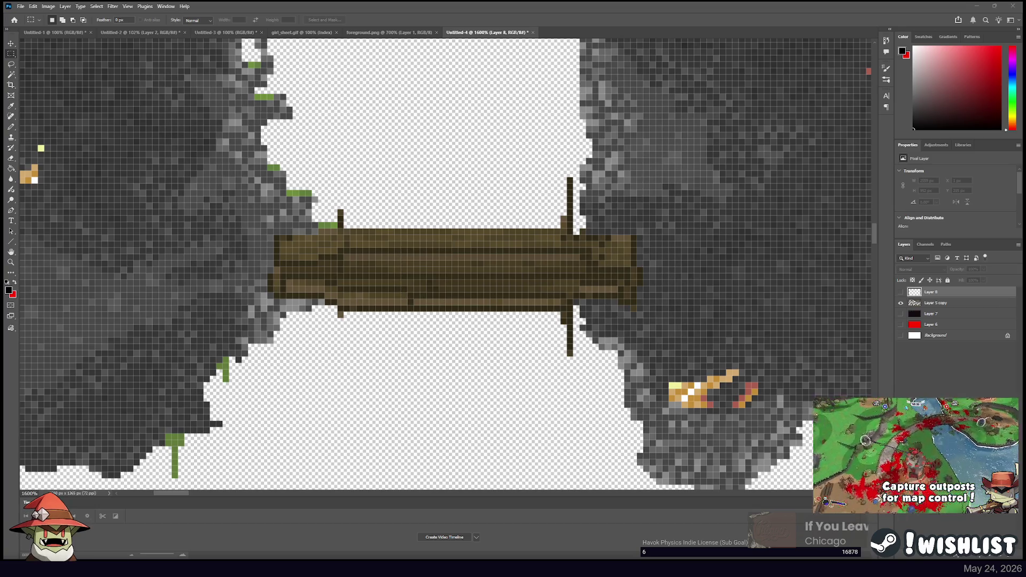
pyautogui.hotkey('alt', 'Tab')
pyautogui.doubleClick(150, 298)
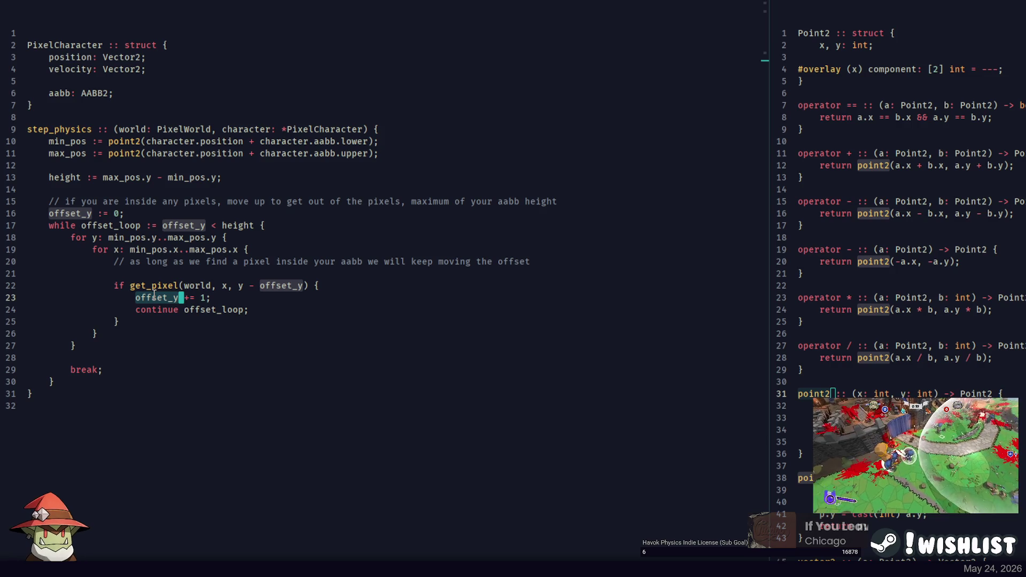
pyautogui.hotkey('alt', 'Tab')
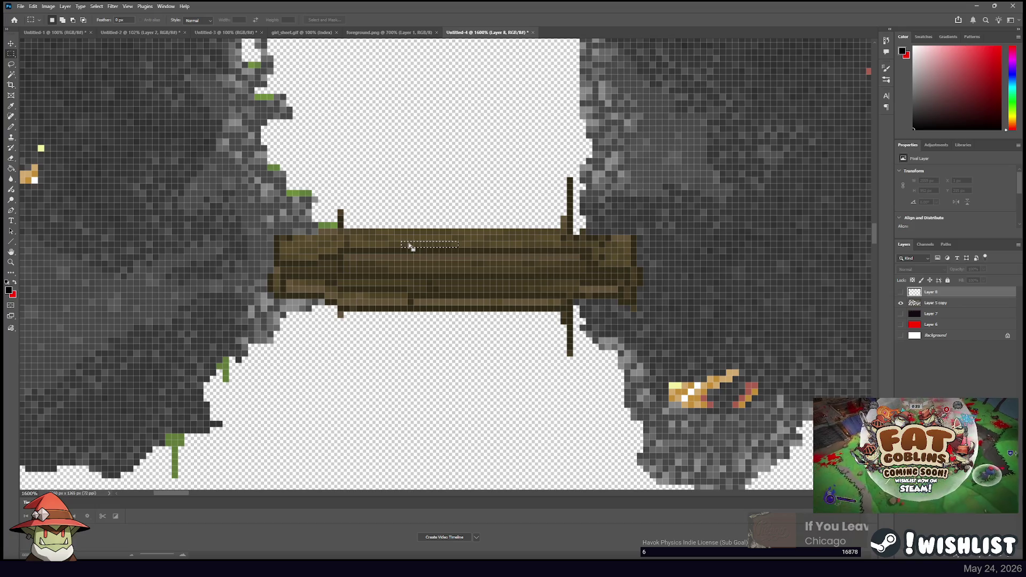
pyautogui.hotkey('alt', 'Tab')
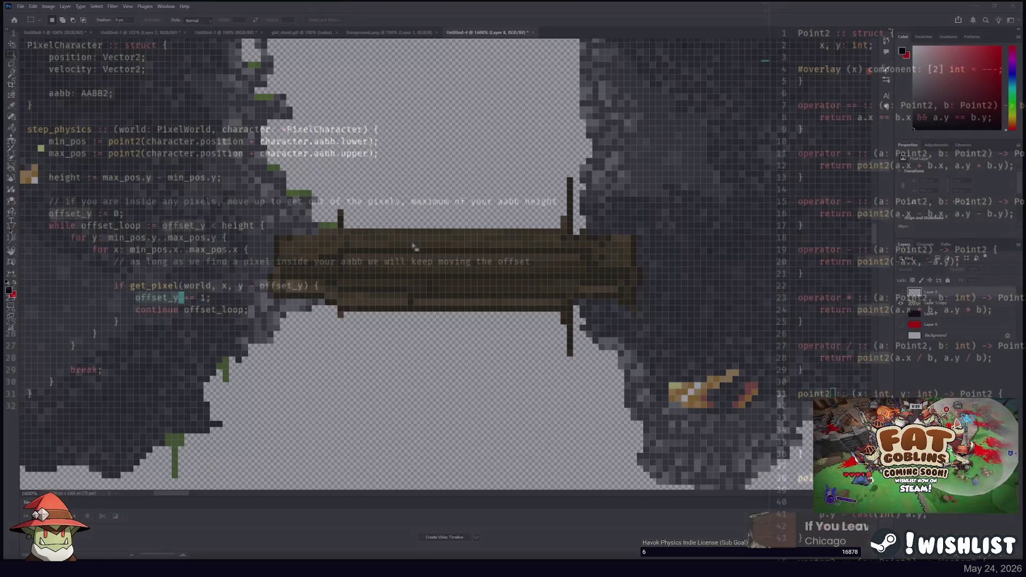
pyautogui.click(168, 297)
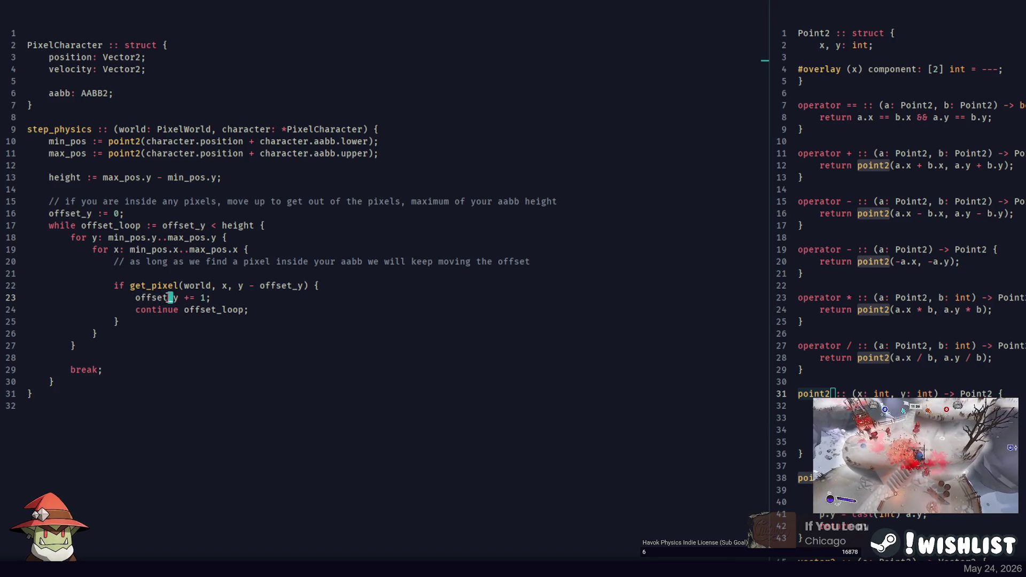
pyautogui.hotkey('alt', 'Tab')
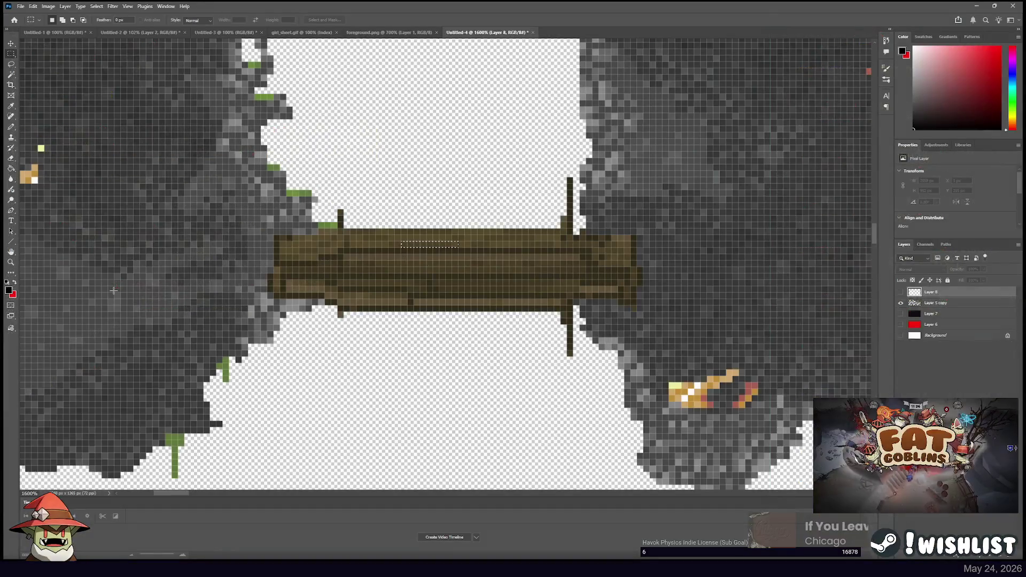
pyautogui.moveTo(401, 241); pyautogui.dragTo(452, 247)
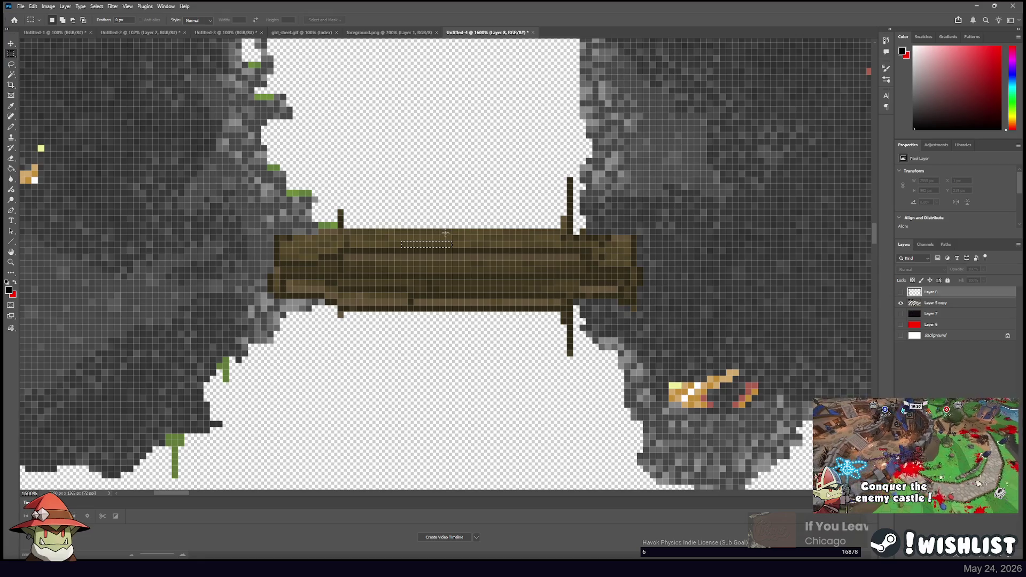